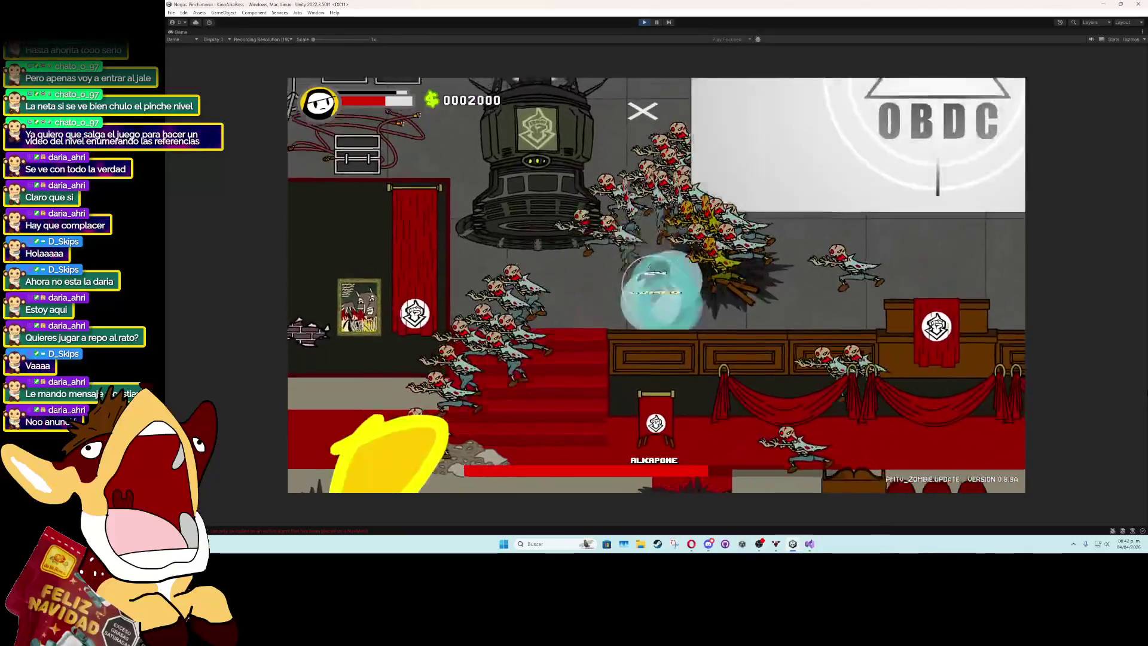
Stop the boss fight test run and restore the full editor layout from the maximized Game view.
key(ctrl+p)
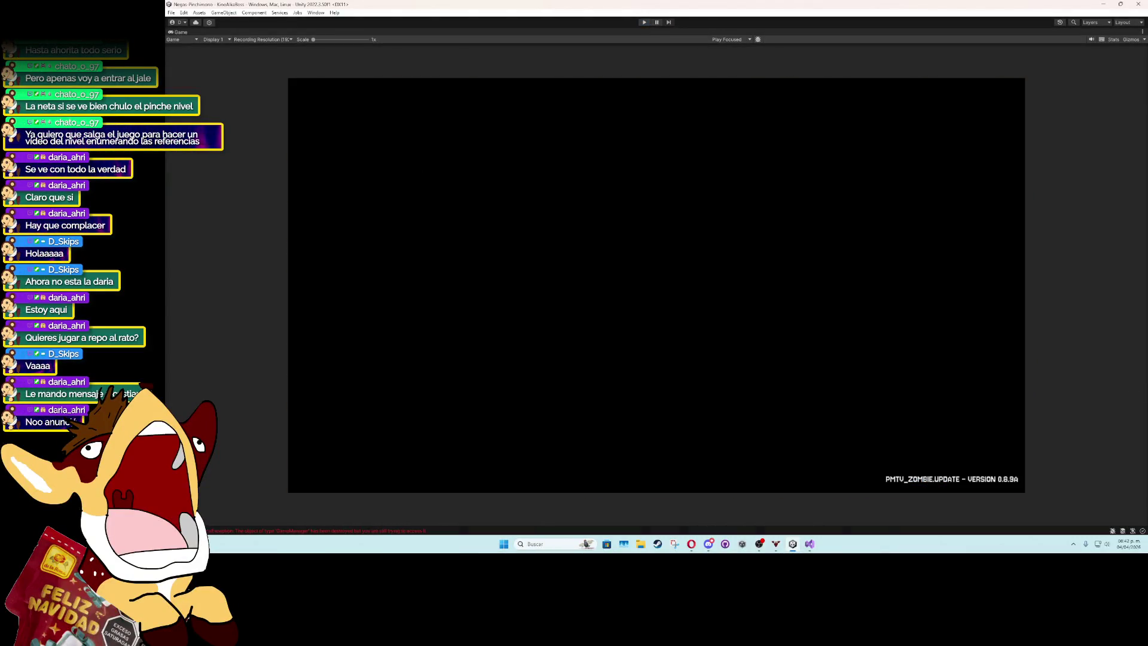
key(alt+Tab)
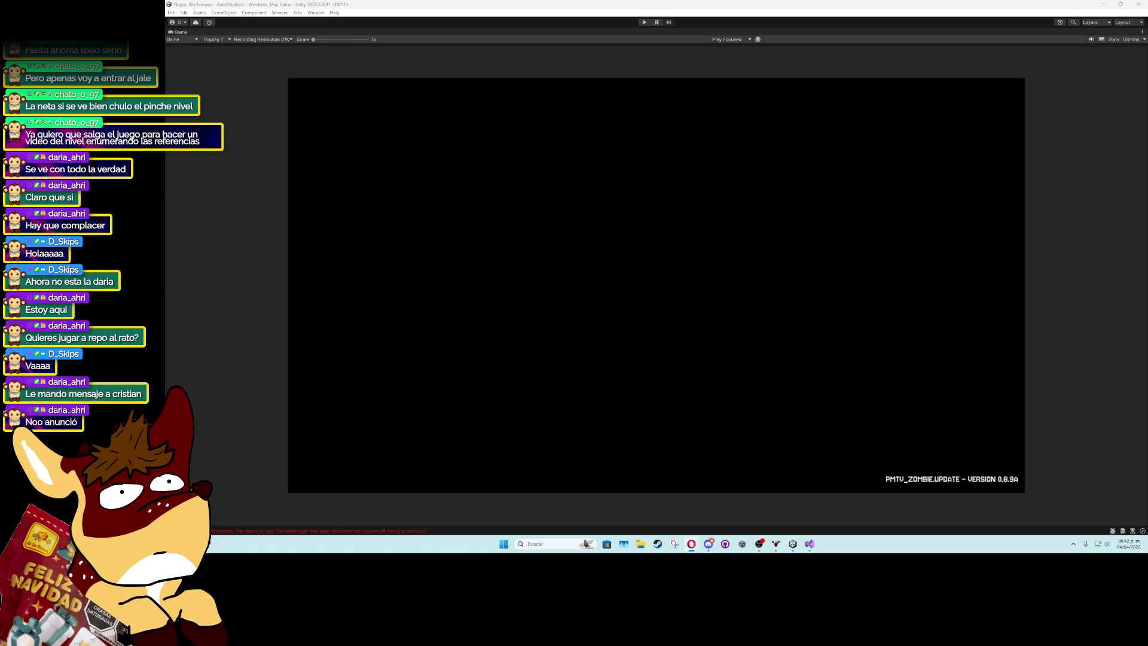
key(alt+Tab)
key(alt+Tab)
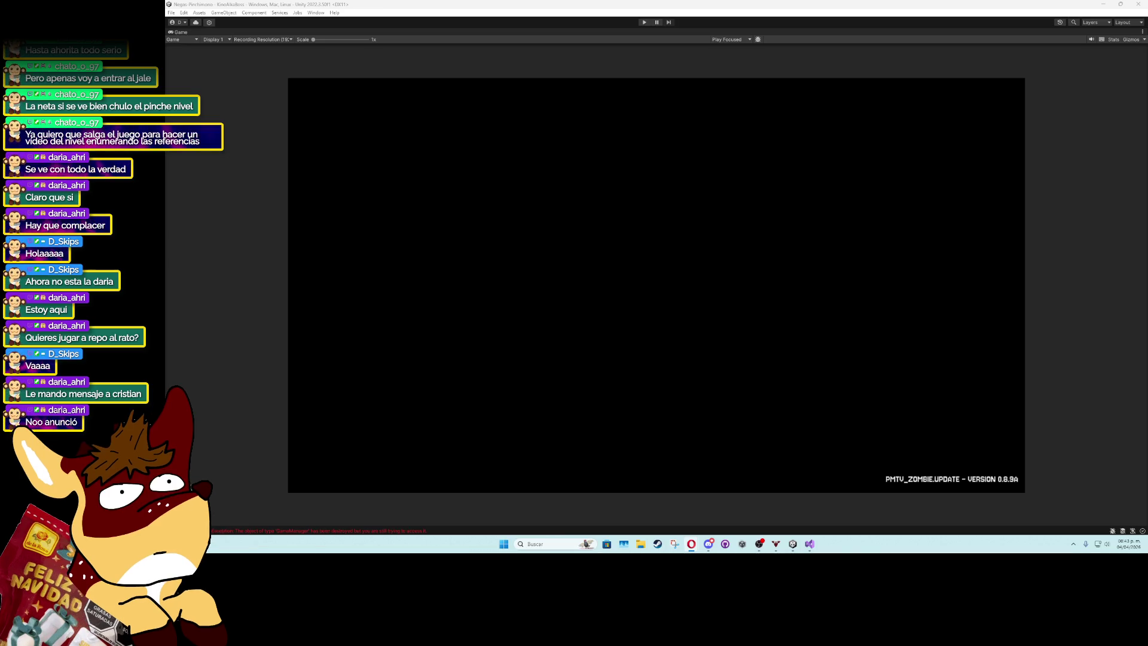
key(alt+Tab)
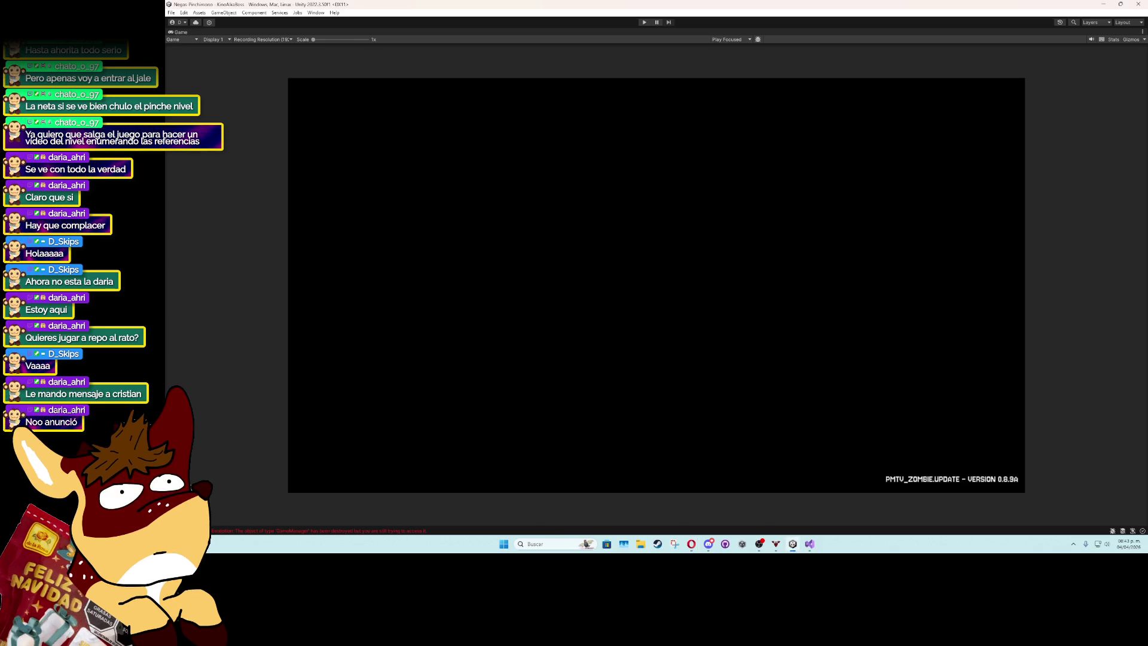
double_click(178, 34)
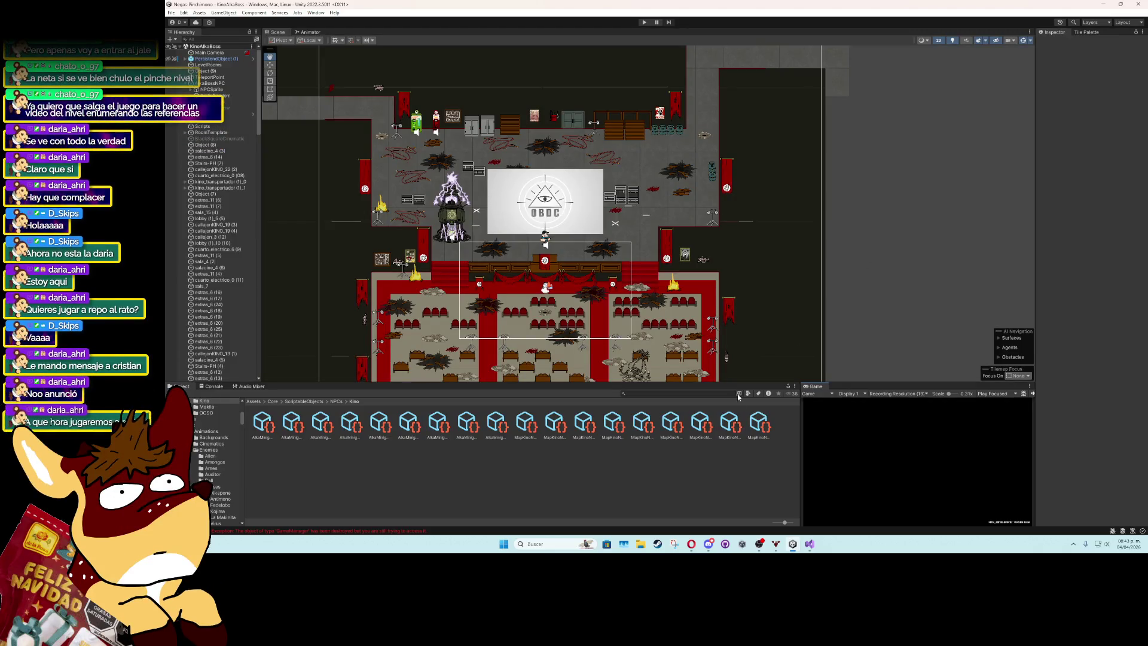
click(809, 543)
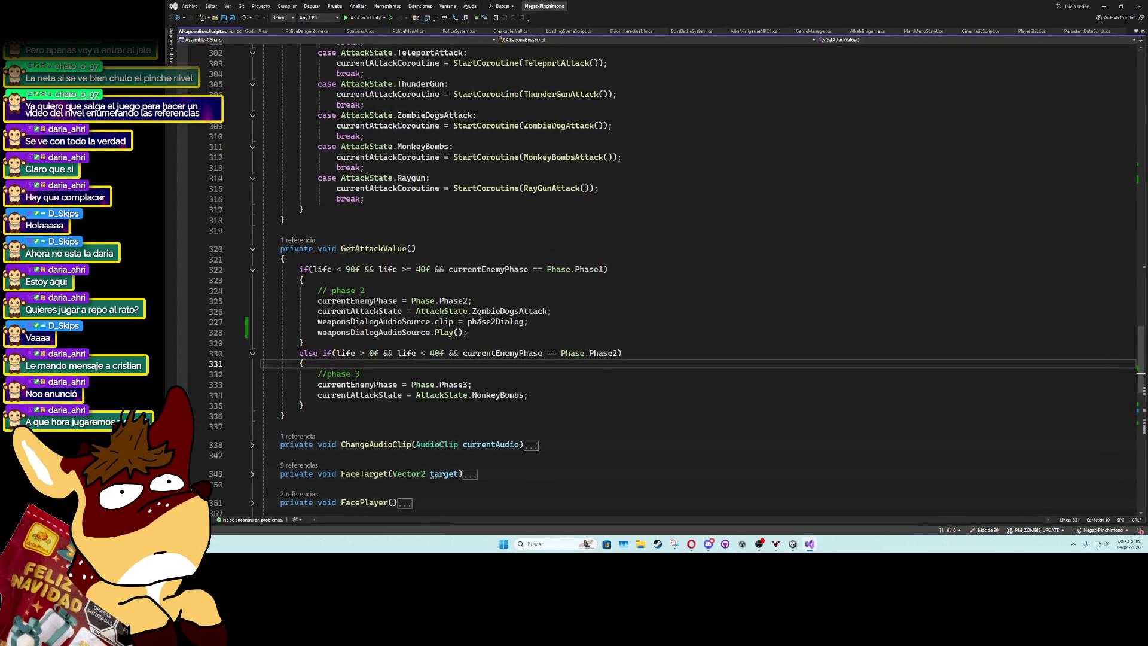
Insert a blank line after the phase 2 ZombieDogsAttack assignment in GetAttackValue.
click(658, 311)
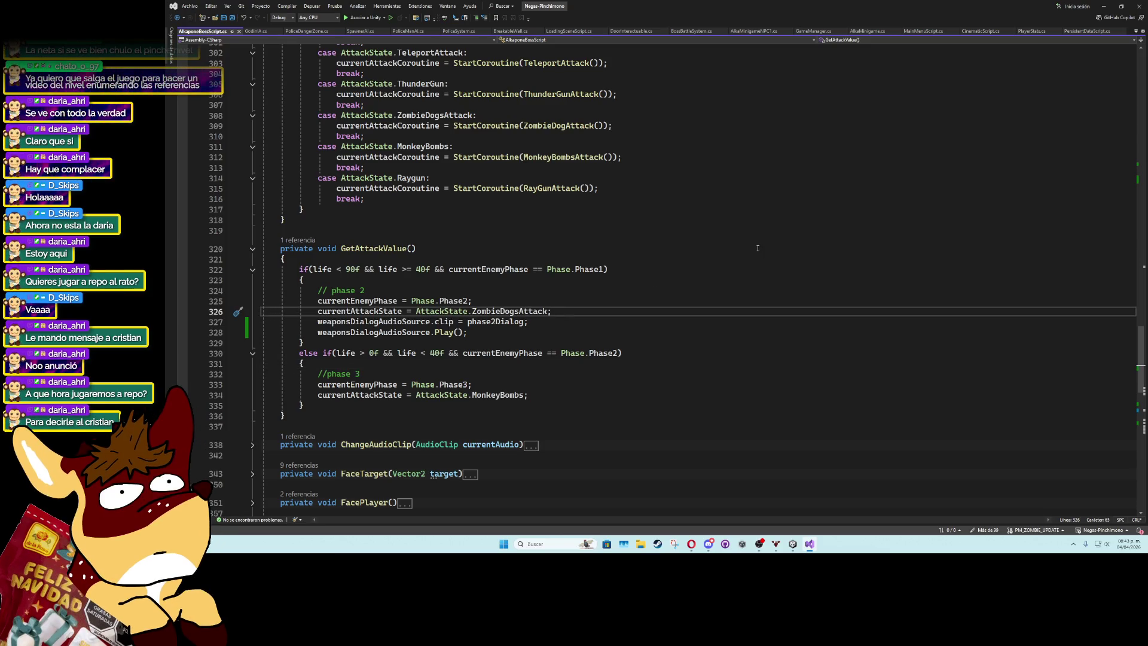
key(Return)
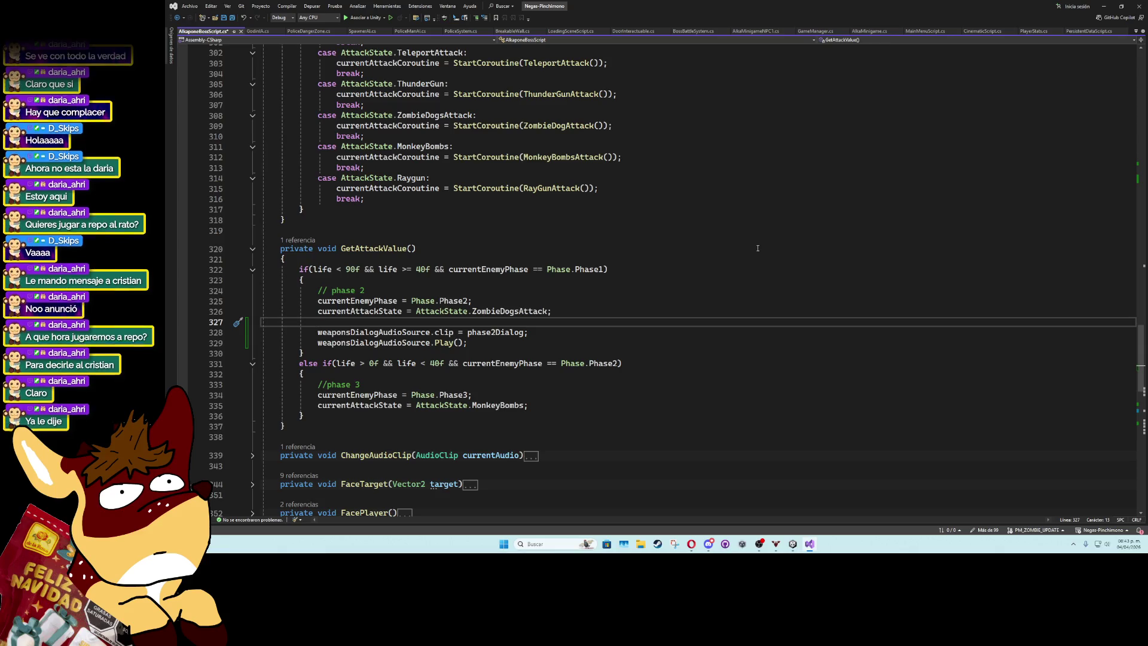
scroll(758, 248, up, 2)
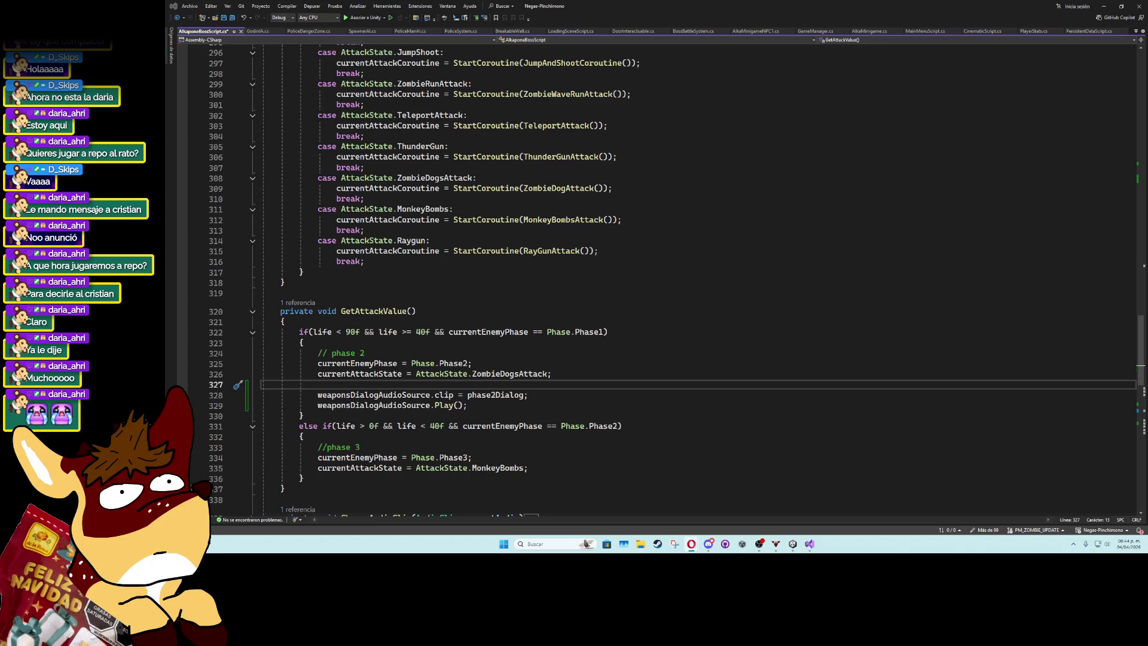
key(alt+Tab)
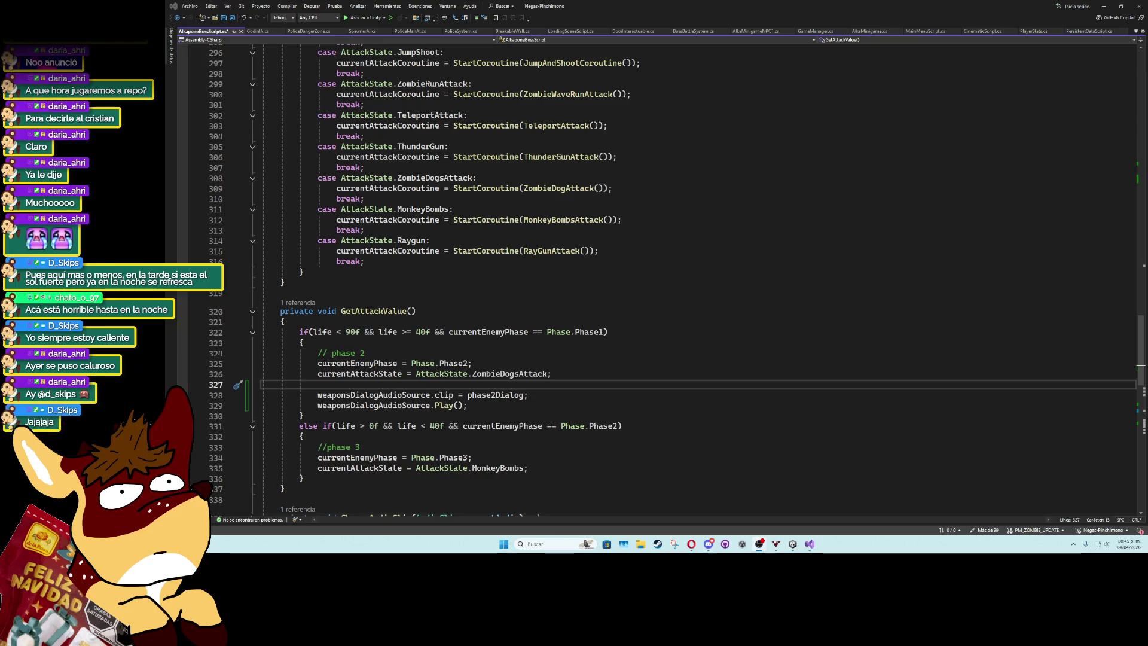
Save the Alkapone boss script.
click(636, 346)
key(ctrl+s)
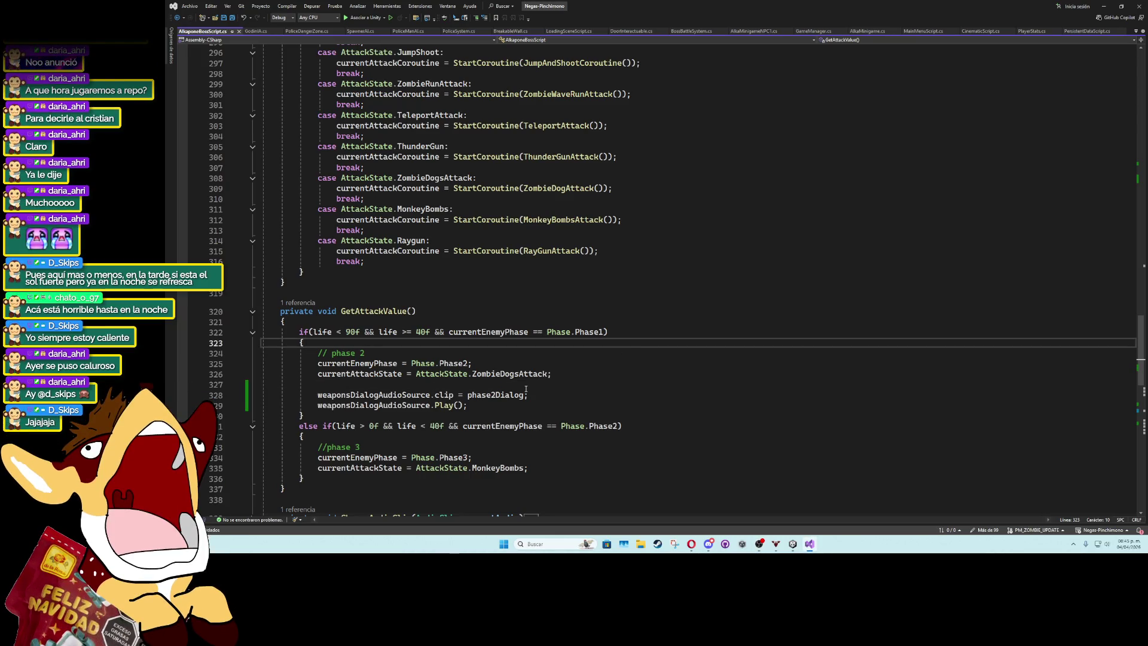
click(495, 385)
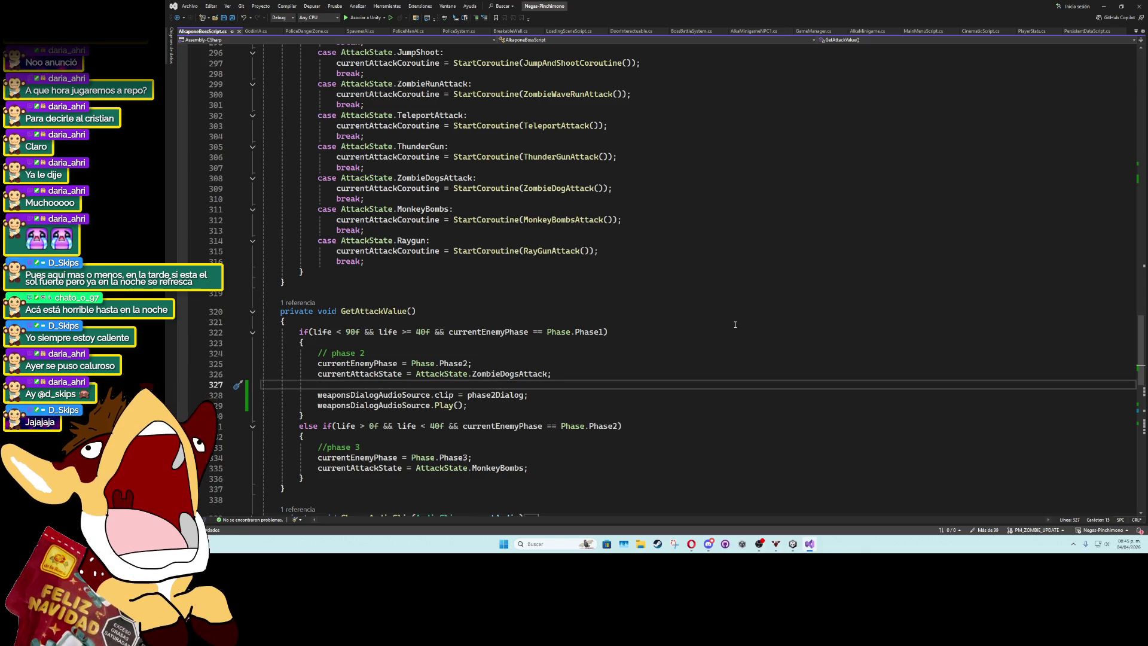
text(excecu)
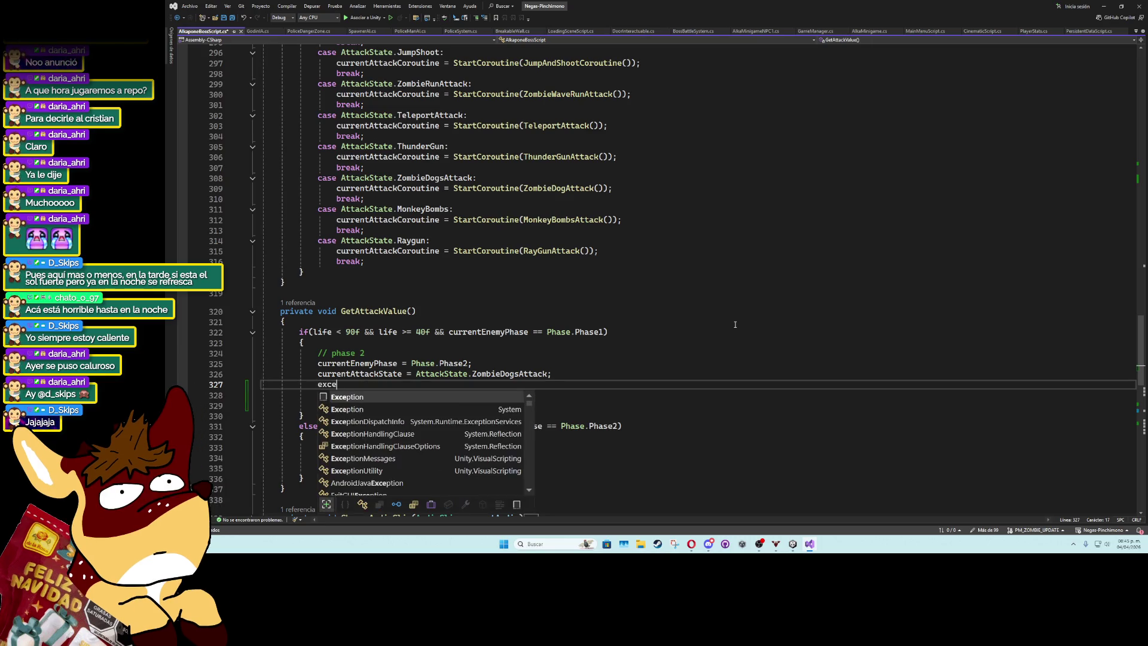
key(BackSpace)
key(BackSpace)
key(BackSpace)
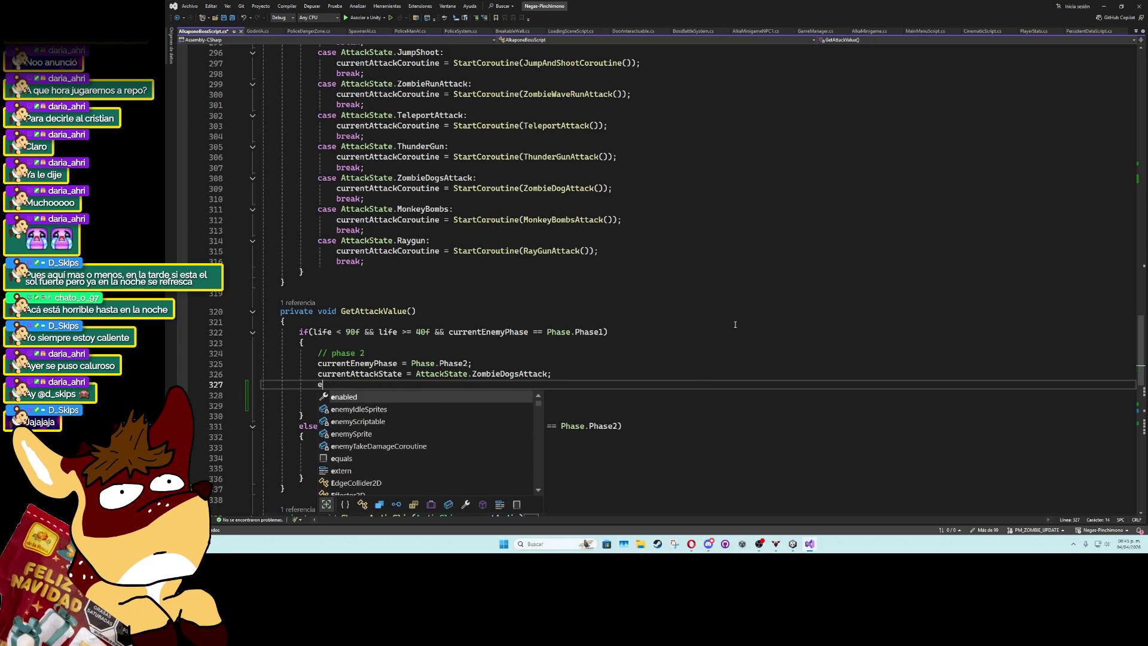
Start a gameManagerScript.ExcecuteRandomPopUpDialog call on the new phase 2 line.
click(735, 325)
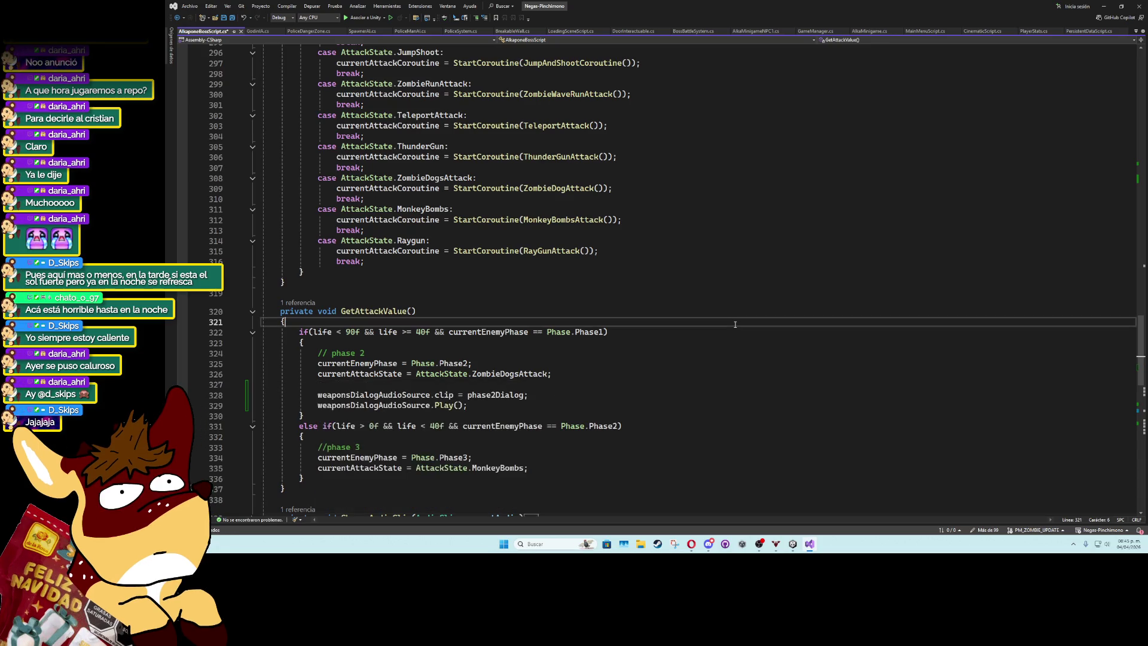
click(534, 383)
text(g)
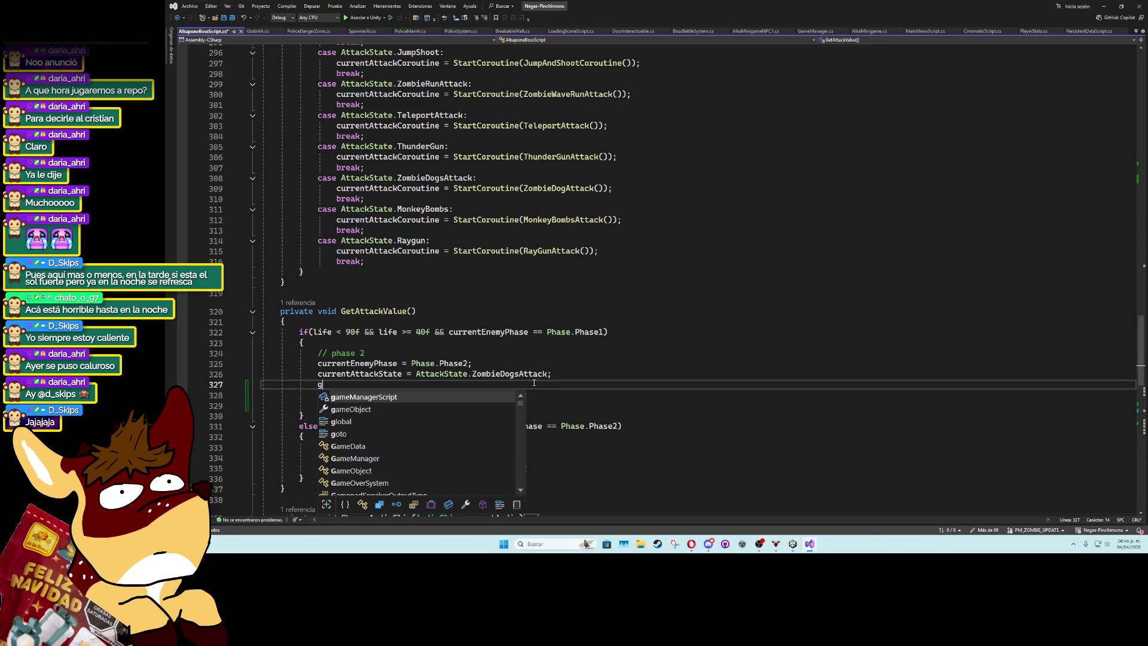
key(Tab)
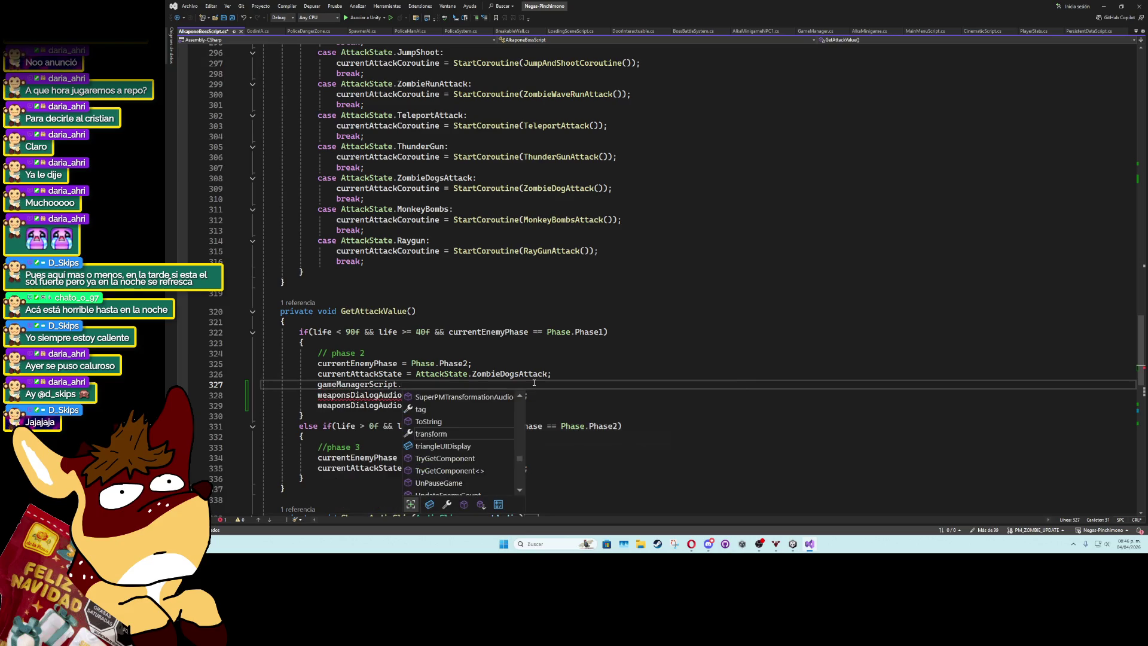
text(dui)
key(BackSpace)
key(BackSpace)
text(ialo)
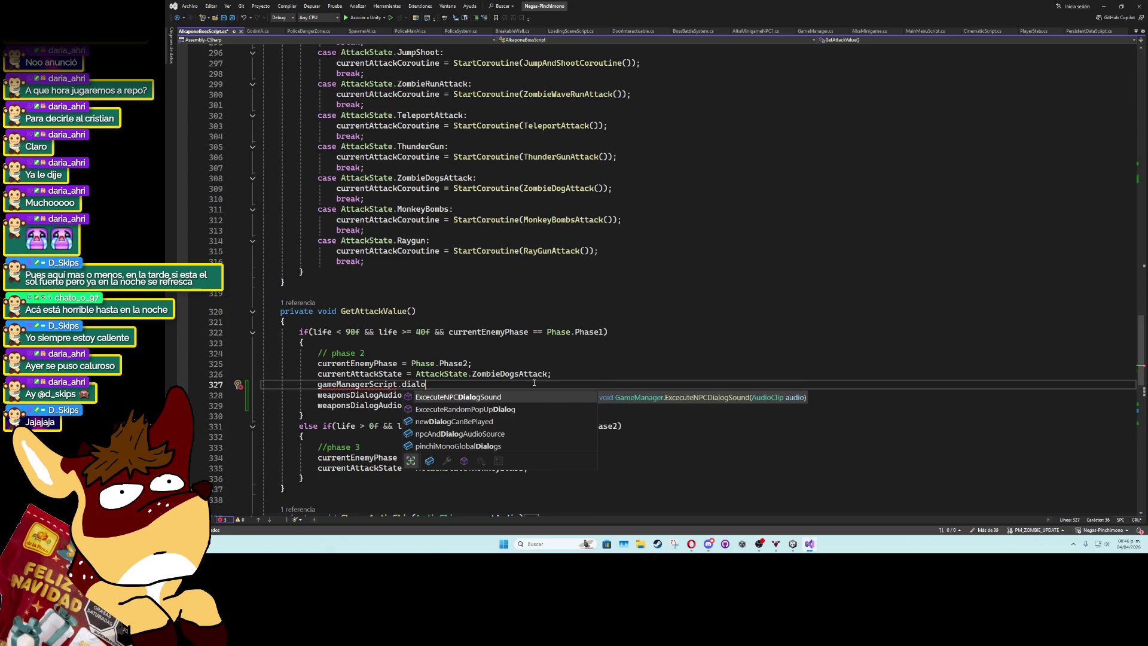
key(Down)
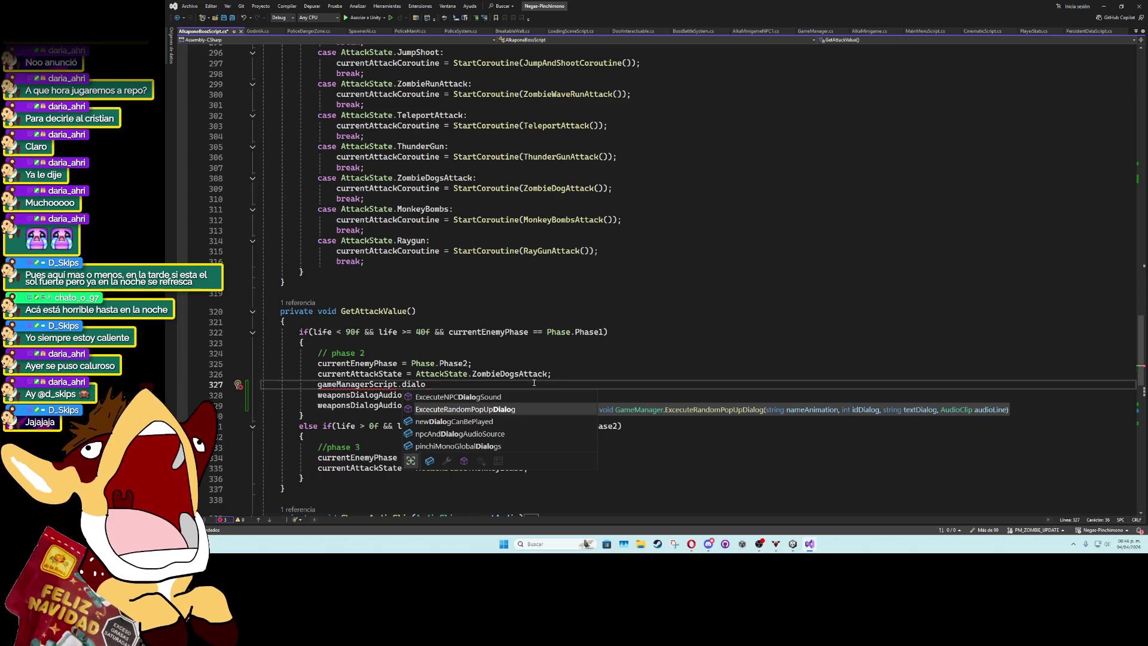
key(Up)
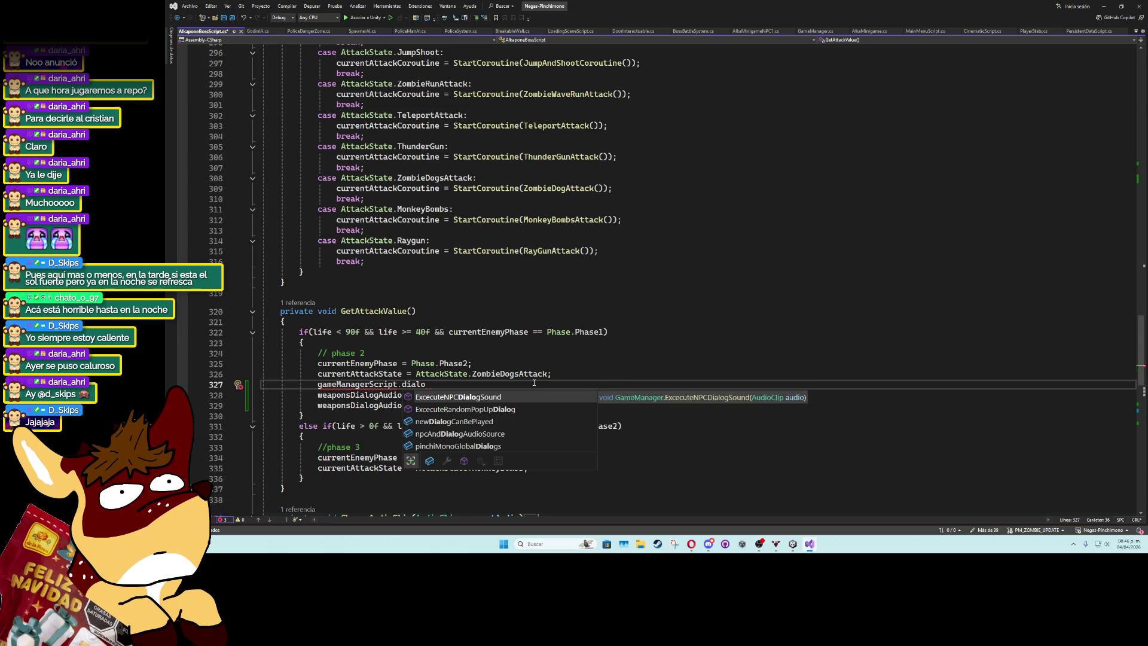
key(Down)
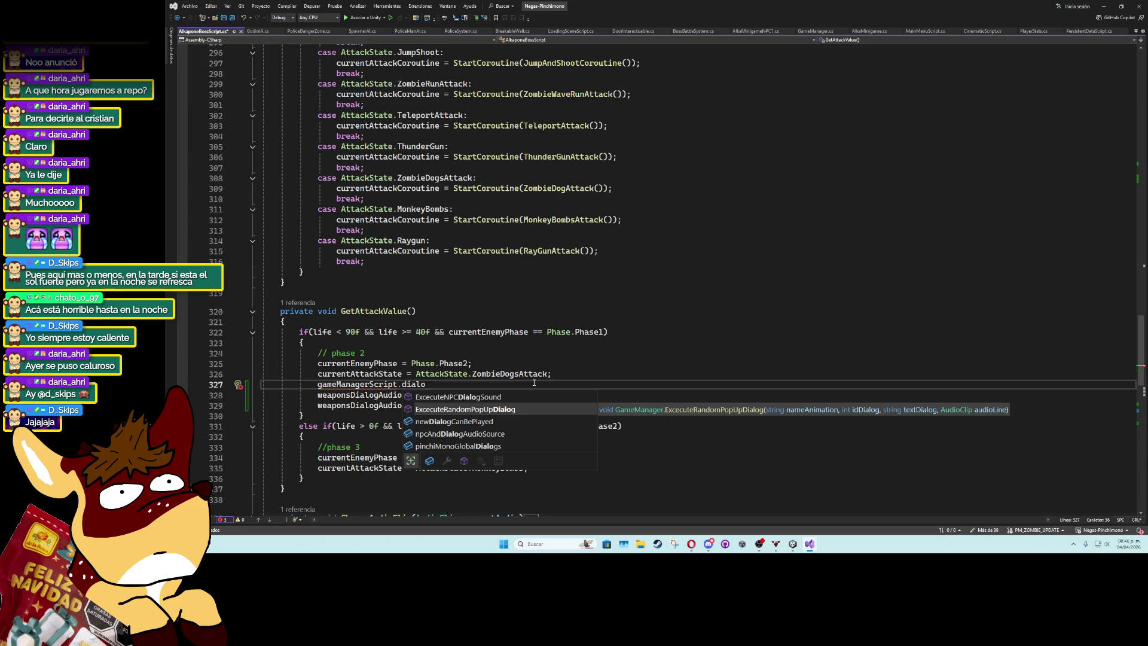
key(Tab)
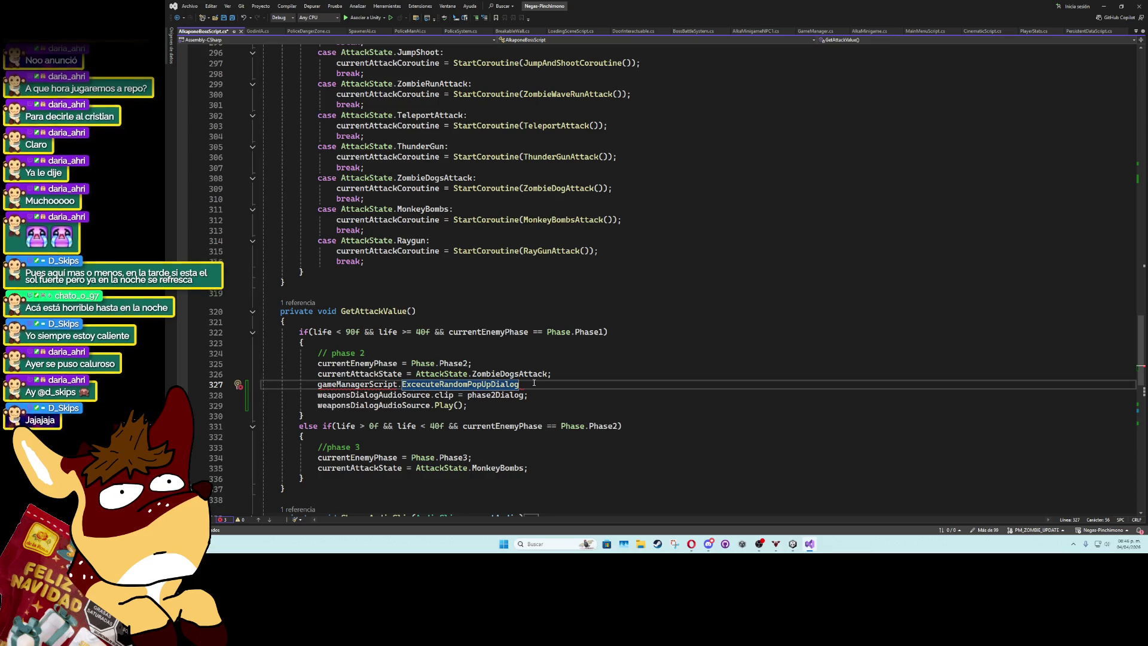
Add the call's parentheses with "AlkaBoss" as the first argument.
text(();)
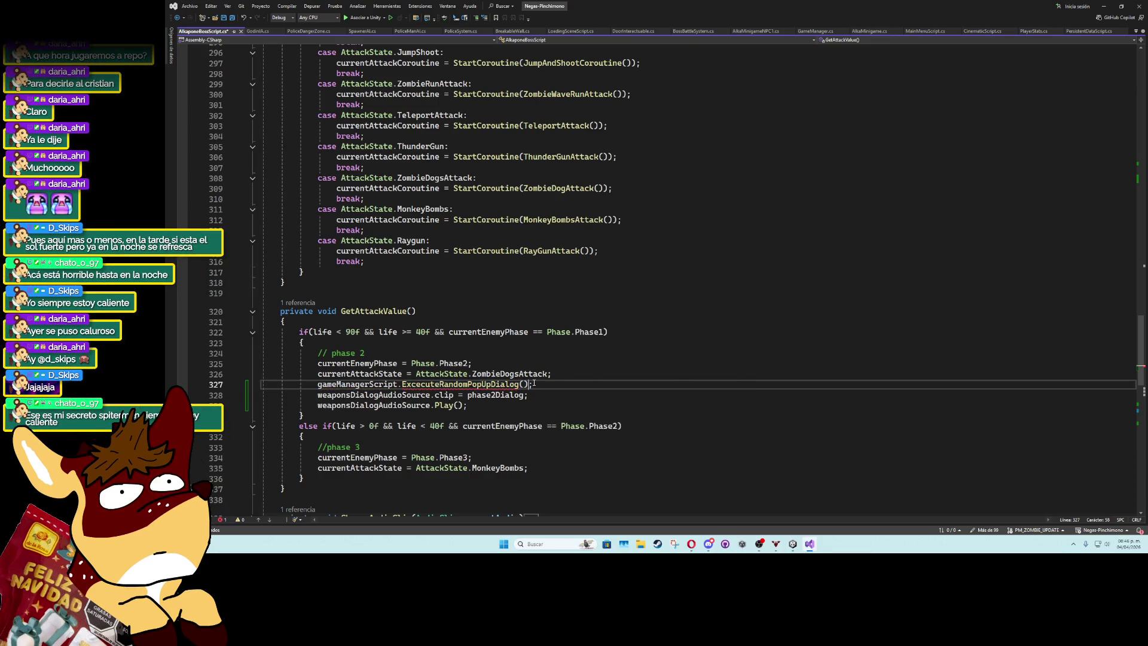
mouse_move(511, 387)
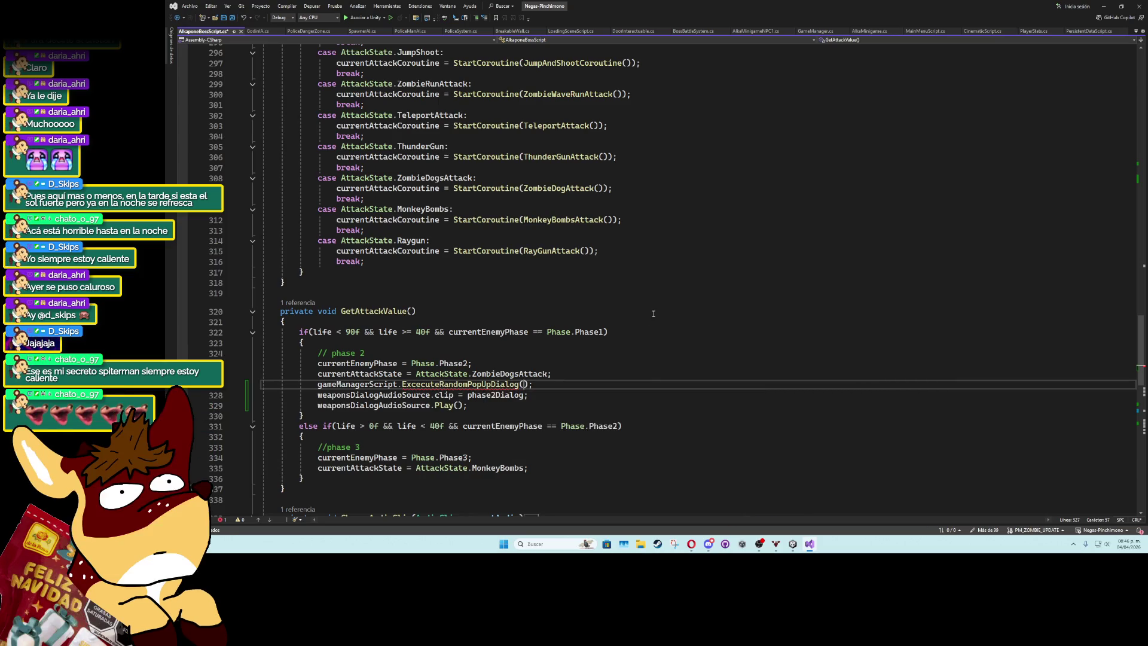
text(")
text(AlkaBo)
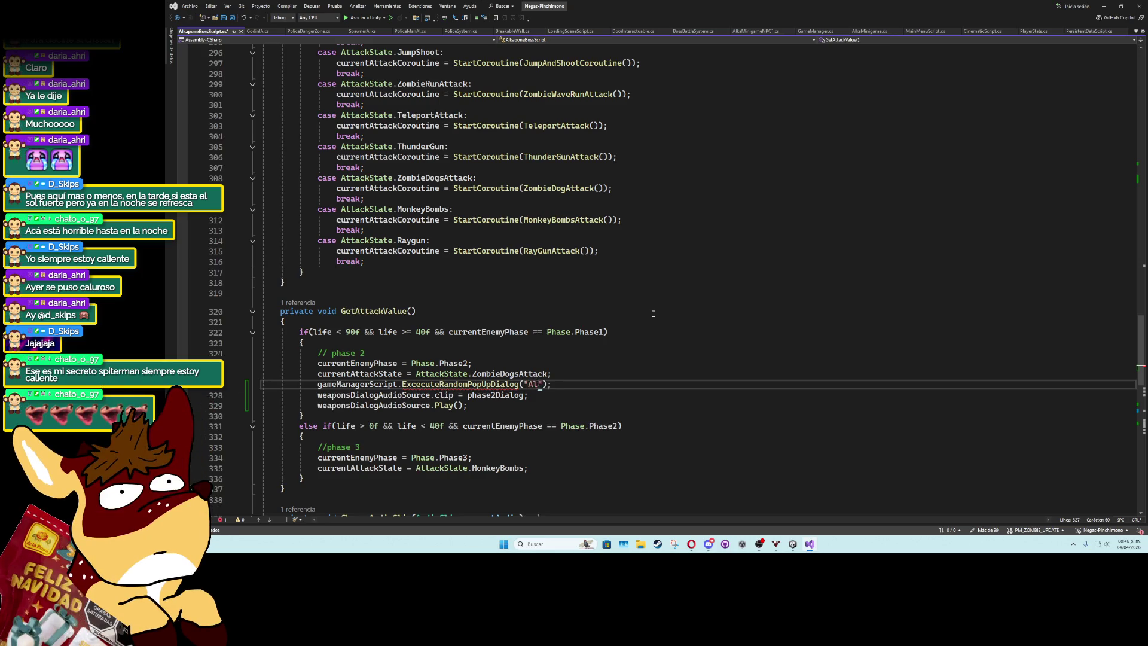
text(ss")
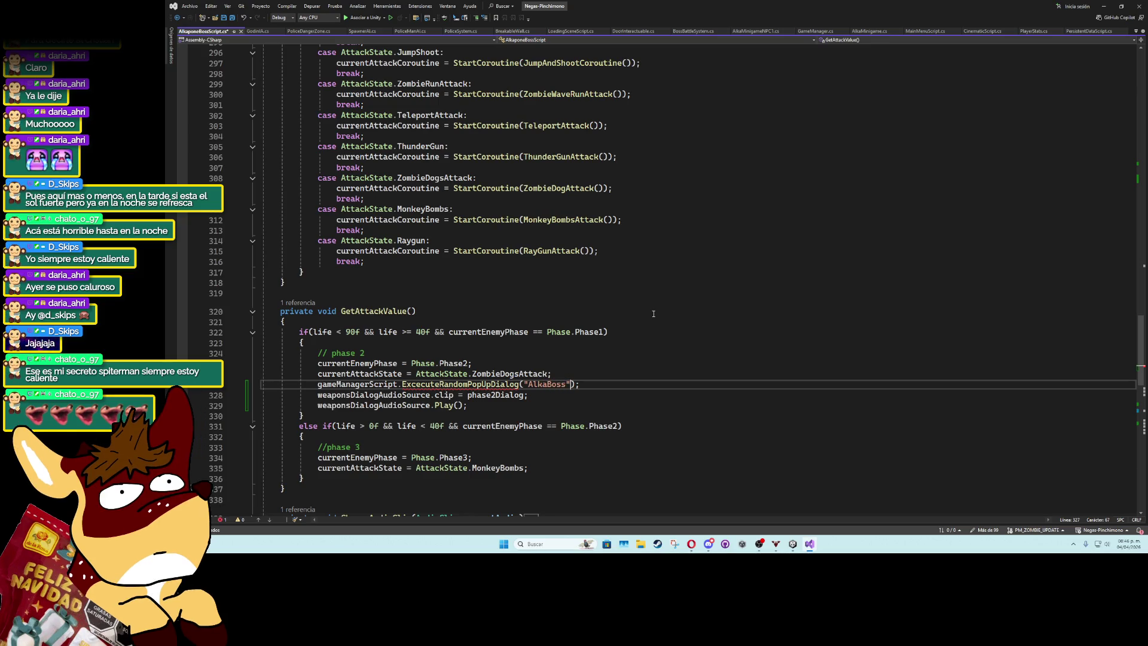
text(,)
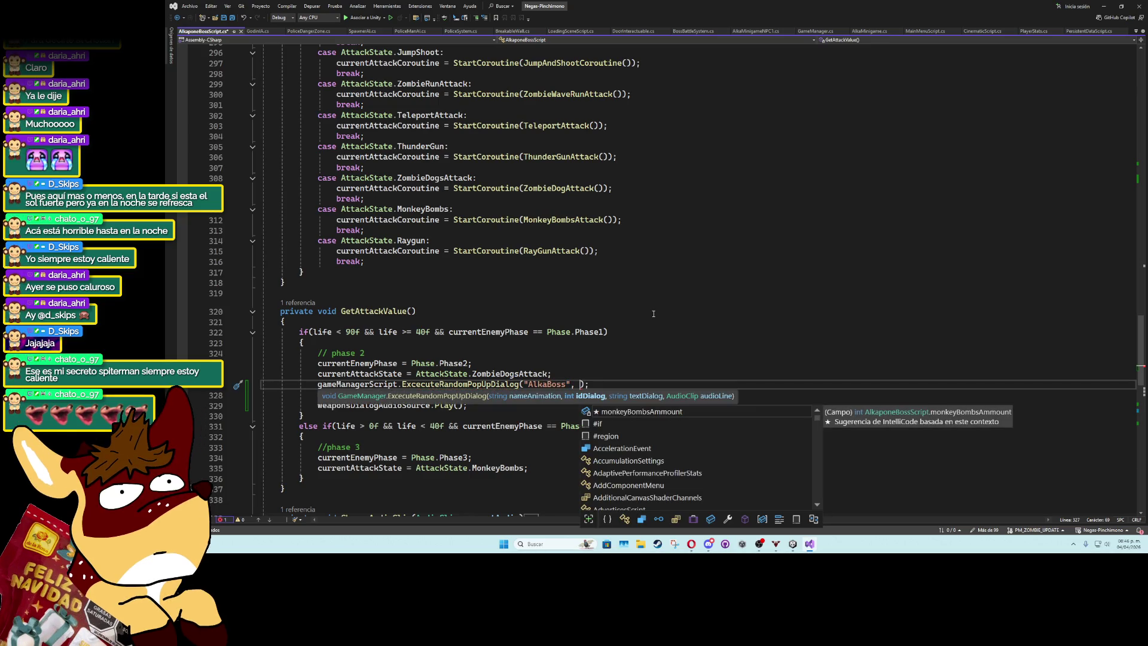
Delete the two weapons-dialog audio lines below the ExcecuteRandomPopUpDialog call.
drag(590, 404, 589, 384)
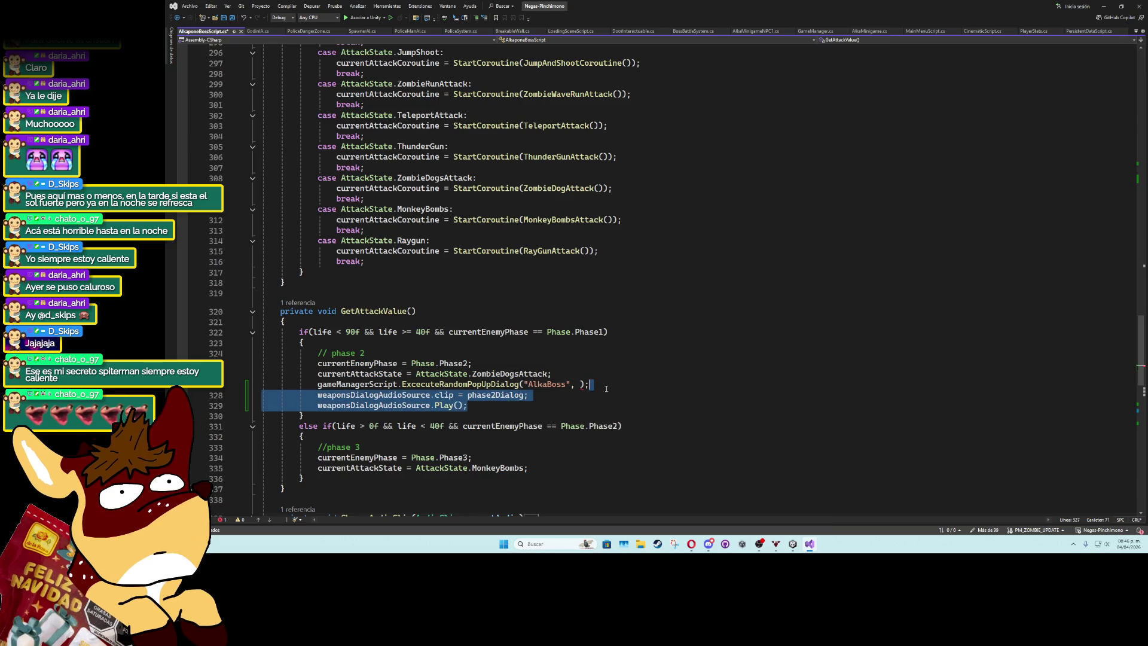
key(Delete)
click(582, 384)
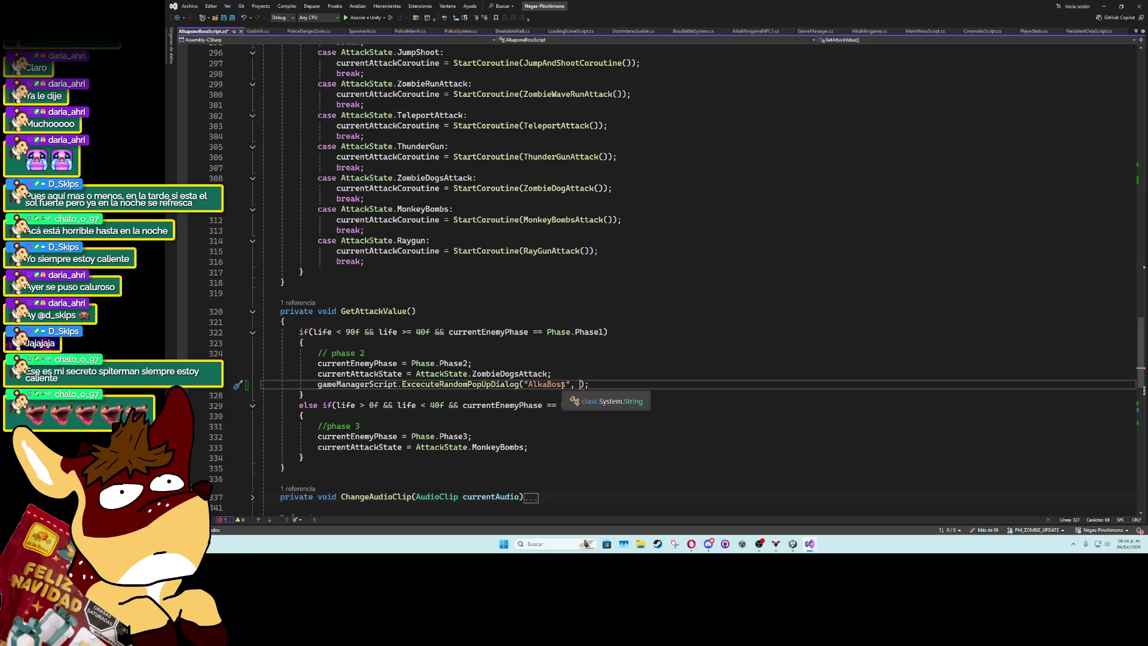
mouse_move(583, 383)
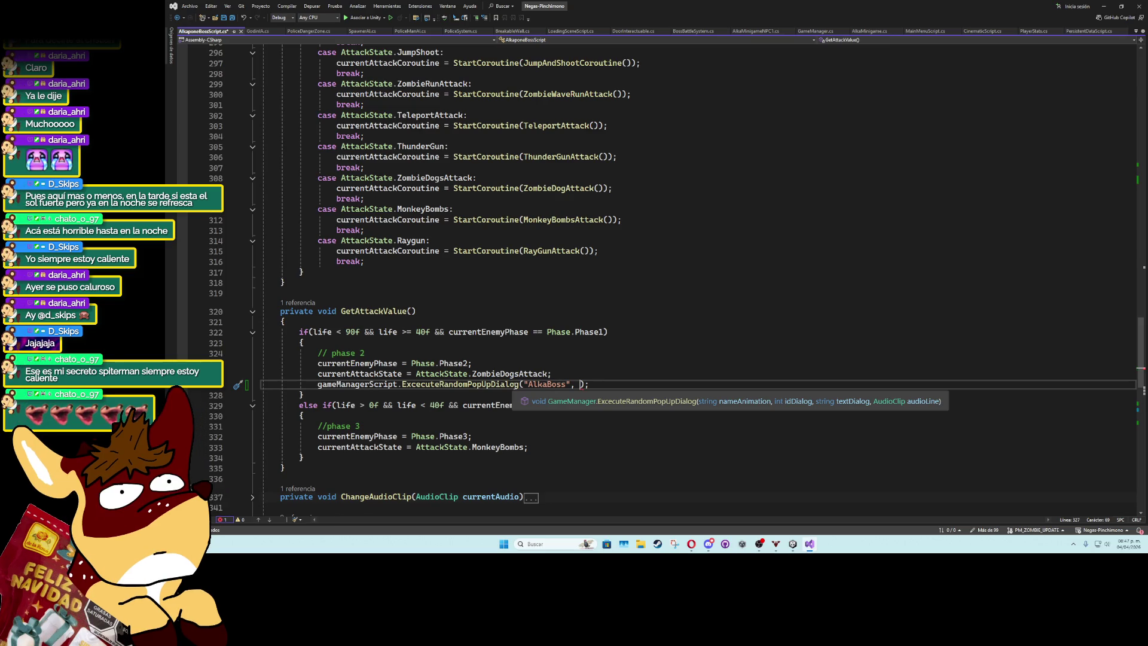
ctrl+click(430, 385)
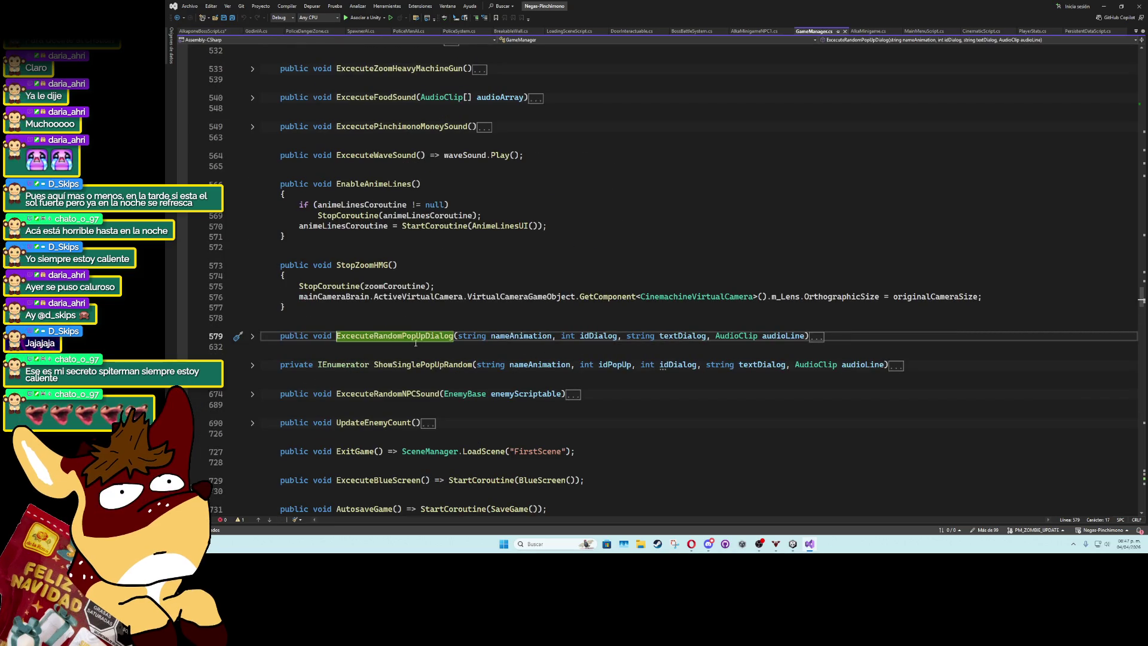
Expand ExcecuteRandomPopUpDialog in GameManager.cs and highlight every use of idDialog.
click(252, 336)
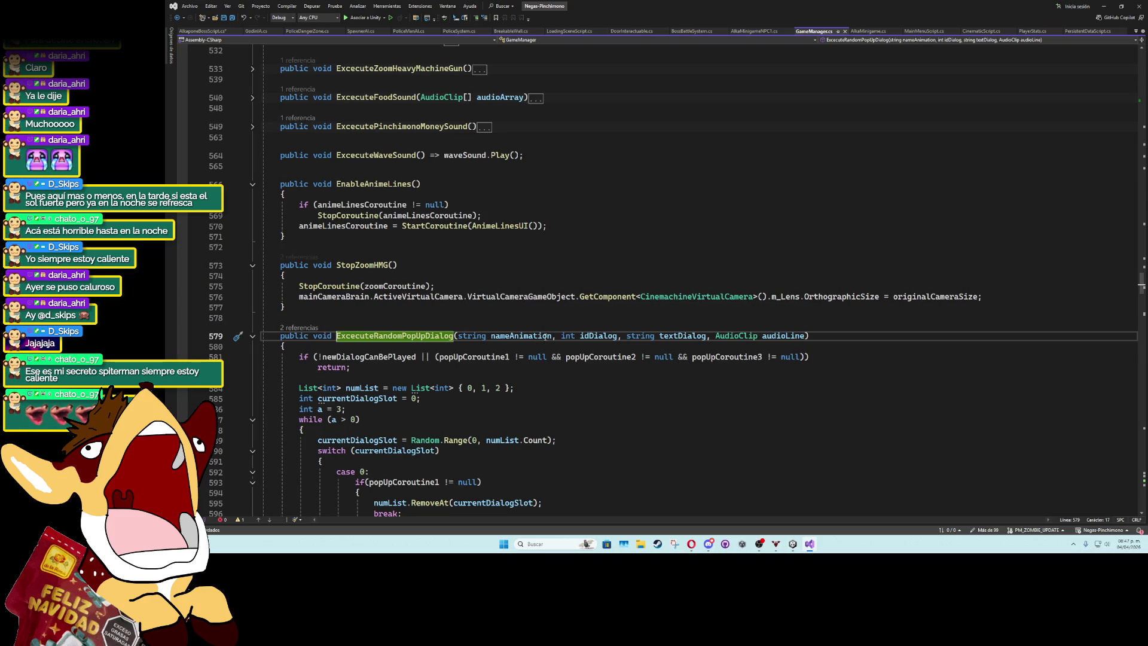
click(596, 336)
scroll(601, 388, down, 20)
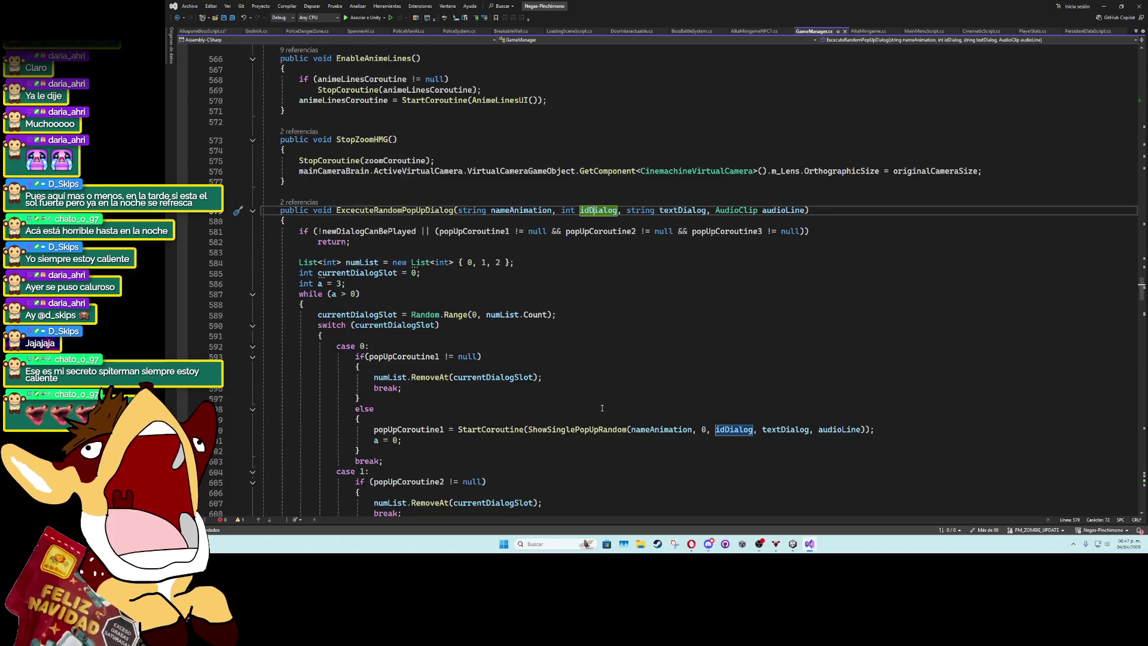
scroll(602, 408, down, 2)
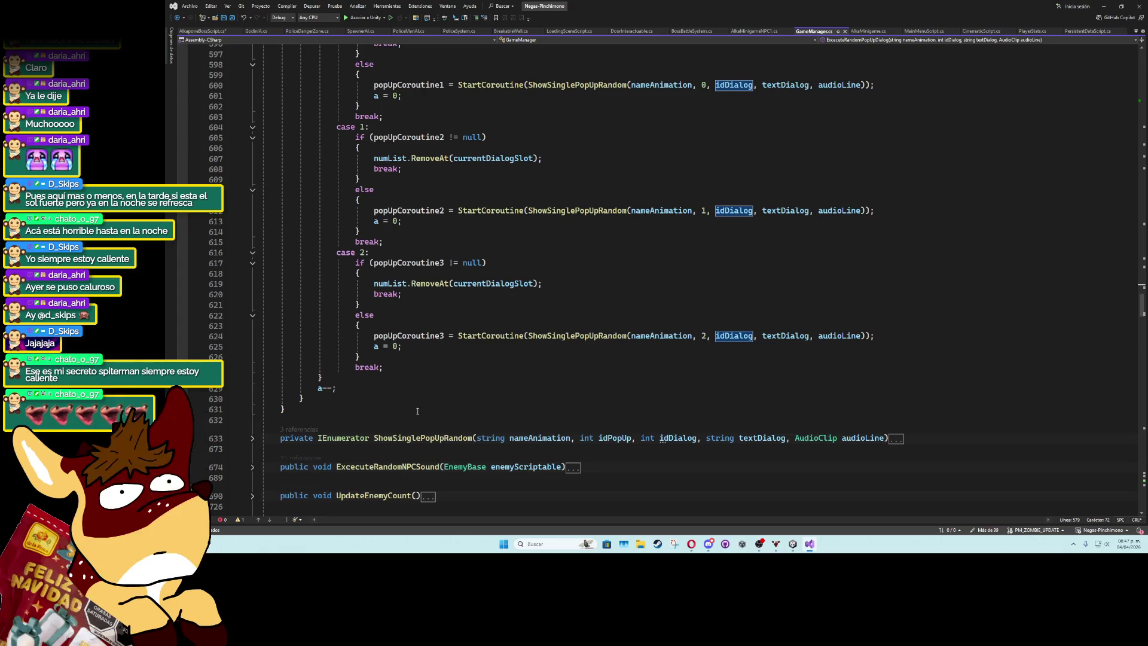
scroll(451, 404, up, 9)
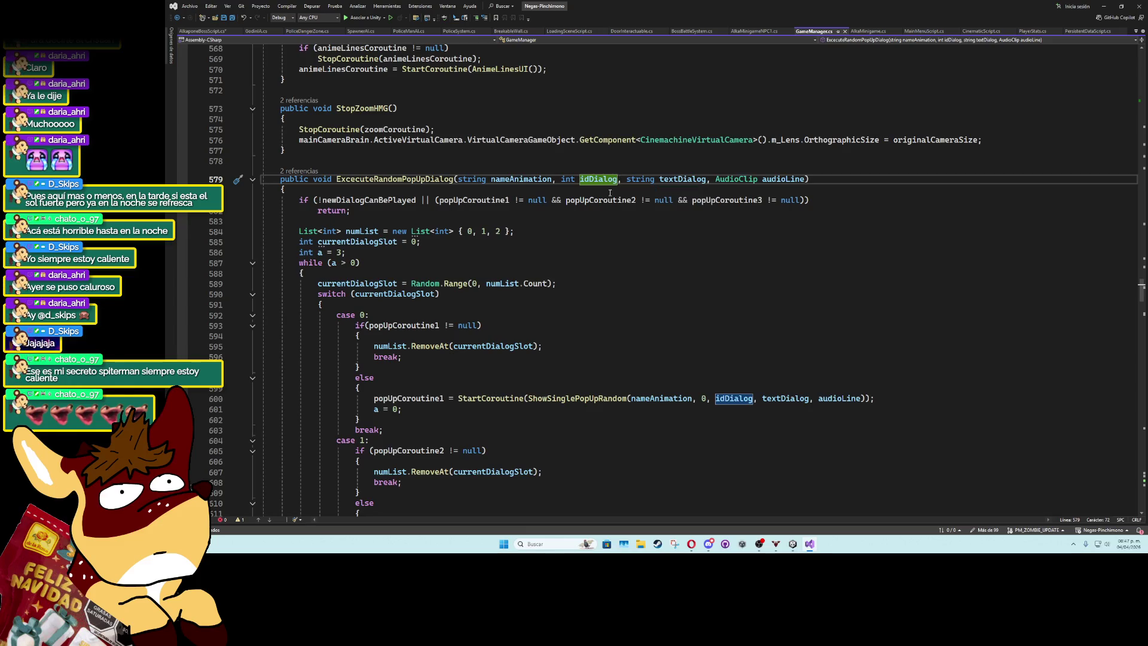
scroll(408, 373, down, 2)
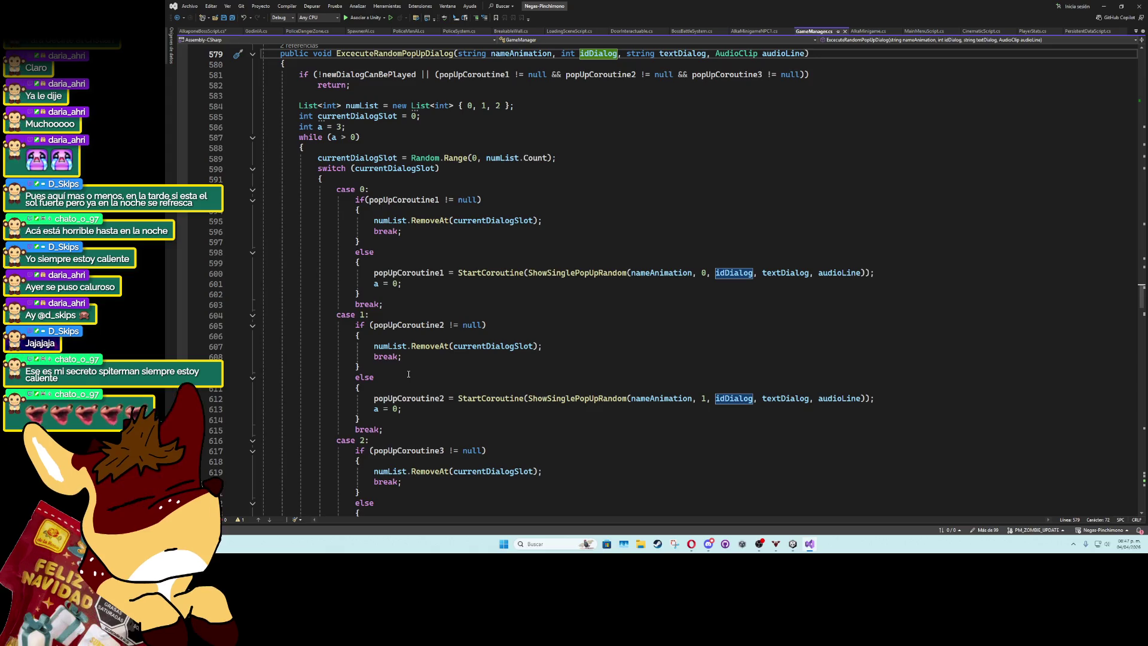
scroll(408, 374, up, 1)
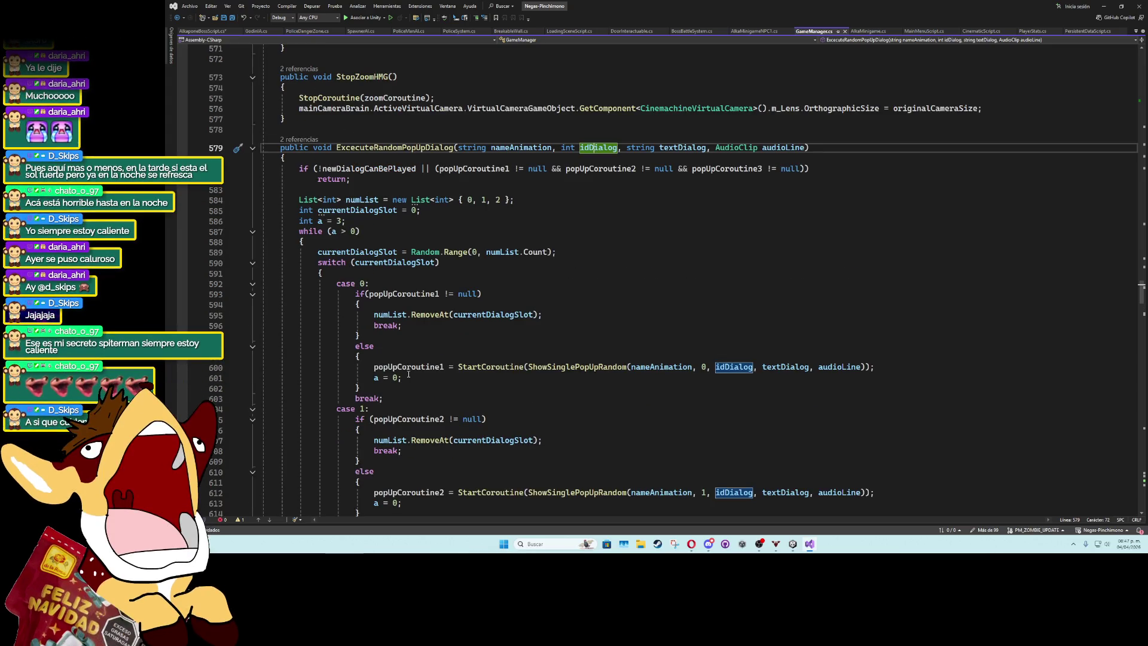
scroll(409, 374, up, 4)
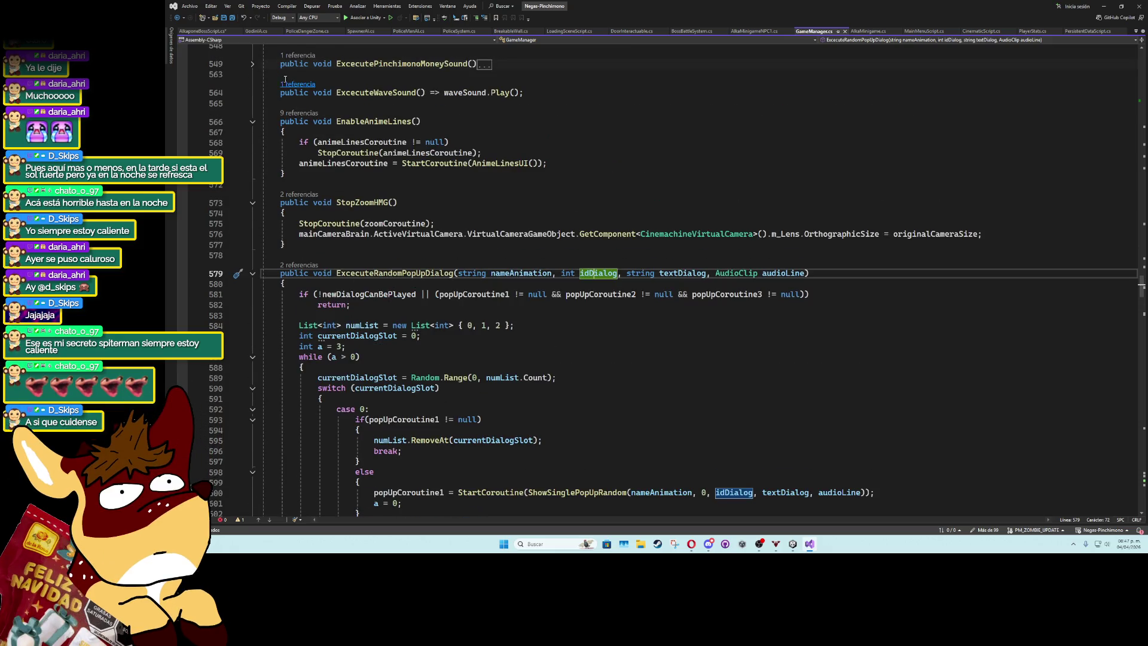
In AlkaponeBossScript.cs, replace the phase 2 call with gameManagerScript.ExcecuteSinglePopUpSound();.
click(220, 32)
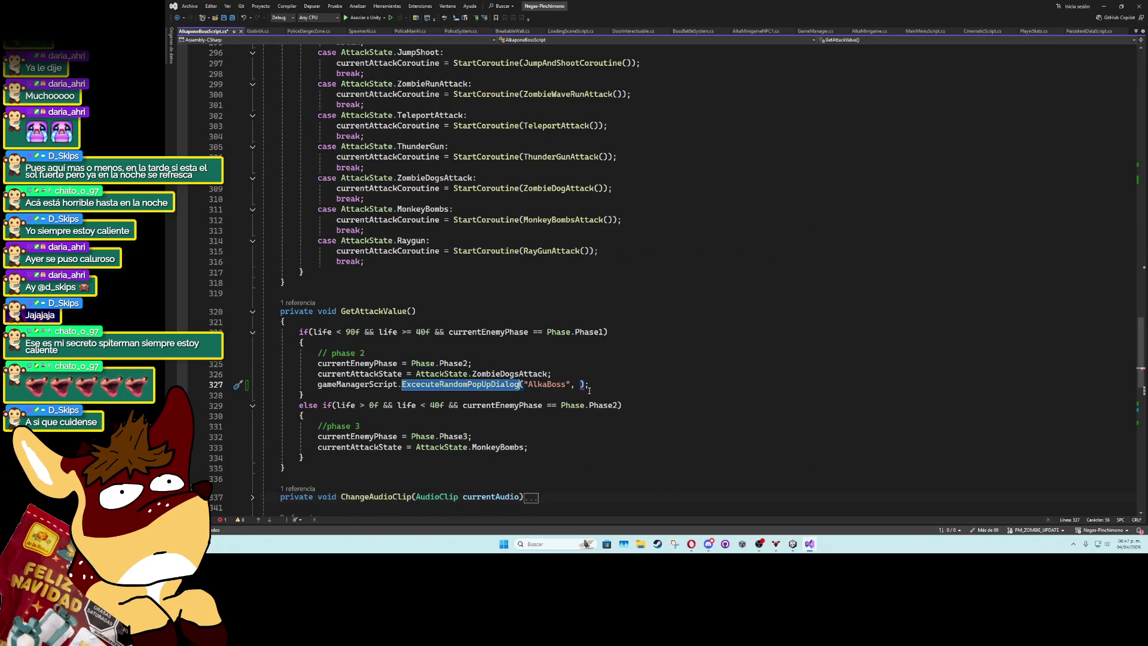
drag(589, 389, 402, 384)
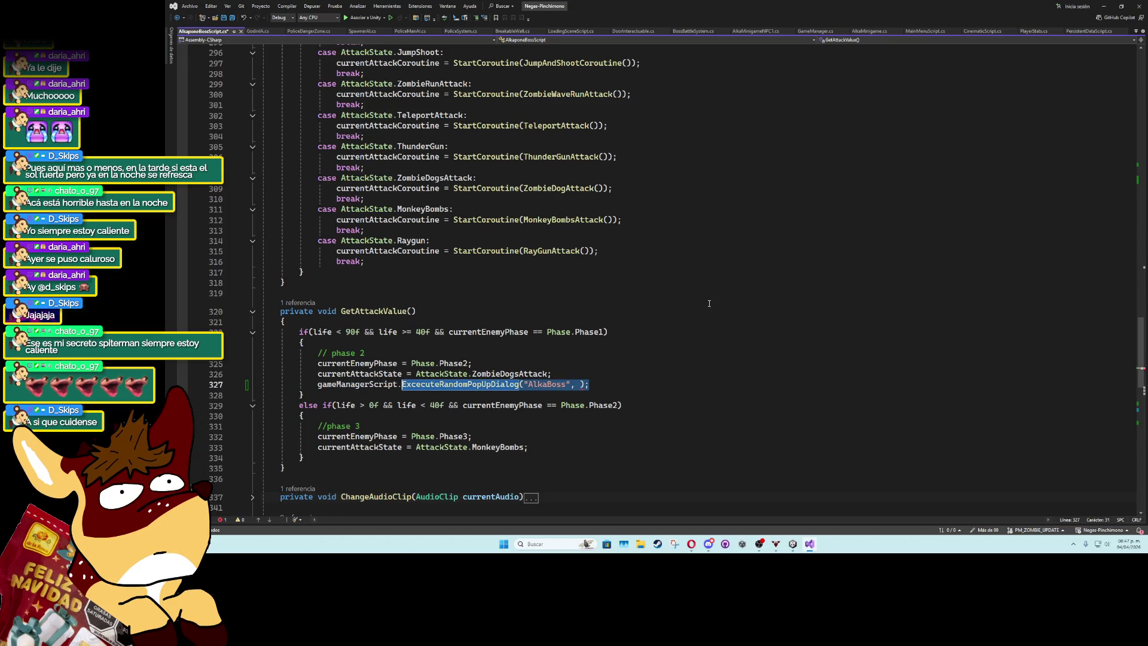
text(pop)
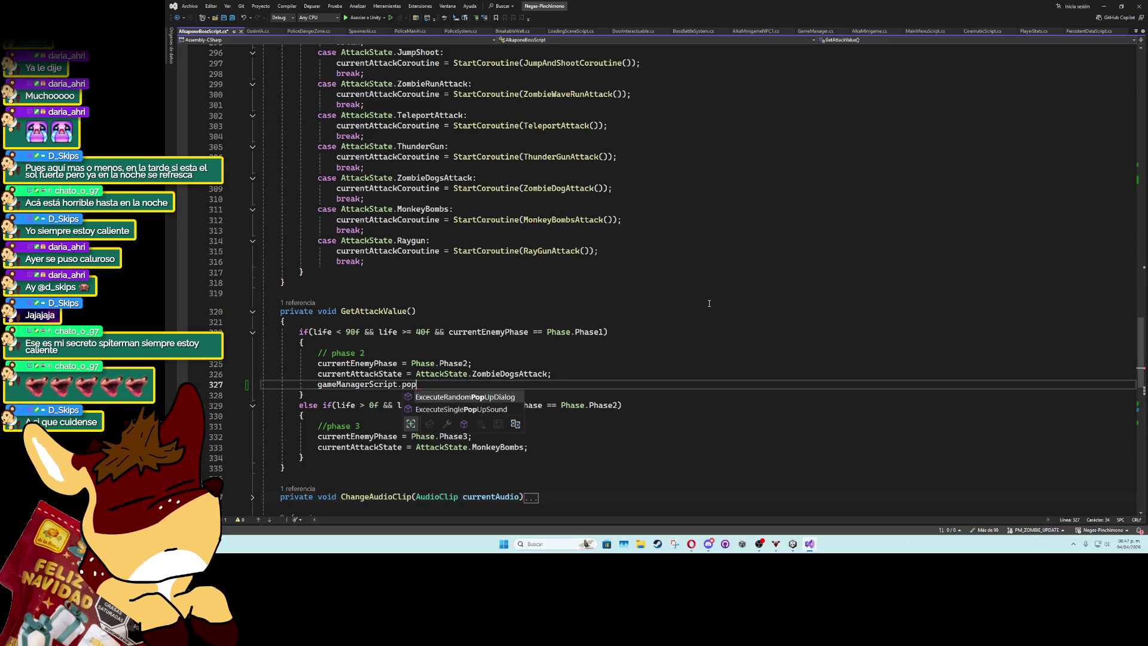
key(Down)
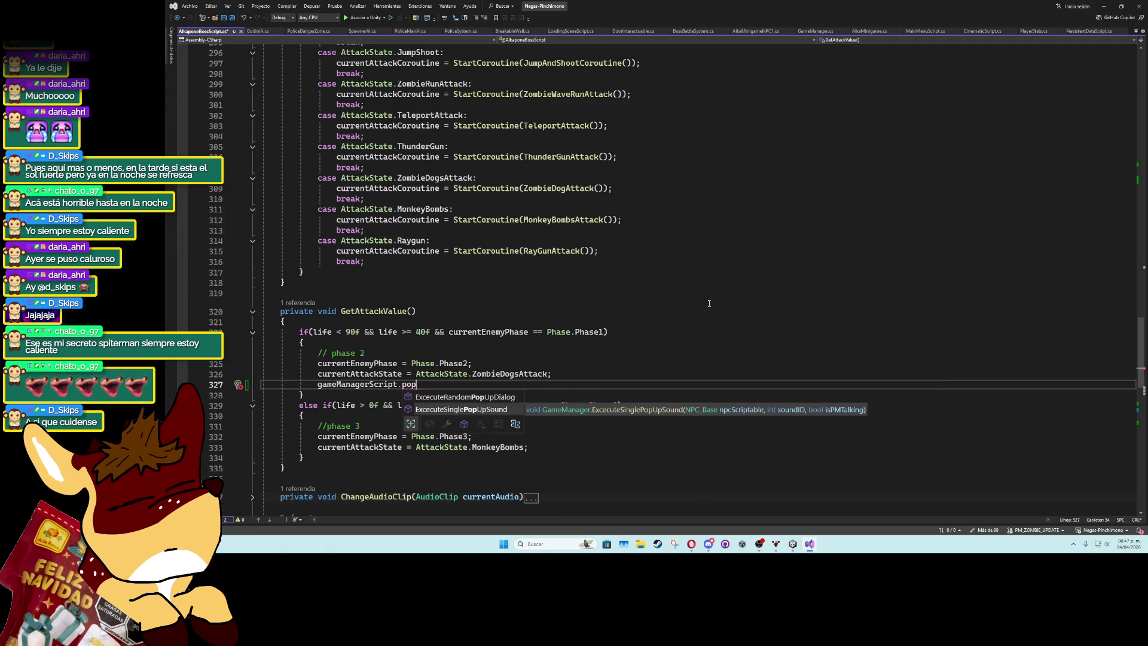
key(Tab)
text(();)
key(Left)
key(Left)
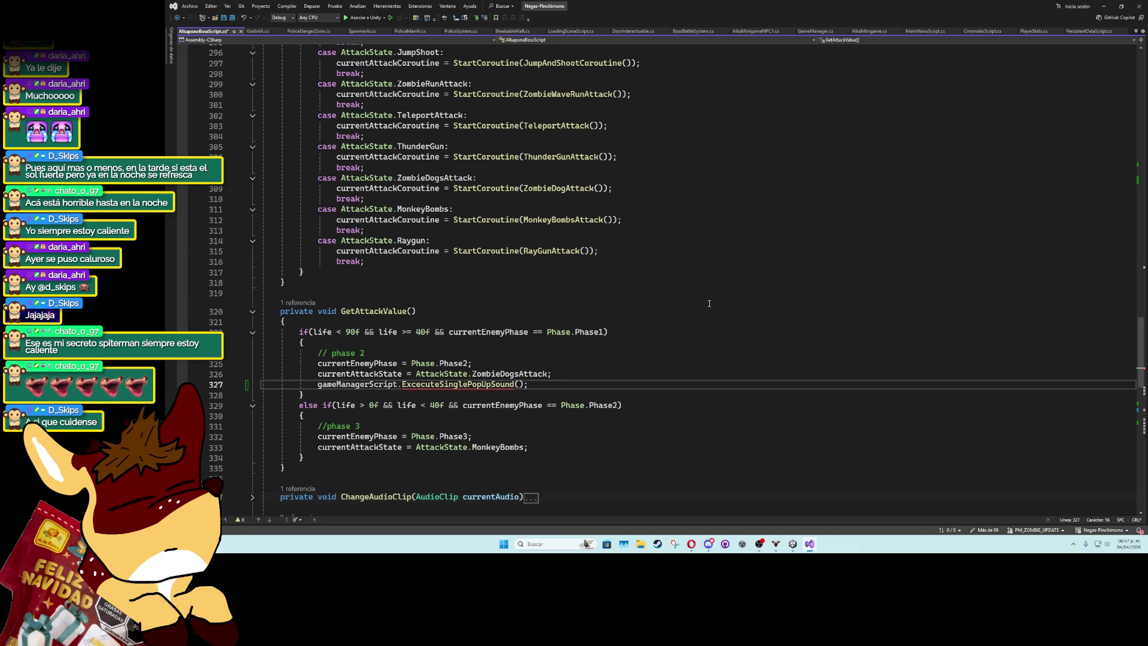
mouse_move(498, 387)
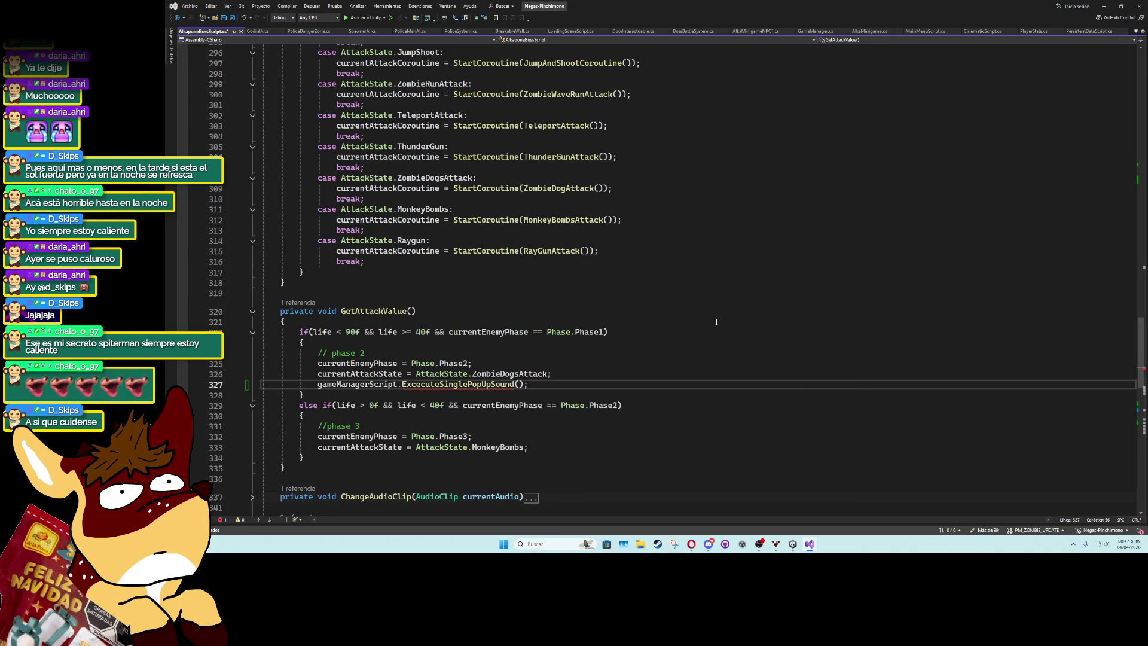
drag(1140, 353, 1140, 98)
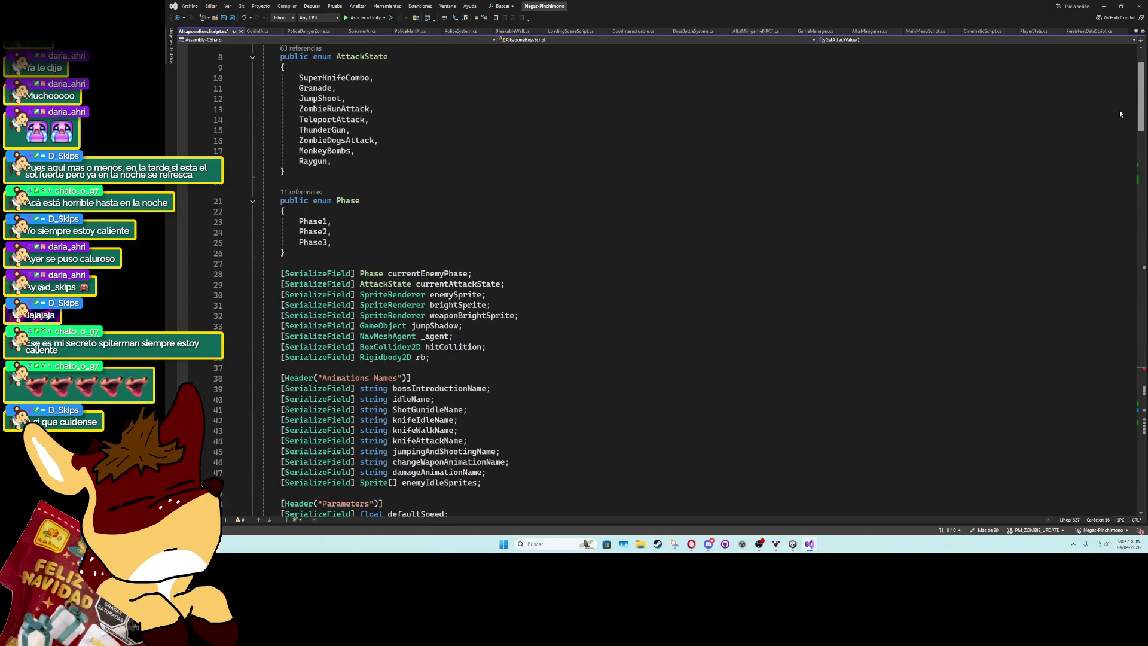
Start a new [SerializeField] NPC_Base field after arrowTeleport.
scroll(1120, 114, up, 3)
scroll(1120, 119, down, 10)
scroll(1120, 152, down, 11)
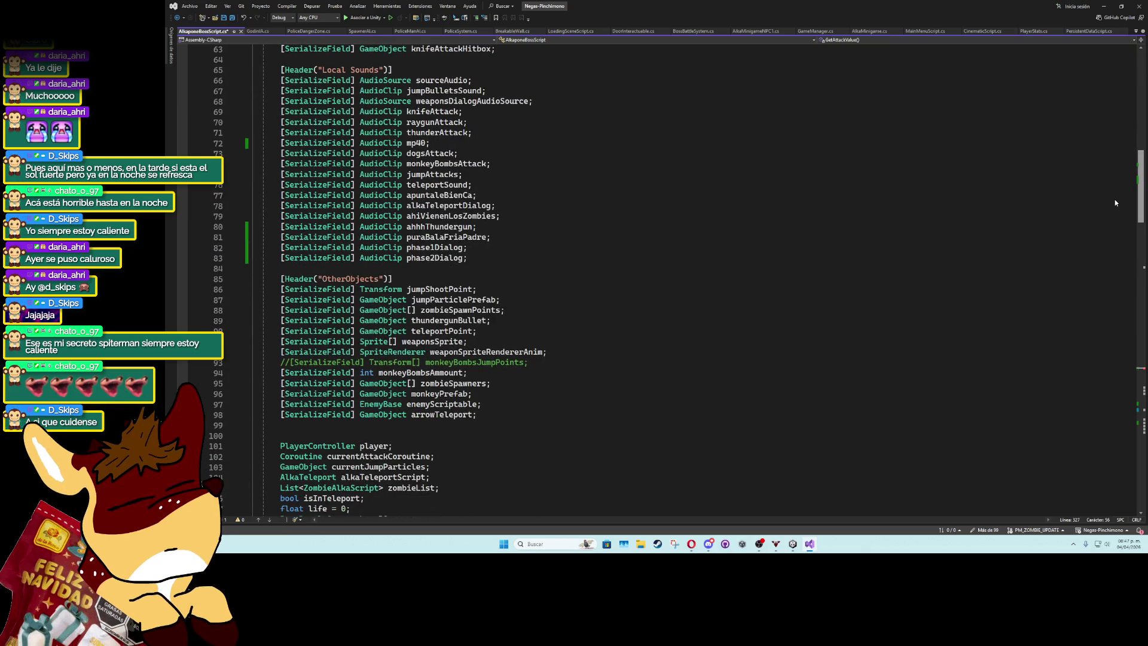
click(474, 424)
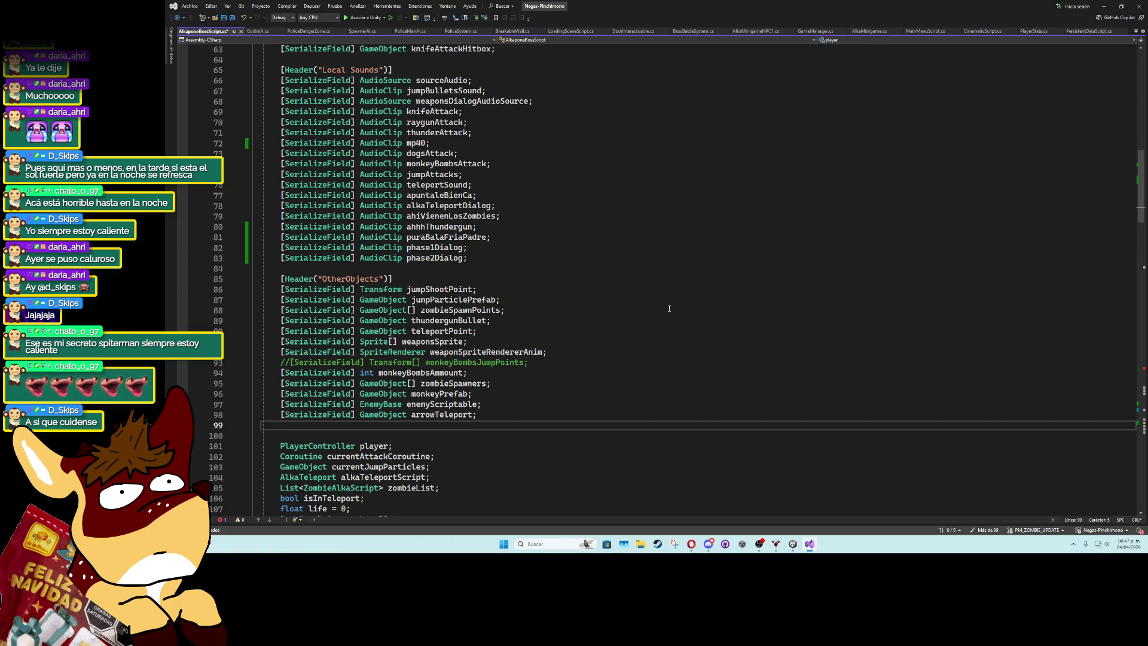
text([SerializeField] )
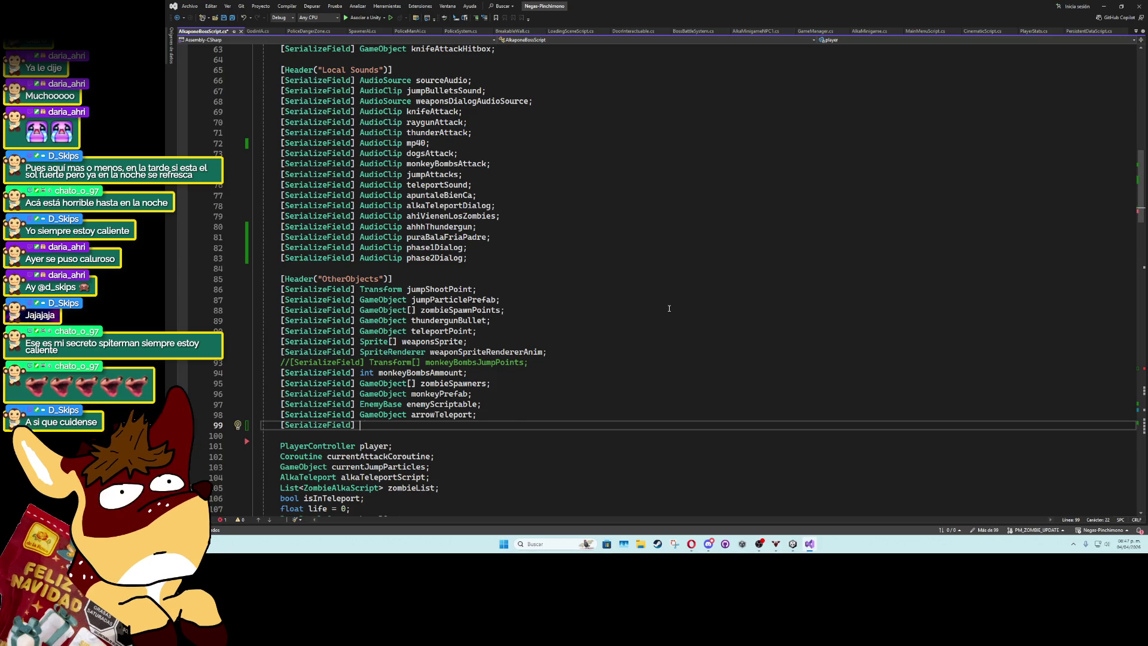
text(NPC)
key(Up)
key(Down)
key(Up)
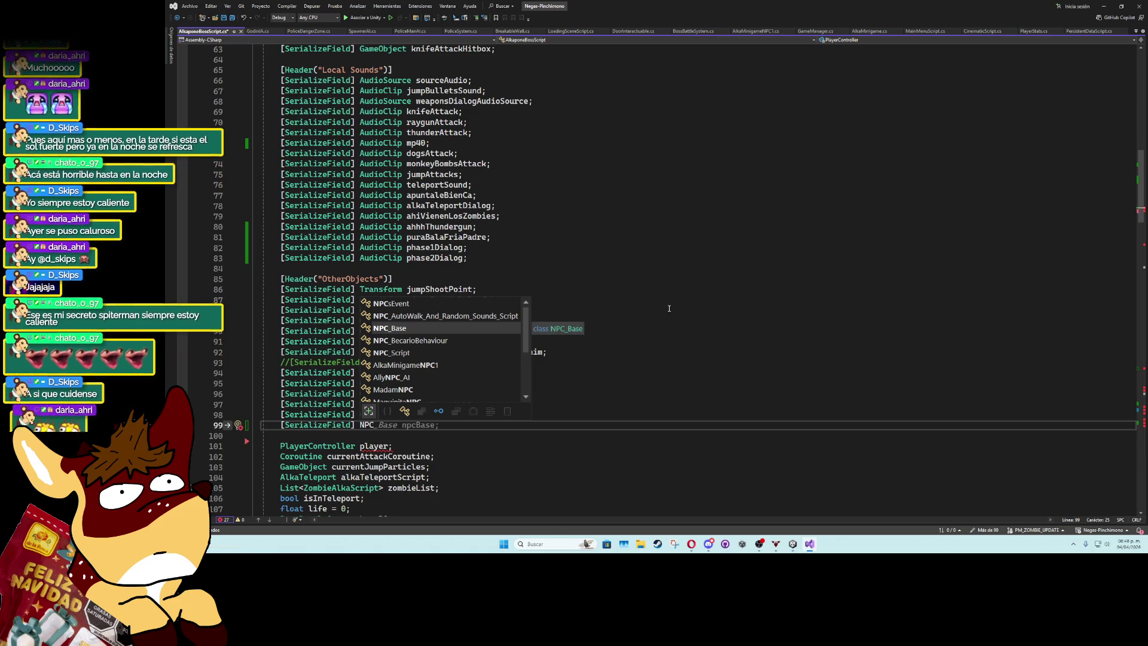
key(Tab)
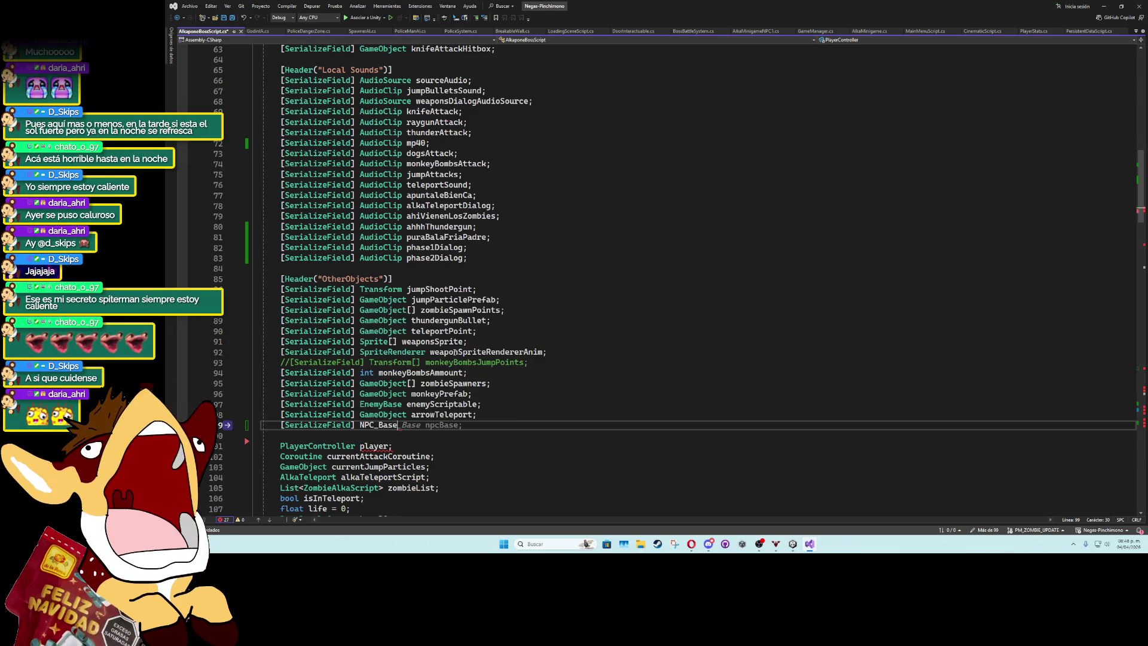
Name the field alkaDialogsScriptable and save the boss script.
scroll(1142, 257, down, 13)
scroll(1142, 257, down, 20)
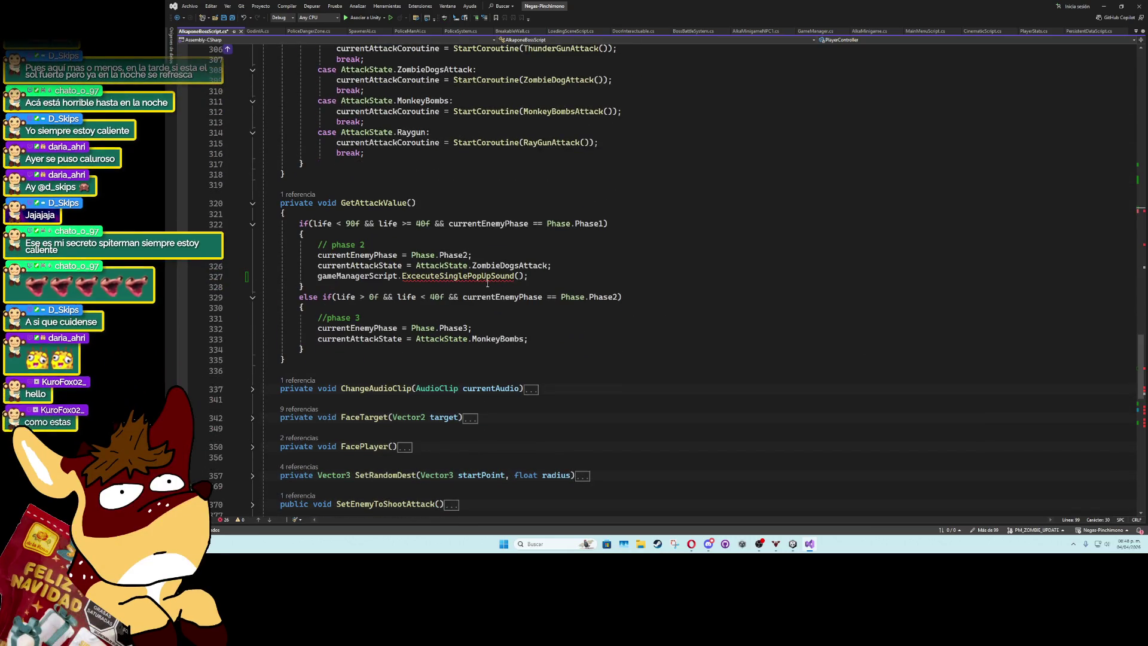
mouse_move(488, 276)
drag(1140, 364, 1123, 152)
scroll(777, 299, down, 2)
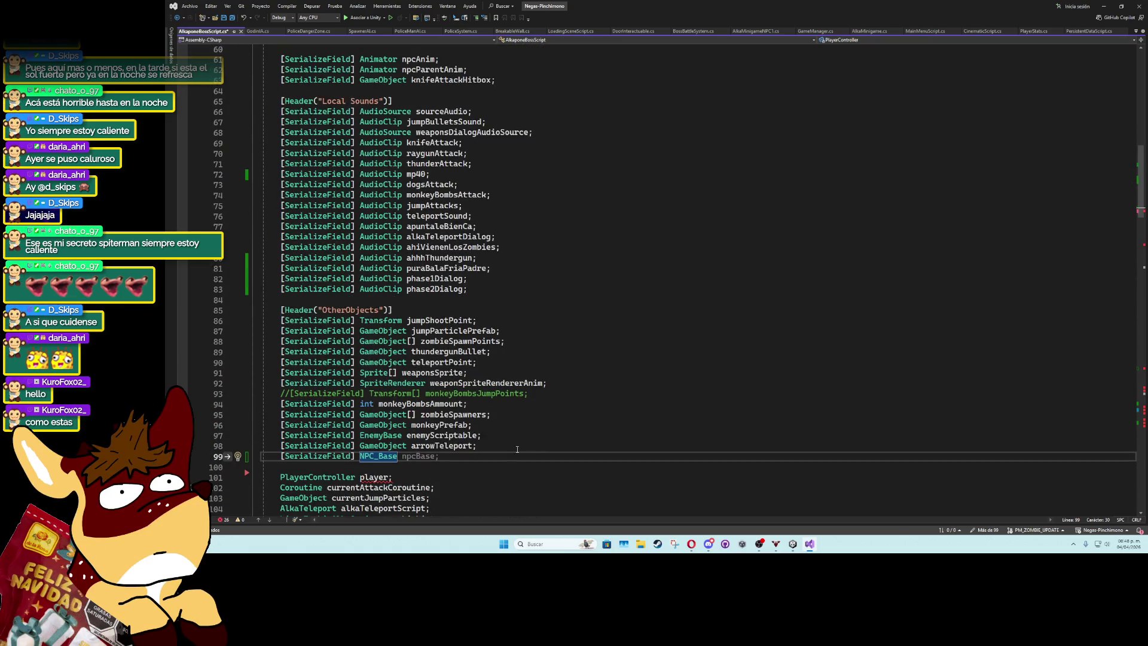
text( alkaD)
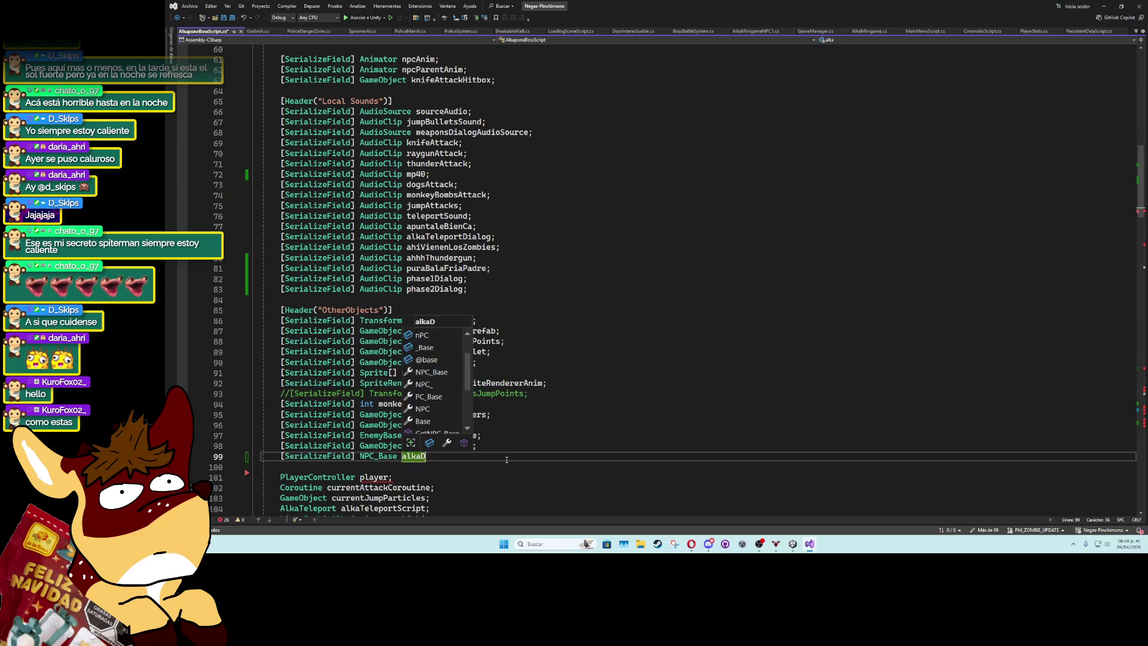
text(ialogsScriptable;)
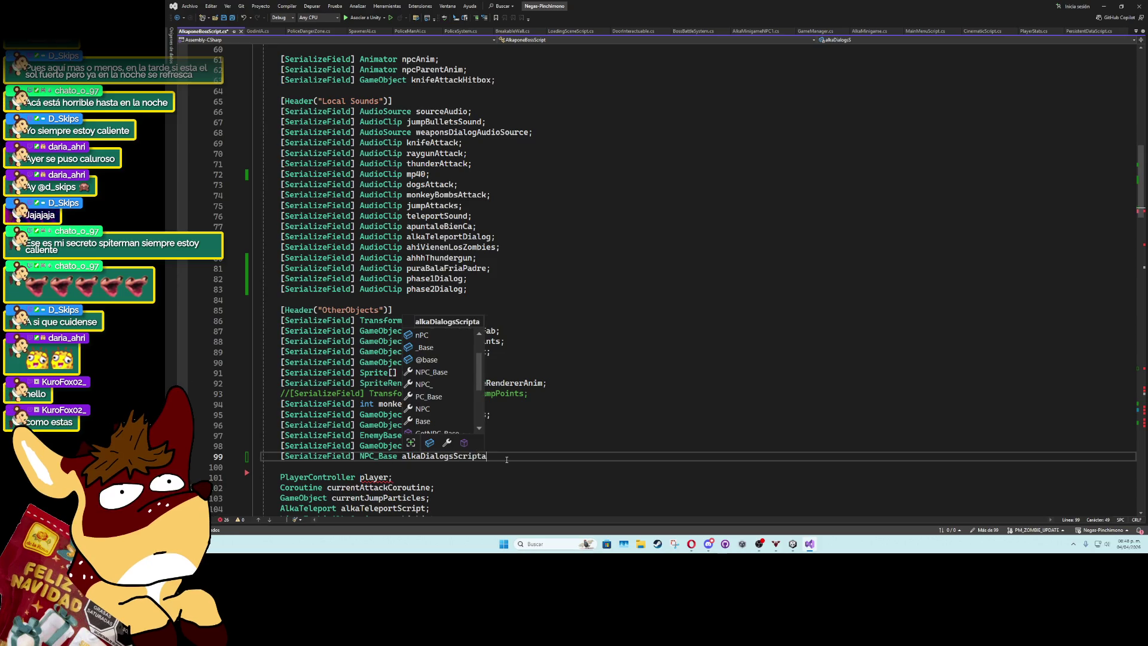
key(ctrl+s)
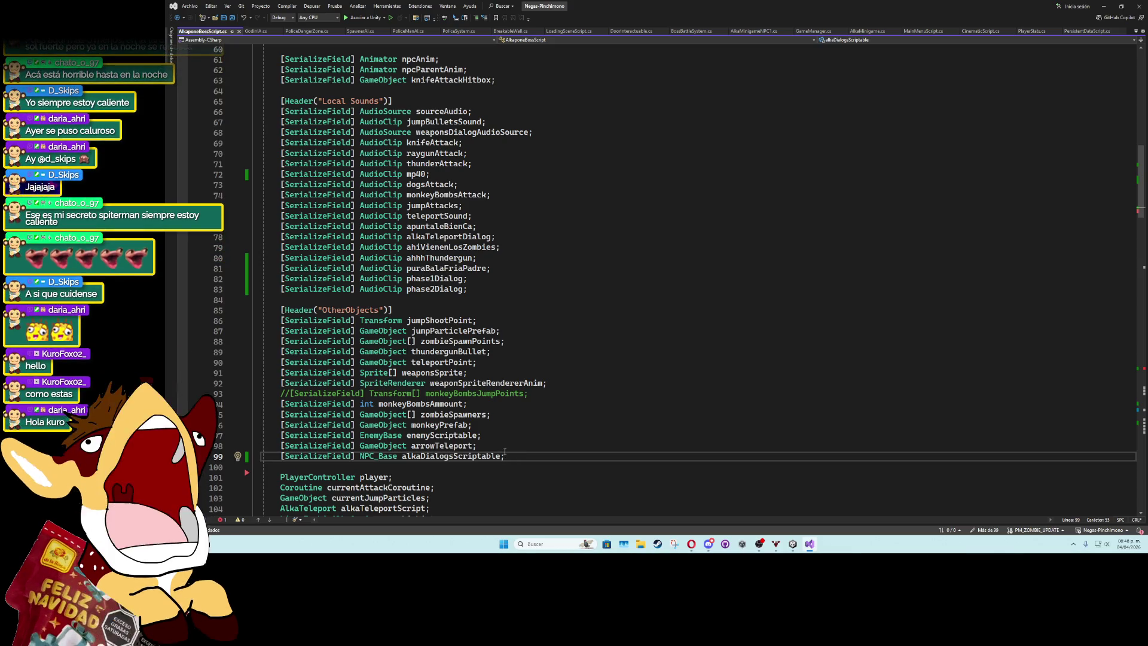
double_click(484, 456)
key(ctrl+c)
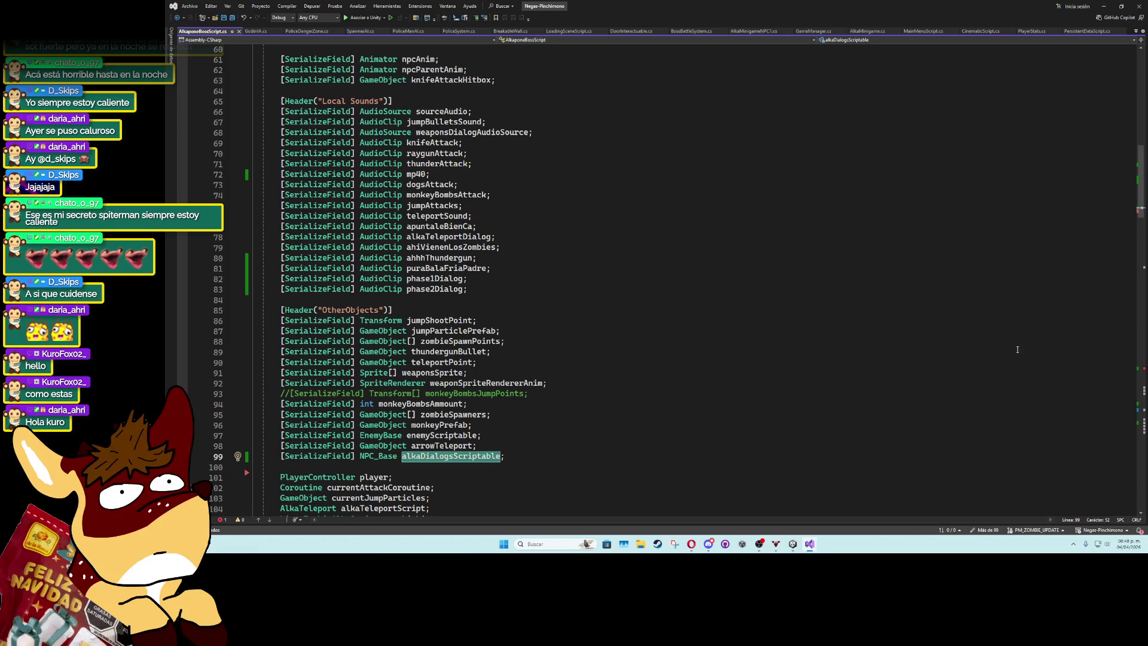
drag(1142, 204, 1141, 374)
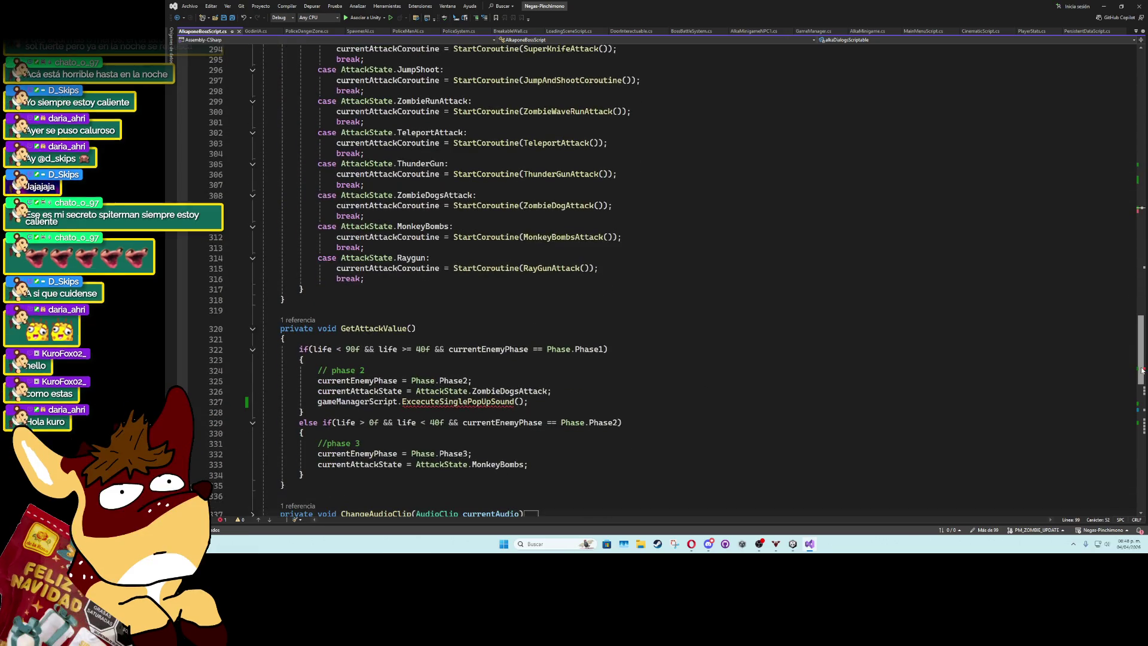
Paste alkaDialogsScriptable as the ExcecuteSinglePopUpSound argument, add a comma, and return to Unity.
click(518, 401)
mouse_move(511, 399)
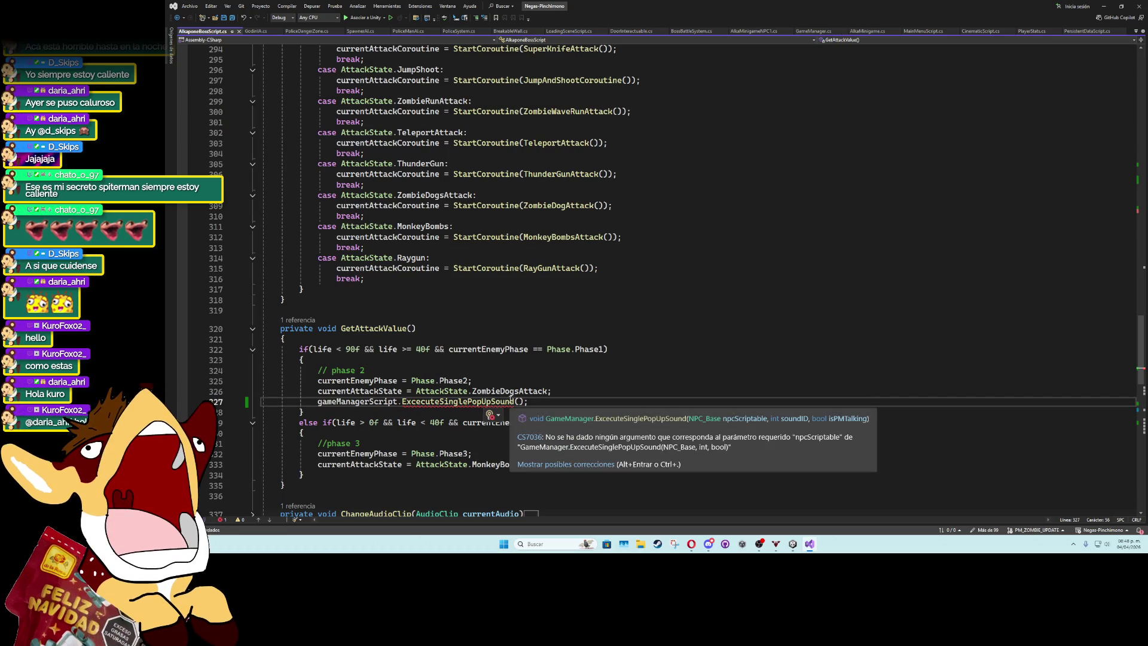
key(ctrl+v)
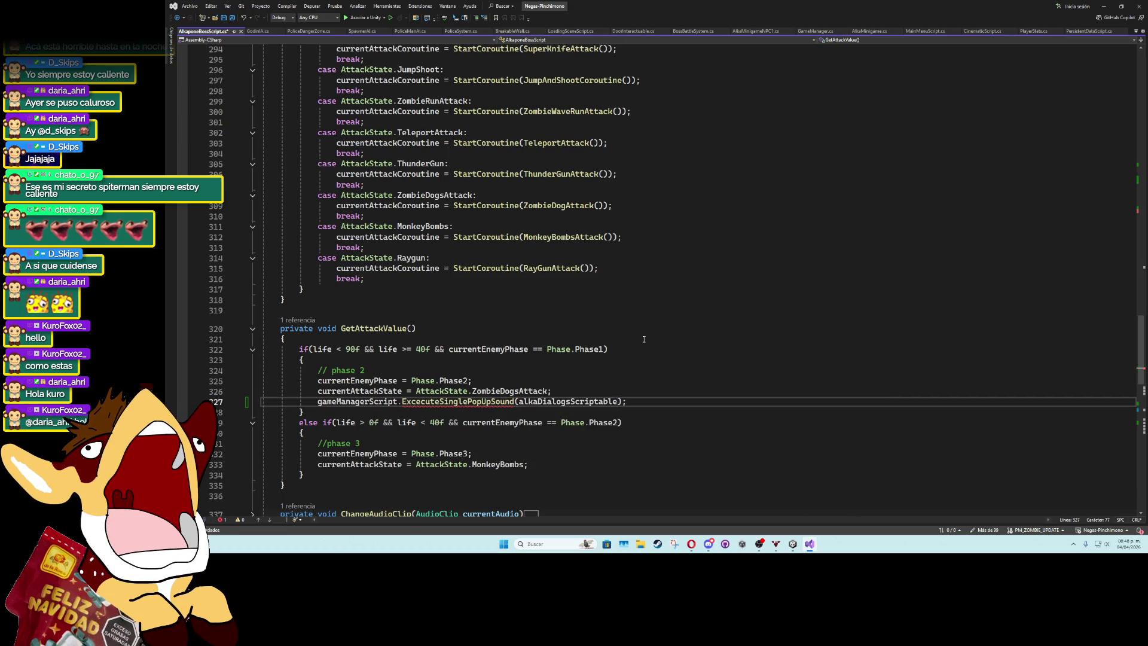
text(,)
click(777, 247)
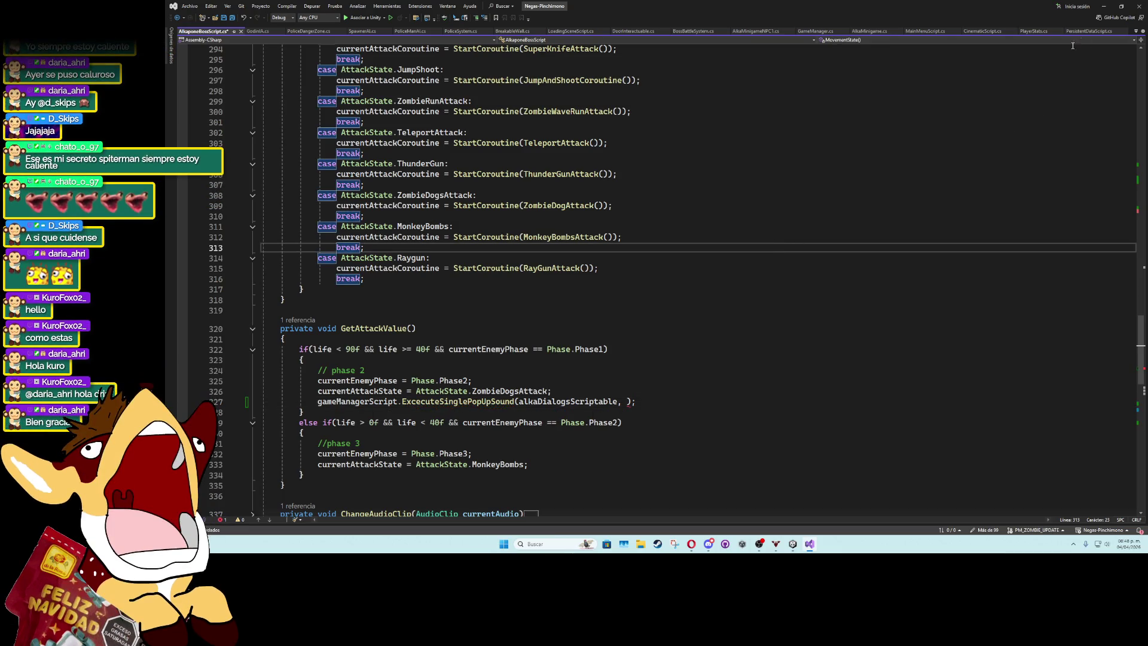
click(1104, 6)
scroll(555, 282, up, 3)
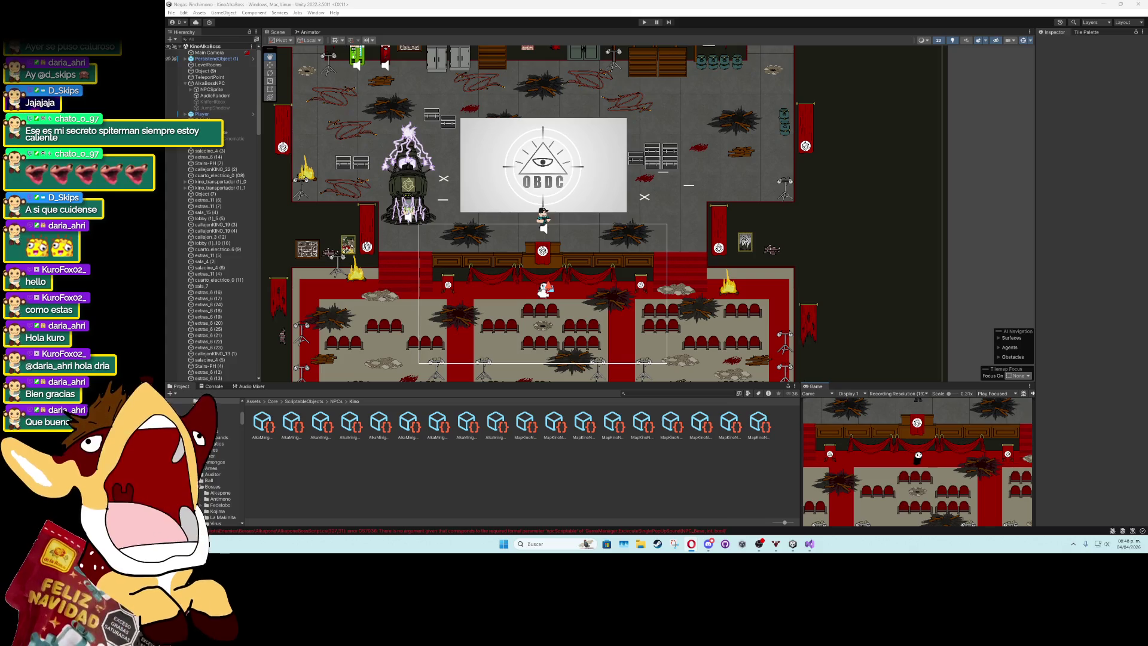
Browse to ScriptableObjects/NPCs/BossesDialogs and select the Alkapone boss dialog asset.
key(alt+Tab)
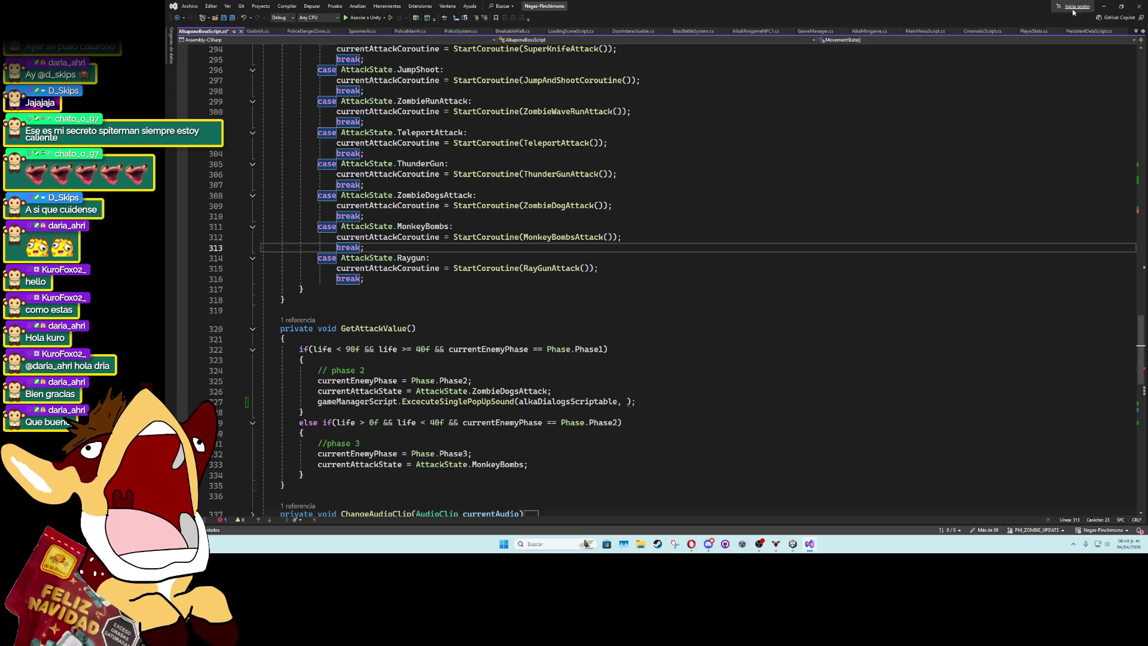
key(alt+Tab)
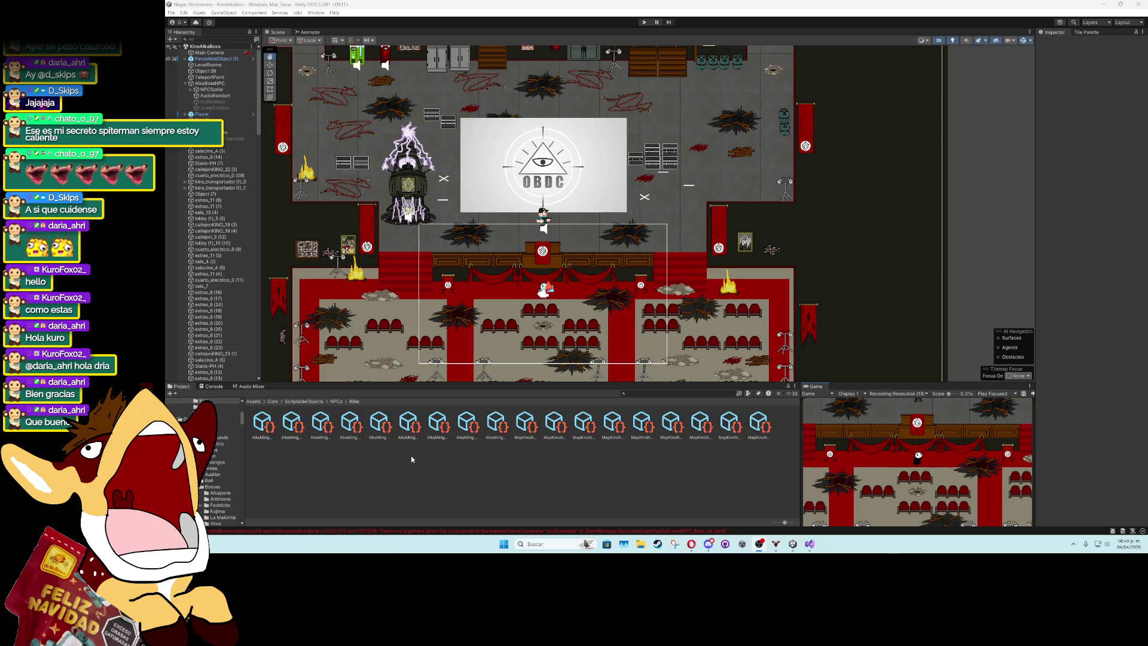
click(309, 402)
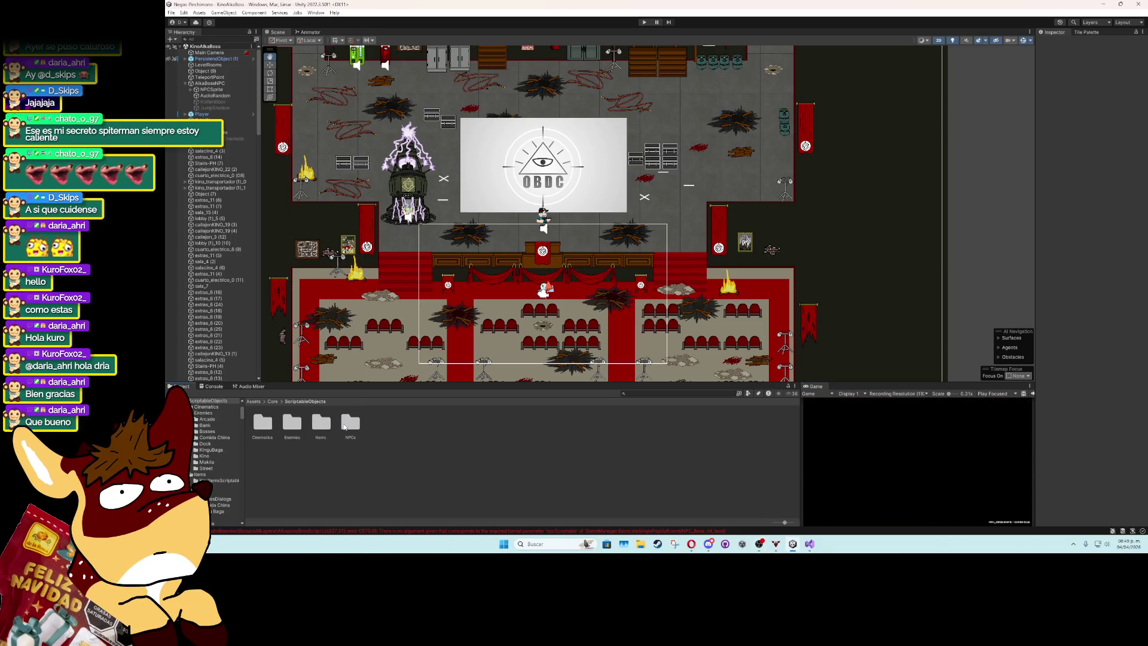
double_click(344, 426)
double_click(293, 426)
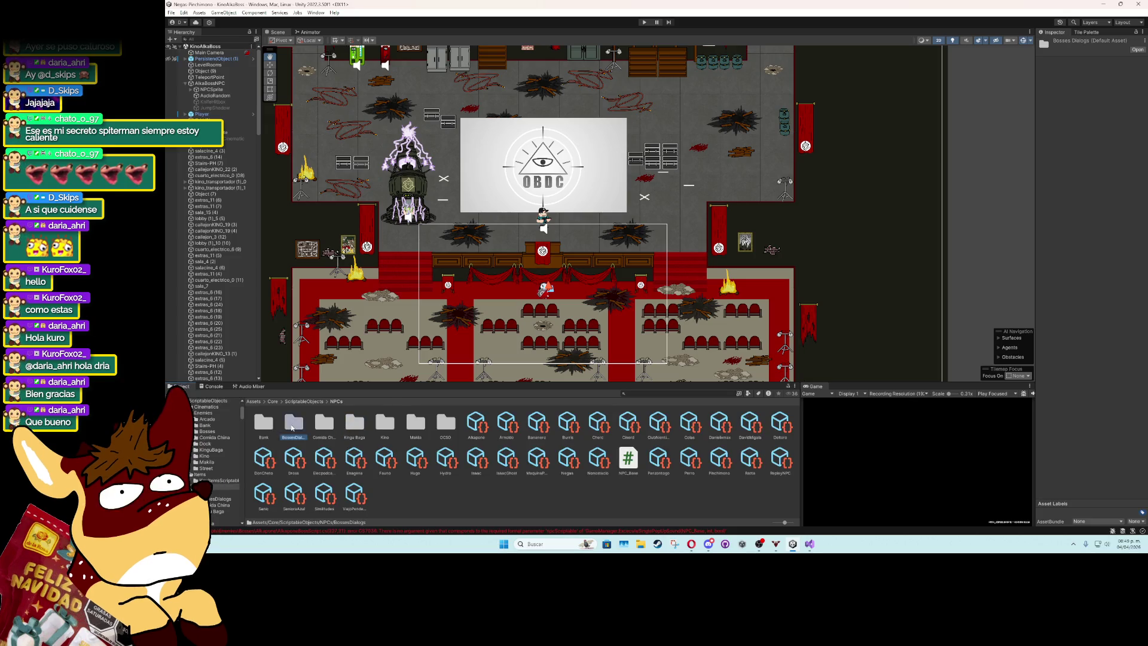
click(268, 428)
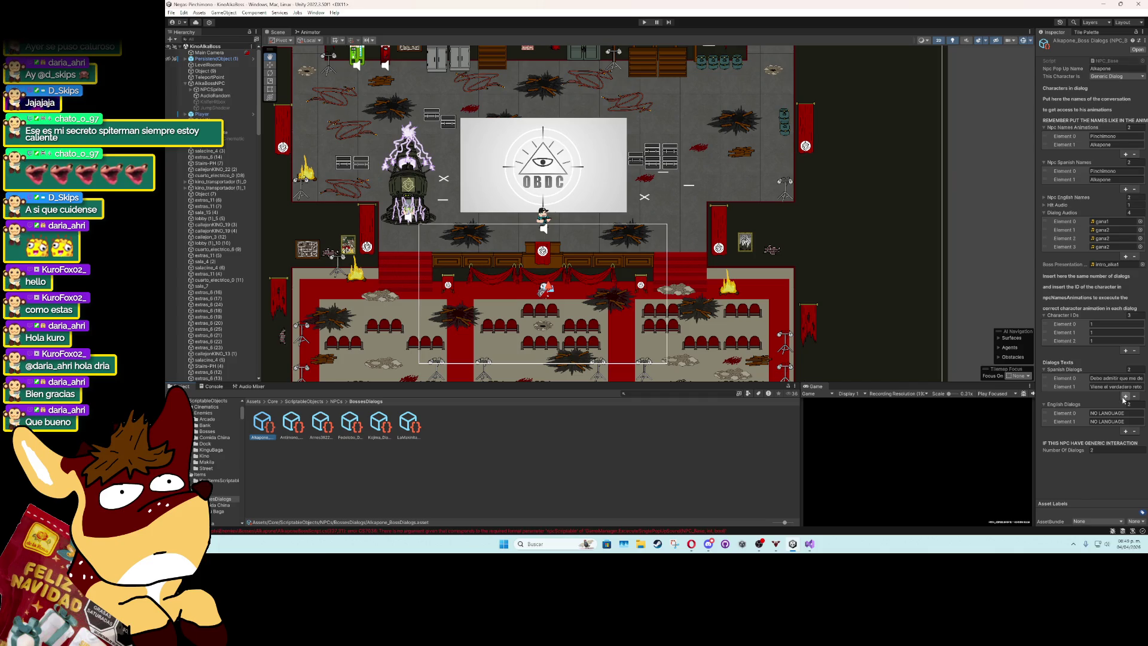
Add a third Spanish dialog line and assign alka_fase2 to dialog audio Element 2.
click(1124, 396)
text(No te pongas)
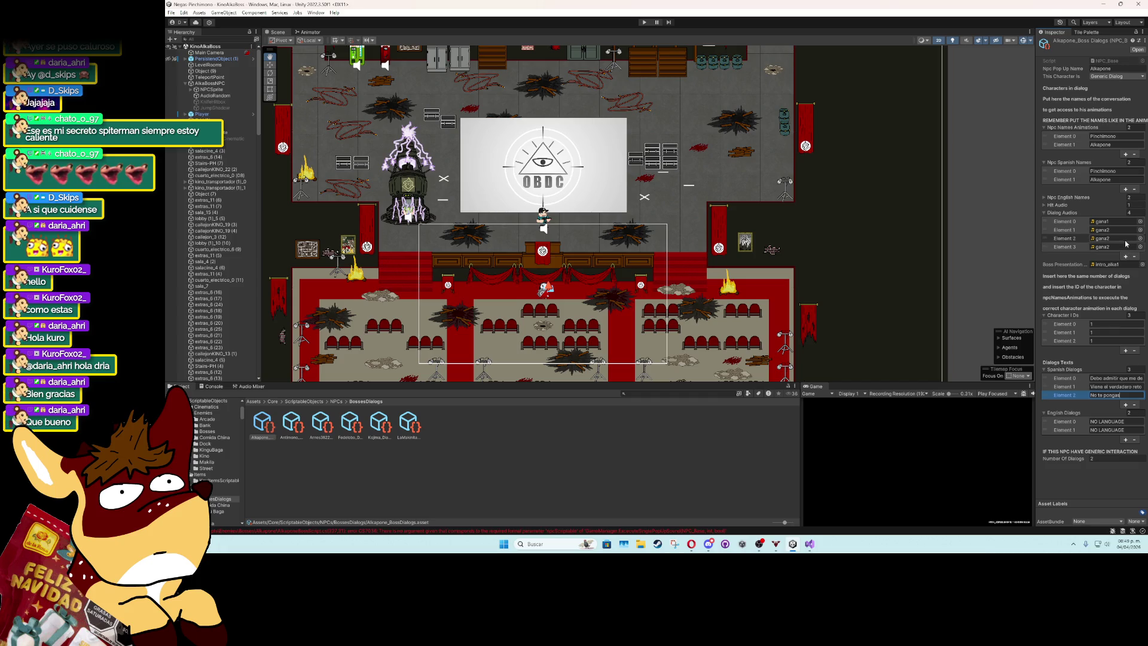
click(1139, 239)
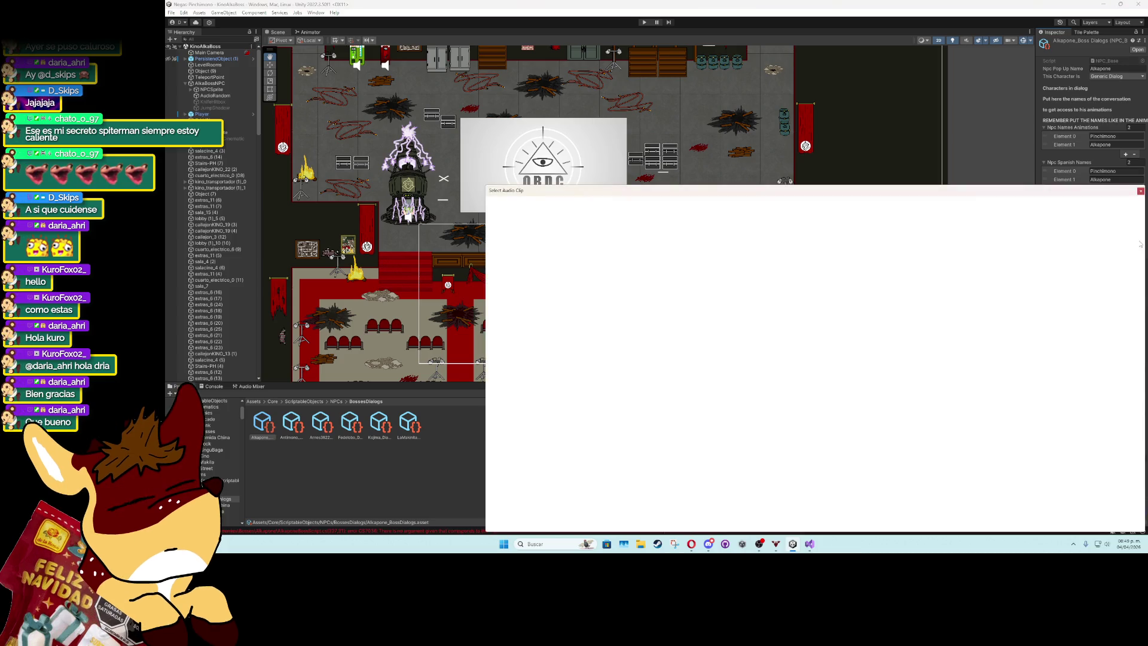
text(fase2)
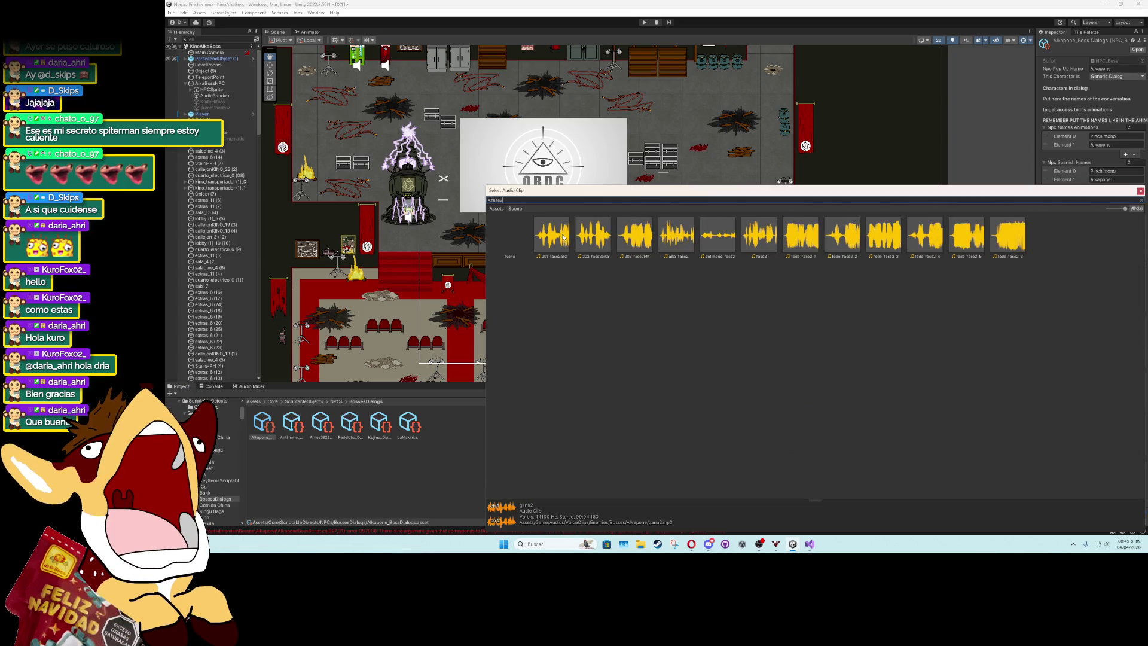
double_click(669, 237)
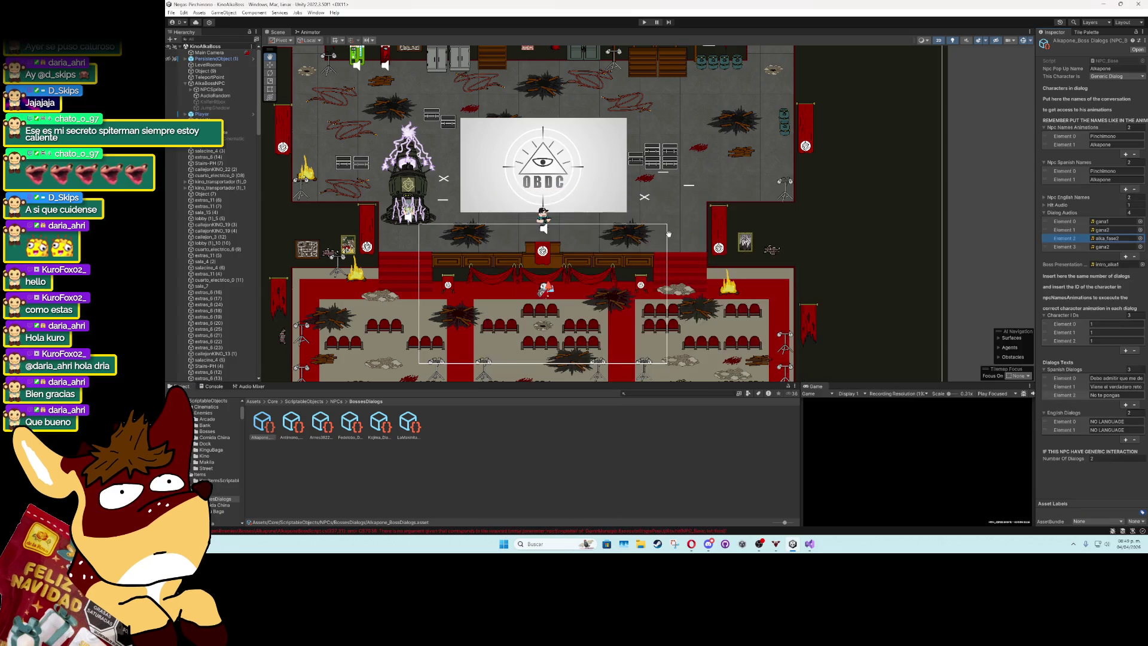
click(1109, 238)
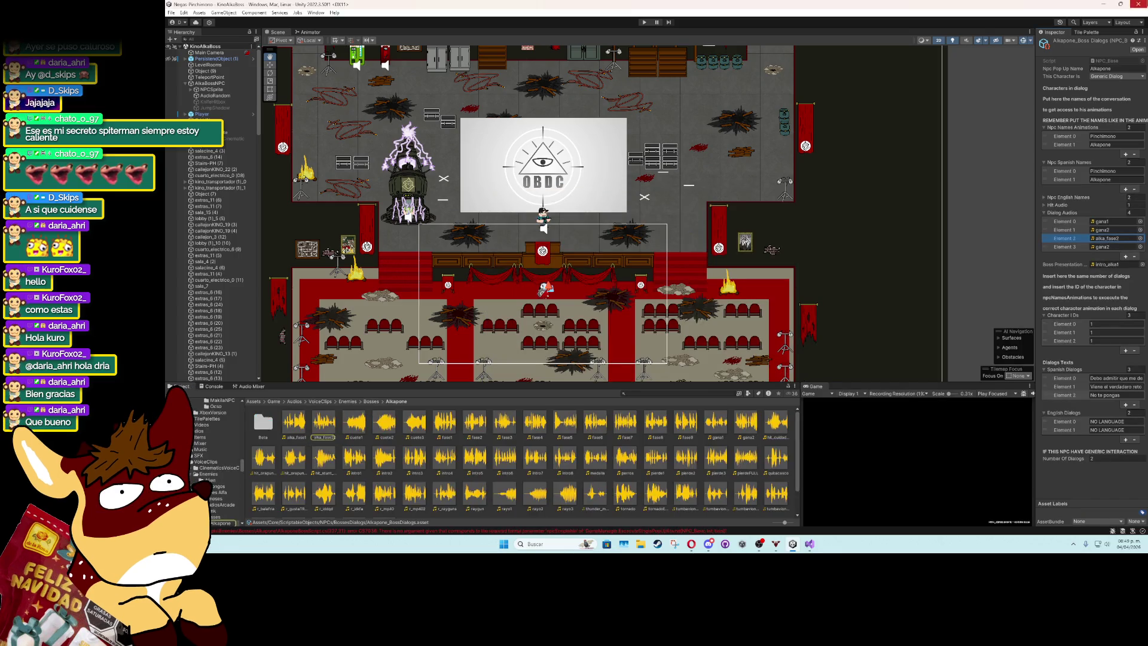
click(324, 422)
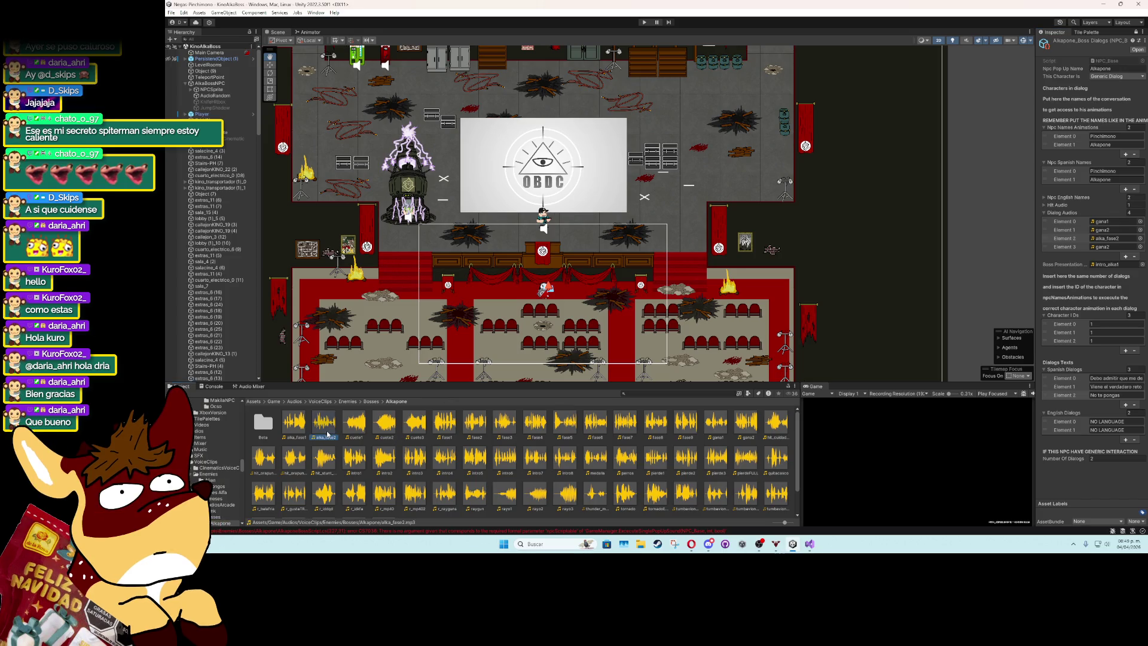
click(1118, 395)
double_click(1118, 394)
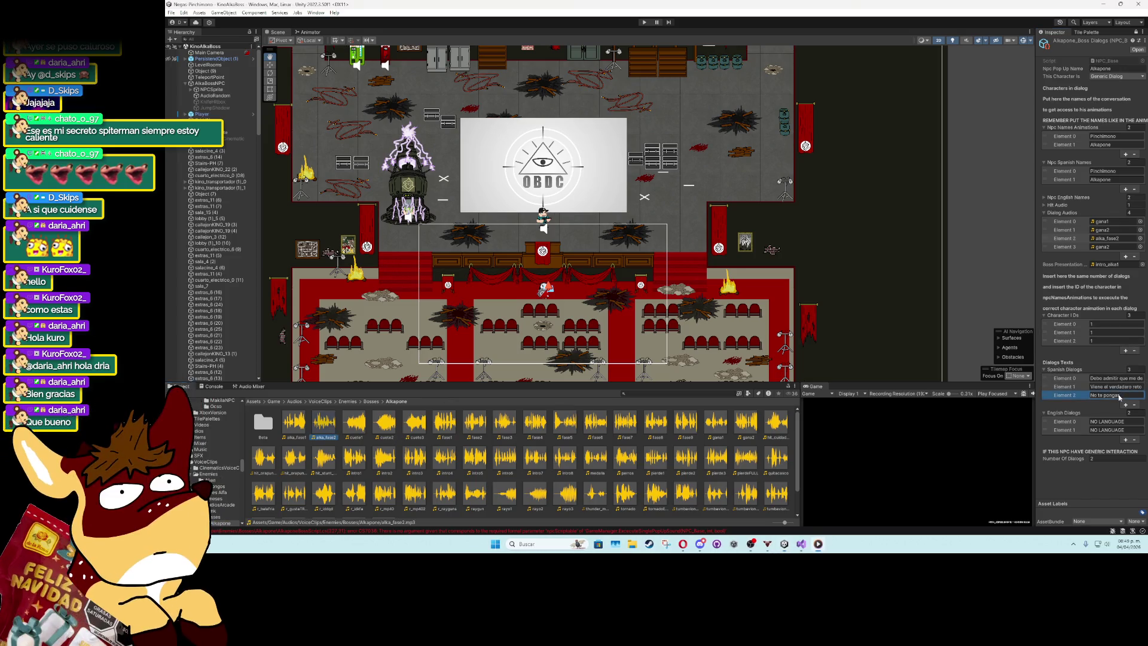
text(pongas as)
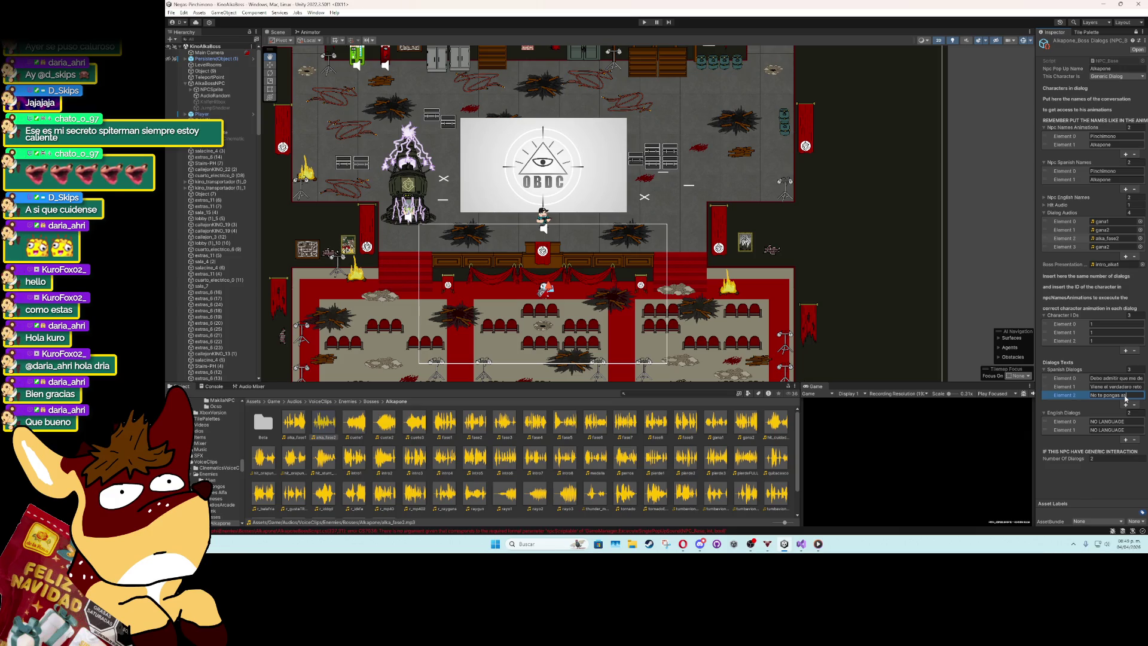
text(í mi amor, no)
text(ong)
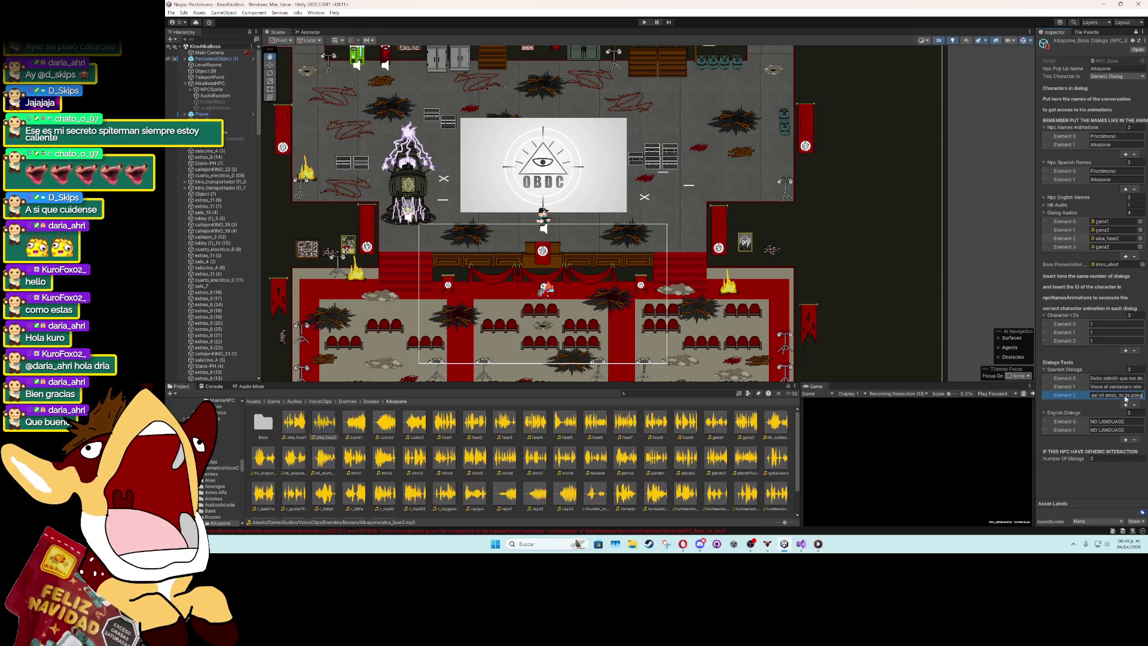
text(chorra que em)
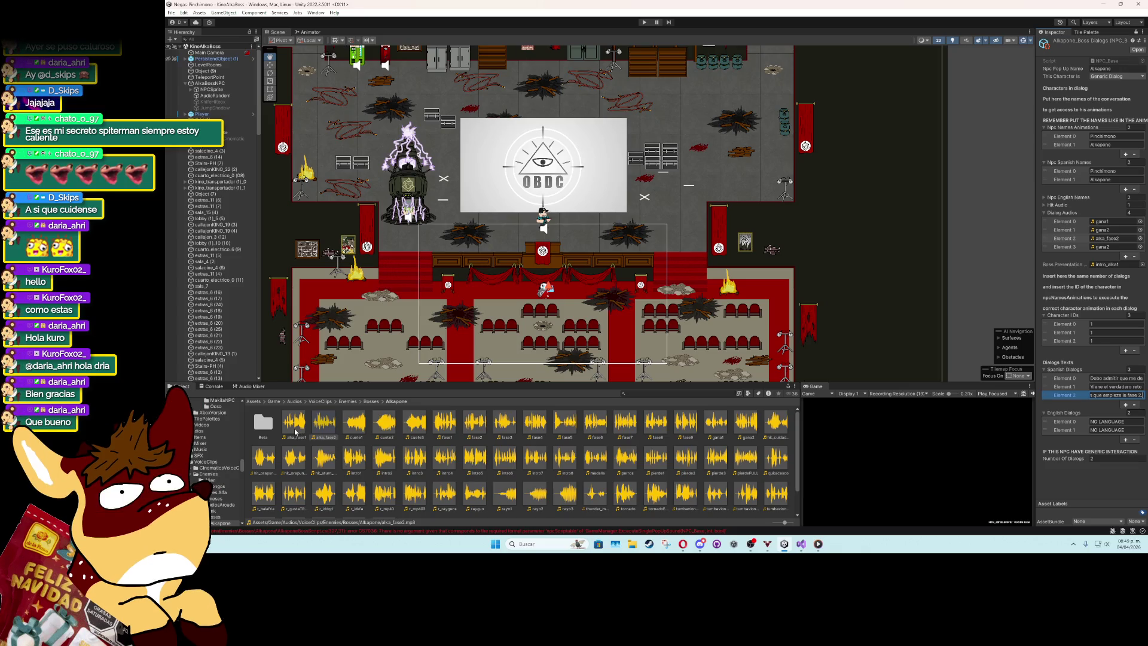
Move alka_fase2 to the last audio slot, put alka_fase1 third, and add fourth entries.
drag(1071, 244, 1072, 248)
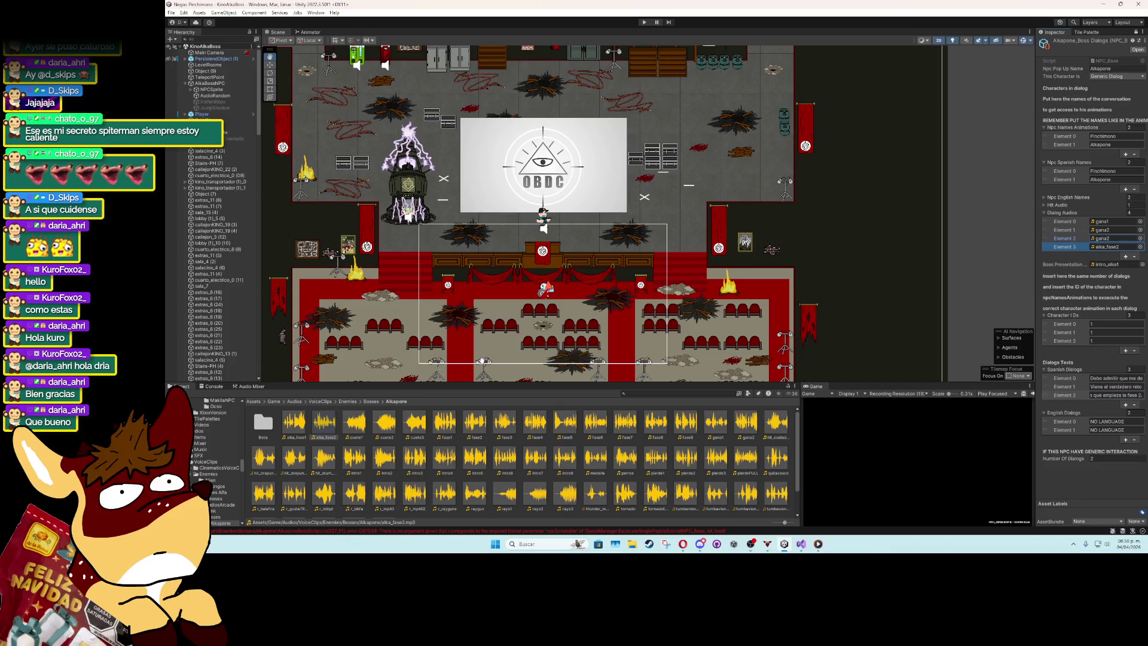
click(1106, 240)
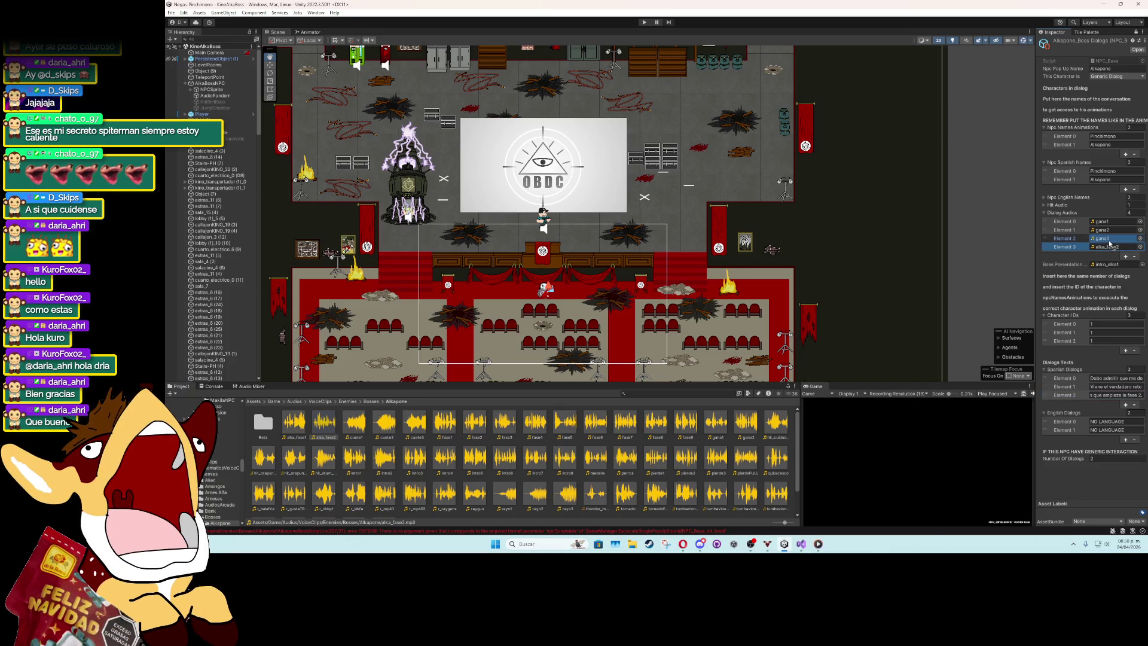
drag(1108, 243, 1108, 244)
click(1125, 351)
click(1125, 414)
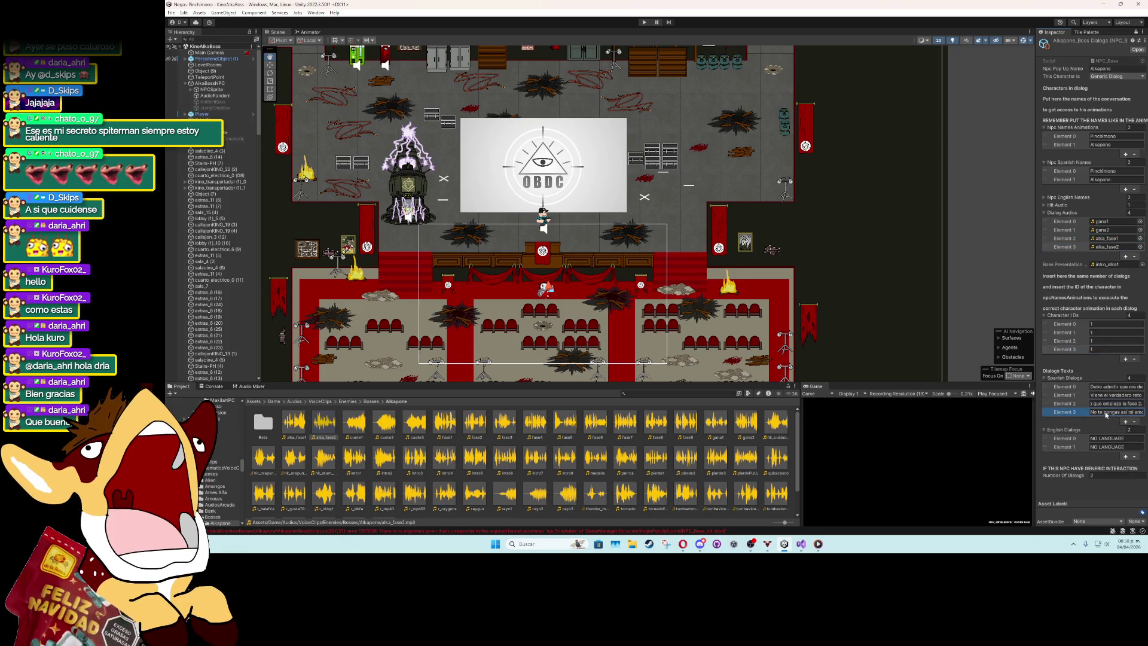
click(293, 422)
Fill in the fourth character ID and Spanish line, and set English dialogs to 4.
click(1100, 350)
key(Tab)
key(Tab)
key(Tab)
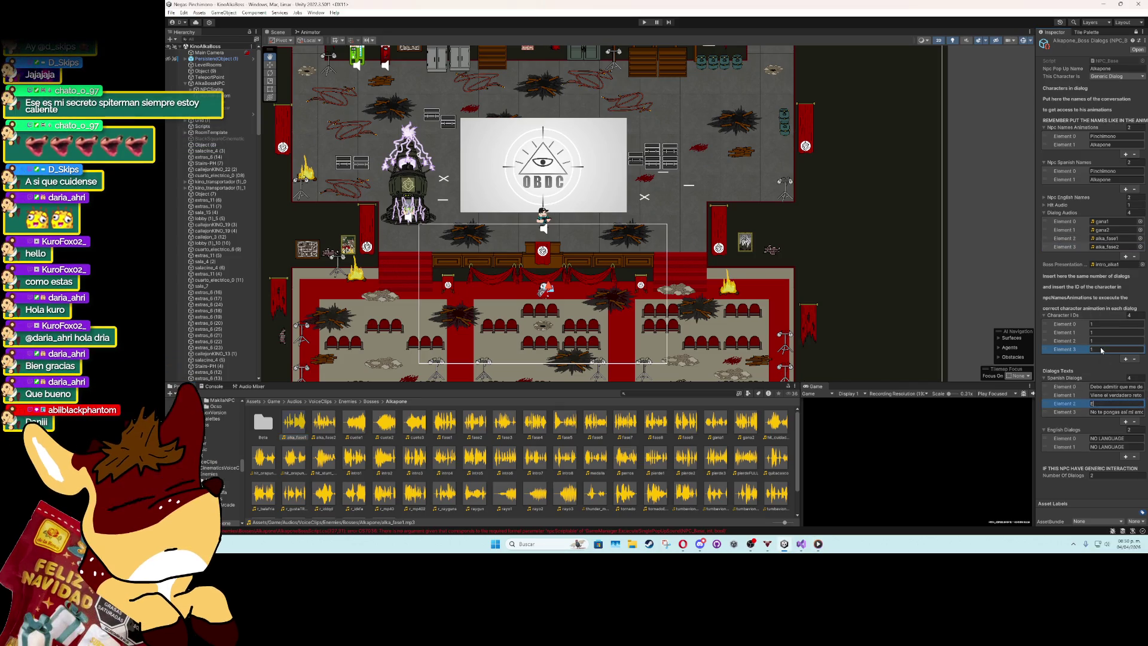
text(sta fase e)
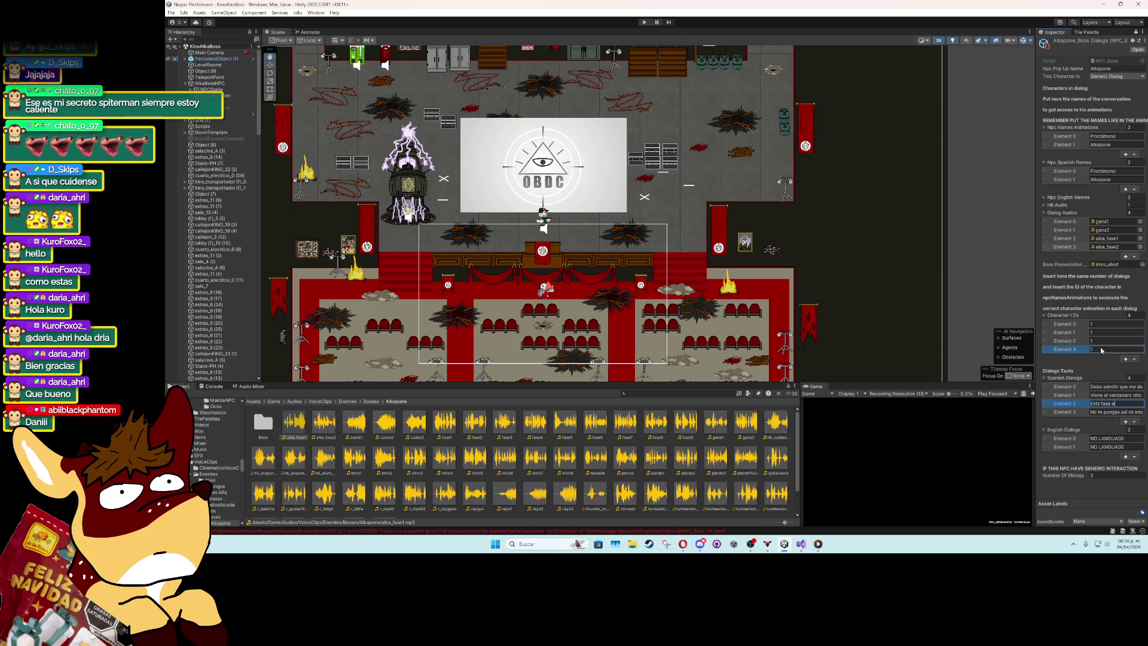
text(s pa los weyes pap)
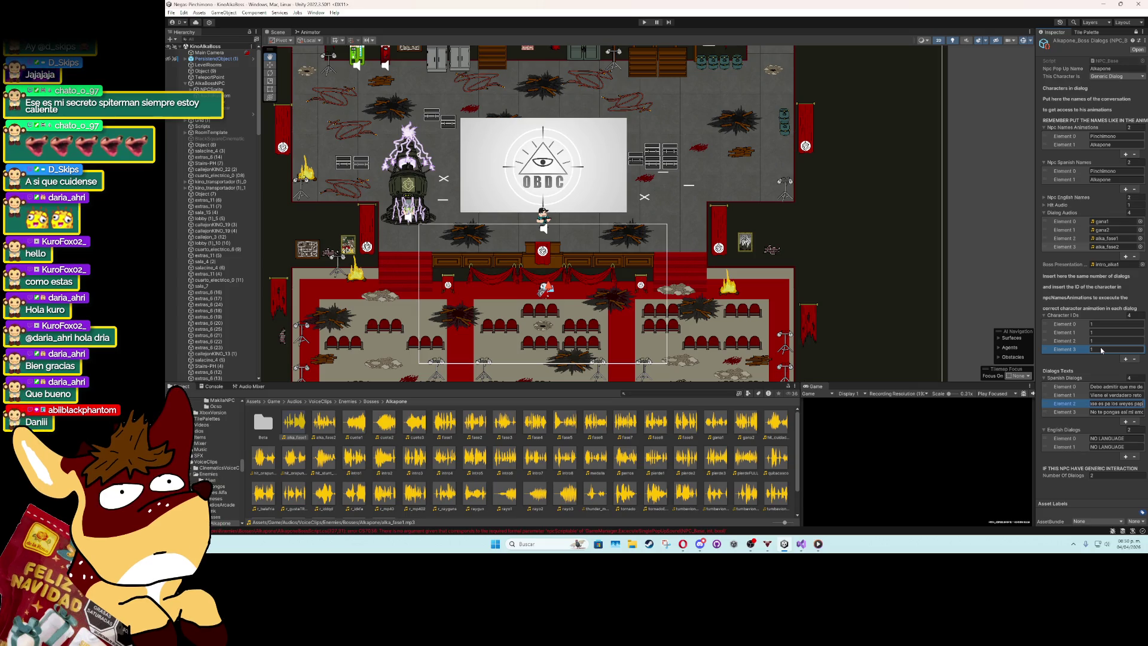
text(á, esta)
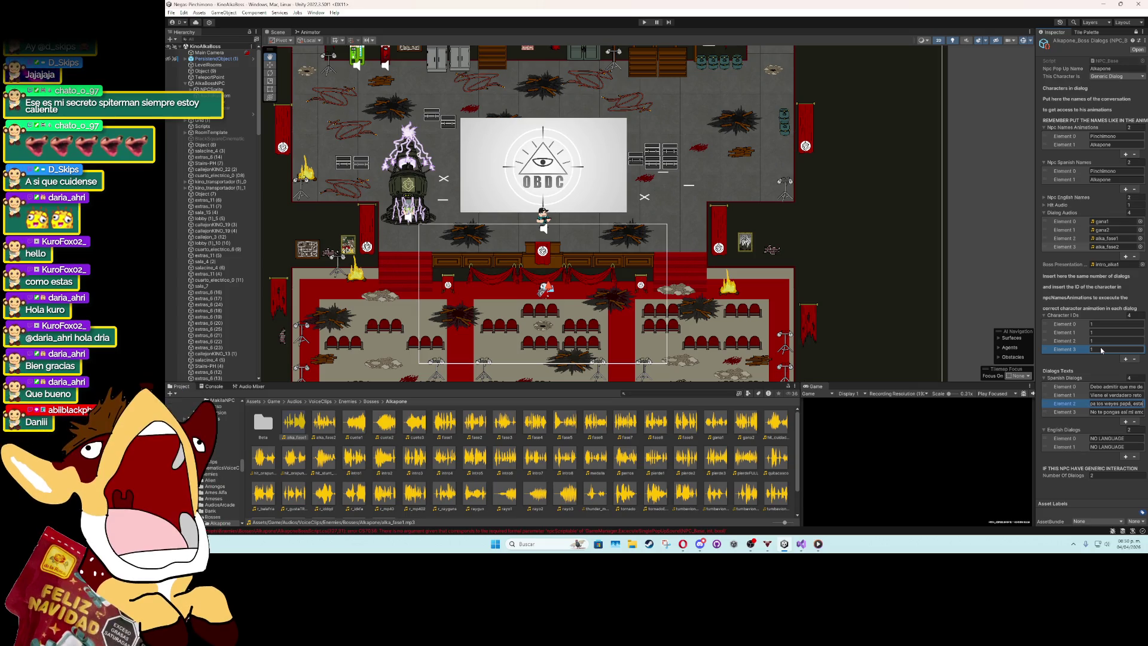
text( papita.)
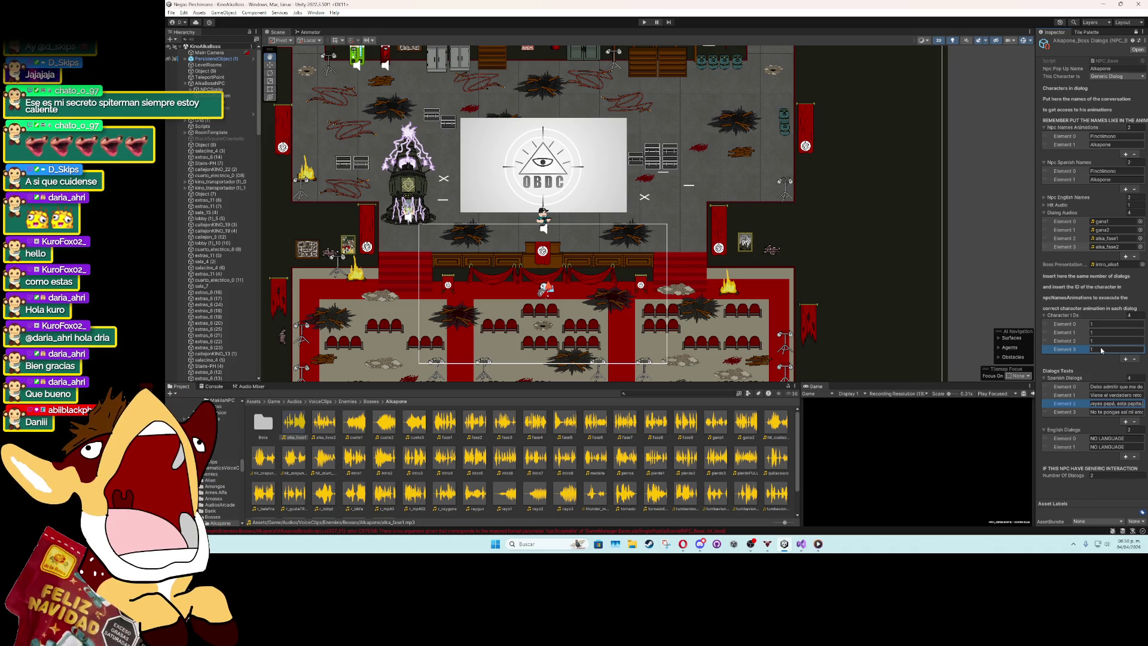
key(BackSpace)
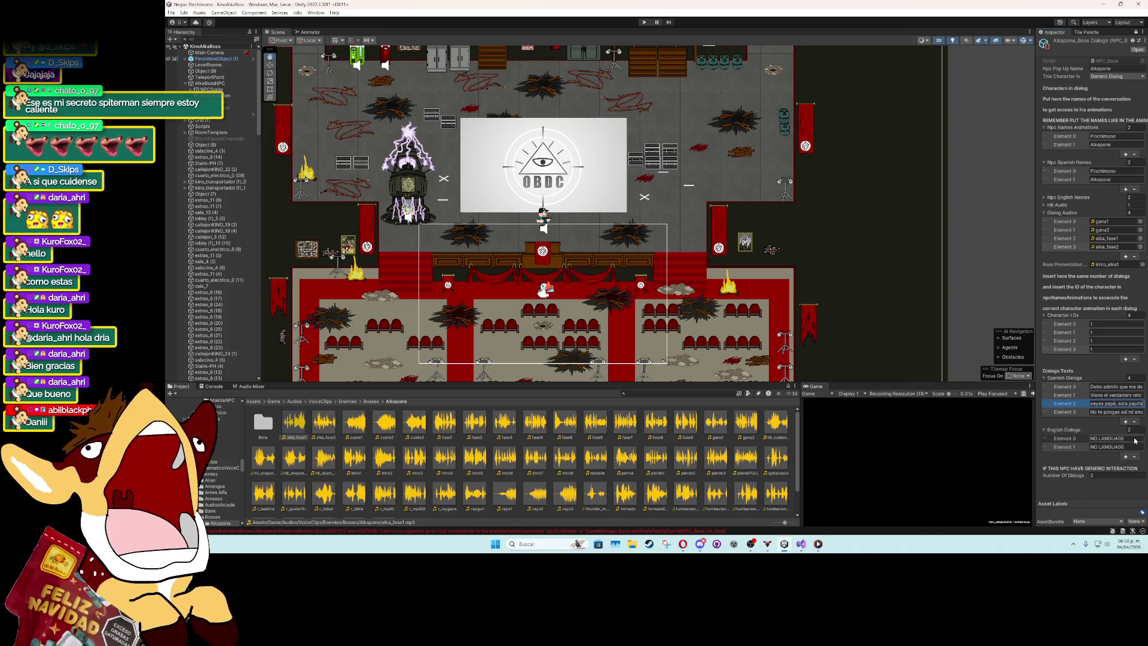
click(1129, 378)
click(1136, 430)
text(4)
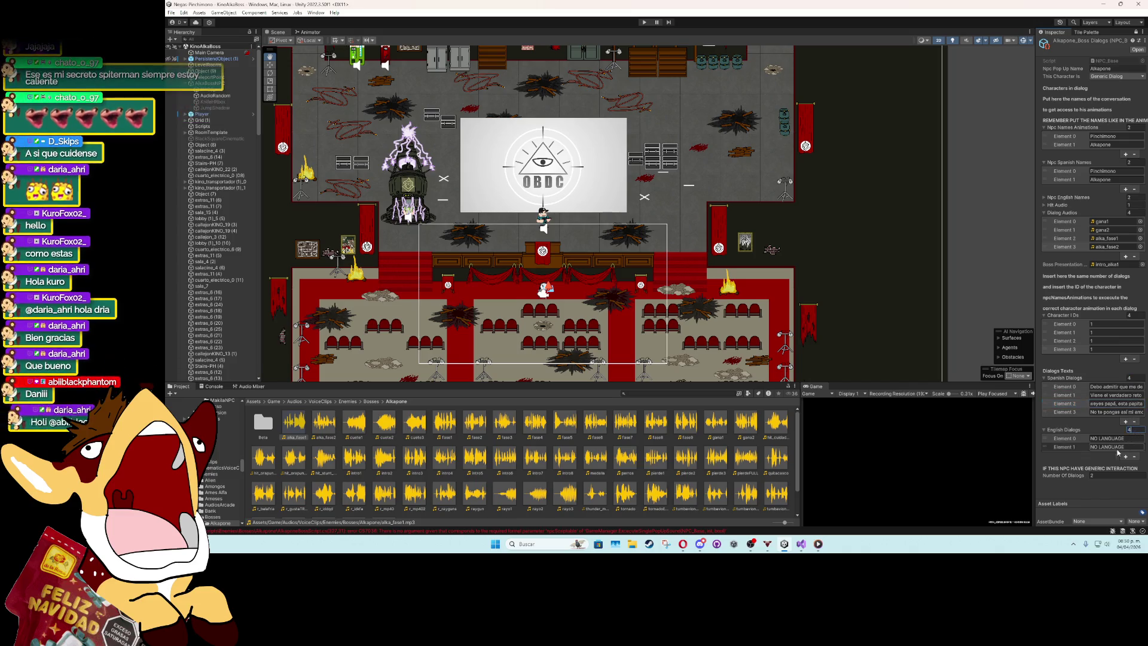
key(Return)
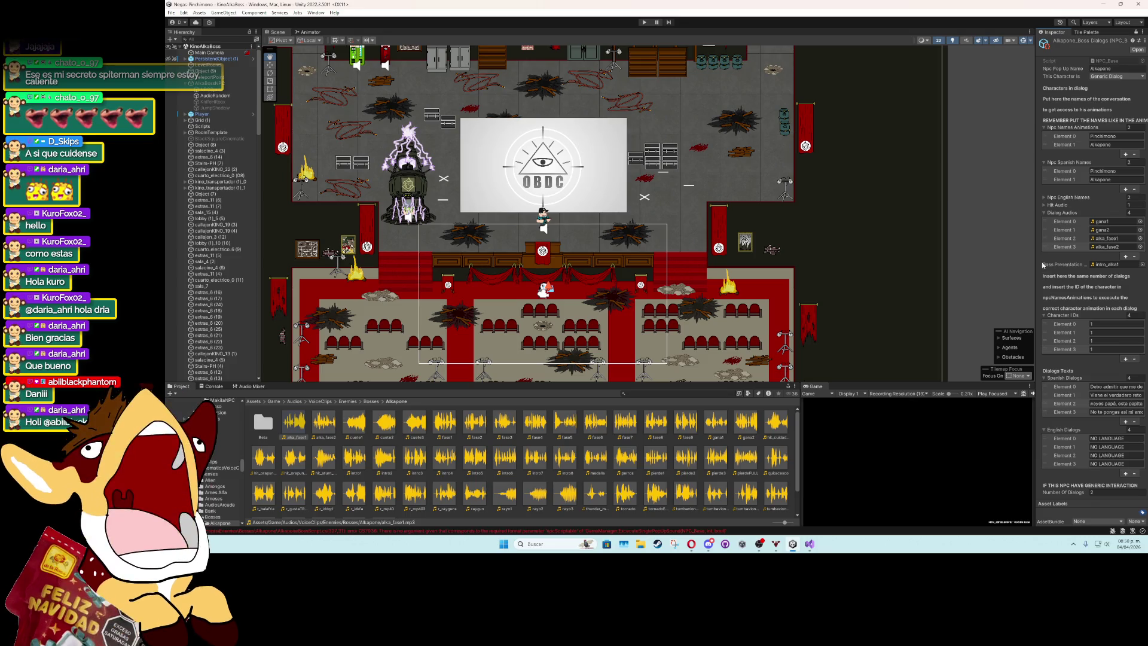
In the boss script, add ', 2, false' to the phase 2 ExcecuteSinglePopUpSound call.
click(809, 544)
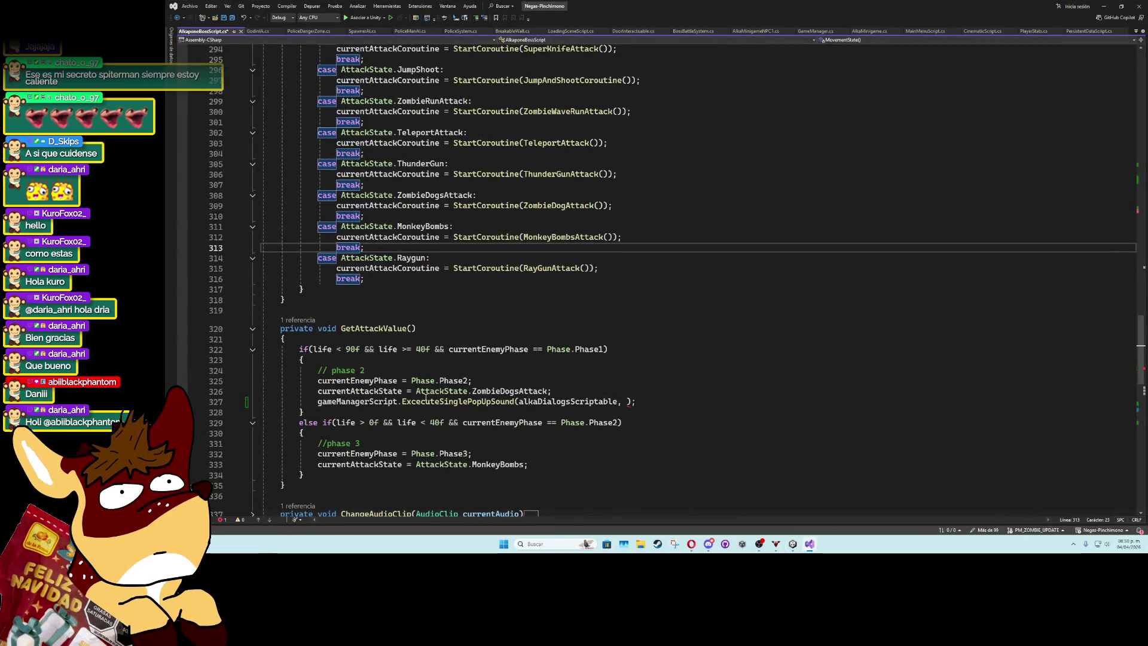
scroll(426, 397, down, 4)
scroll(426, 397, down, 7)
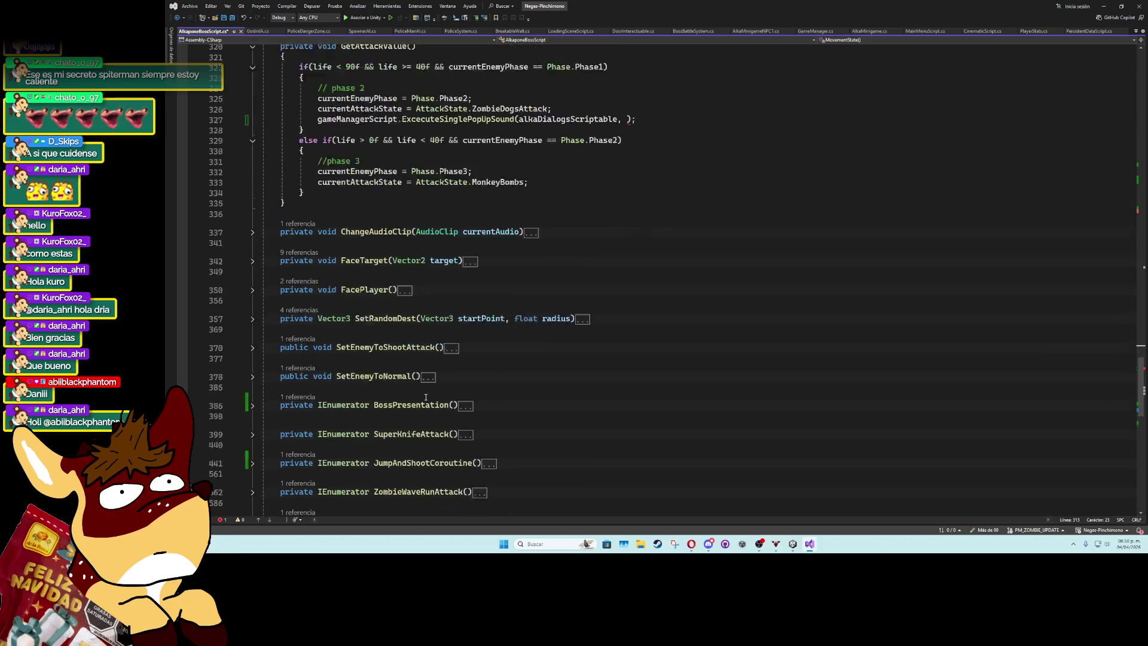
scroll(426, 397, down, 9)
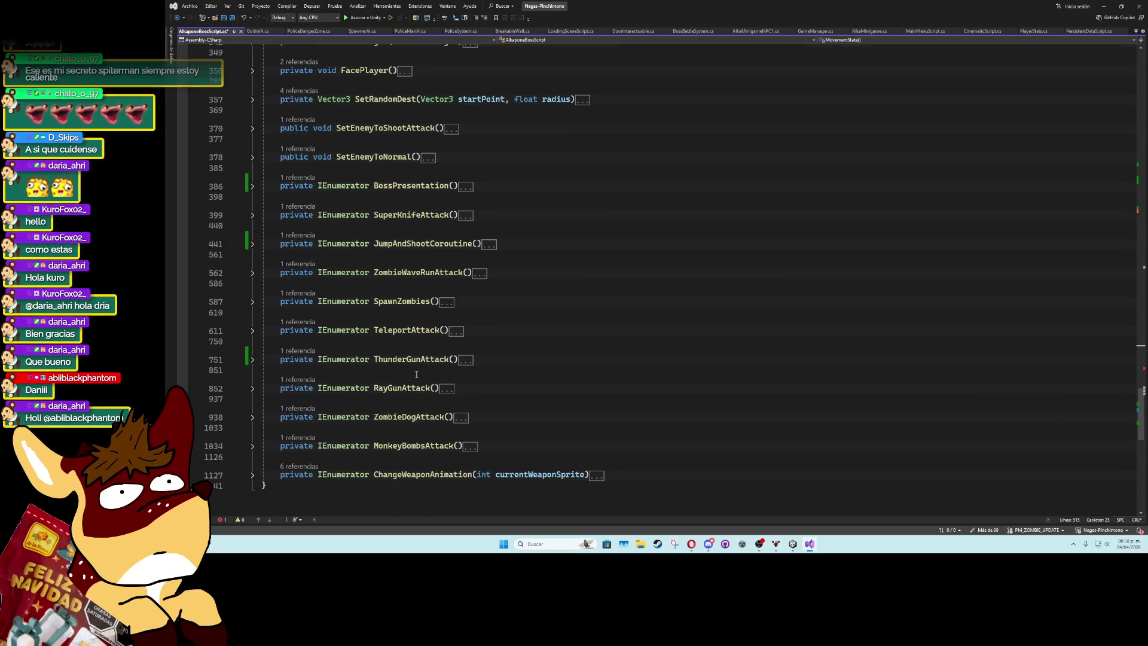
scroll(412, 384, up, 10)
scroll(411, 384, up, 20)
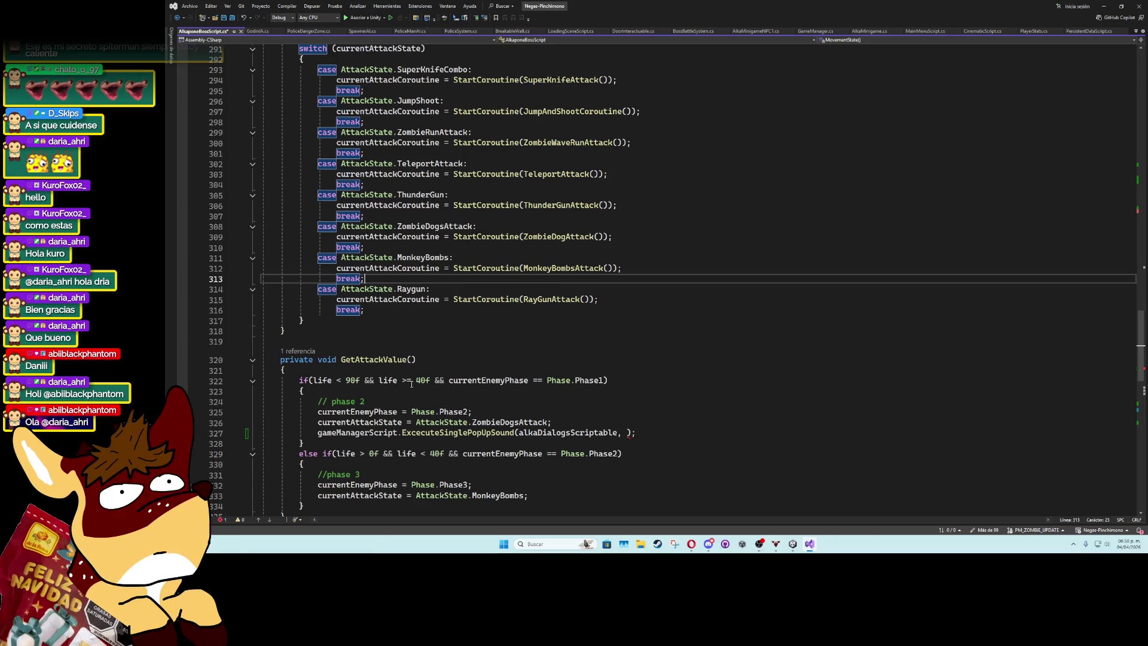
scroll(411, 384, down, 15)
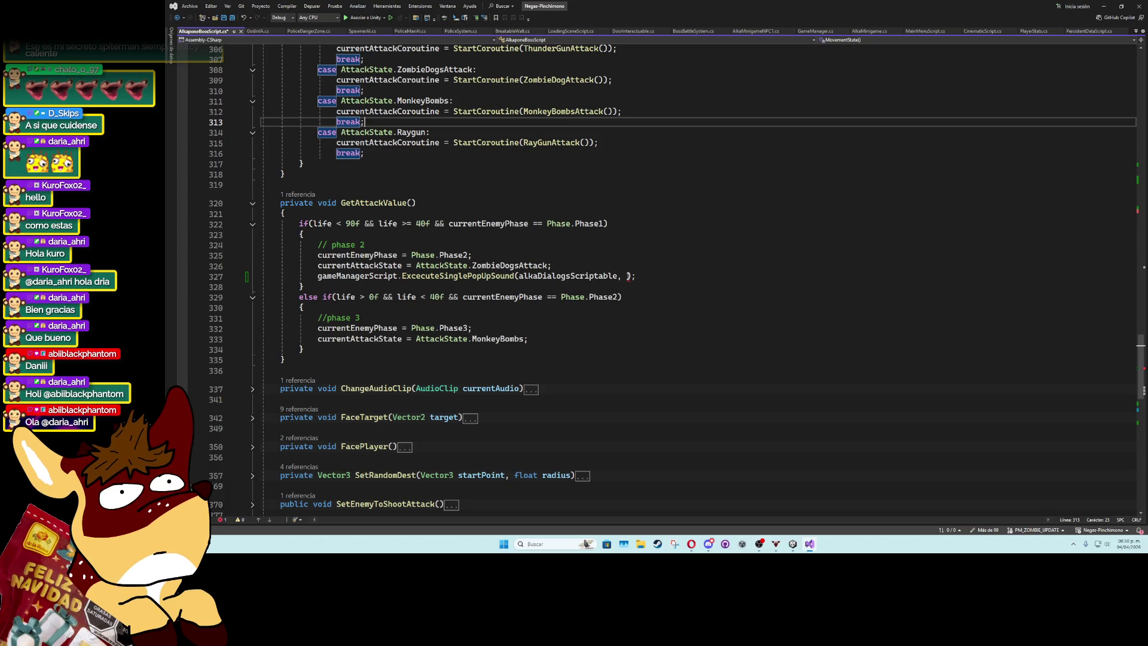
click(625, 276)
mouse_move(498, 276)
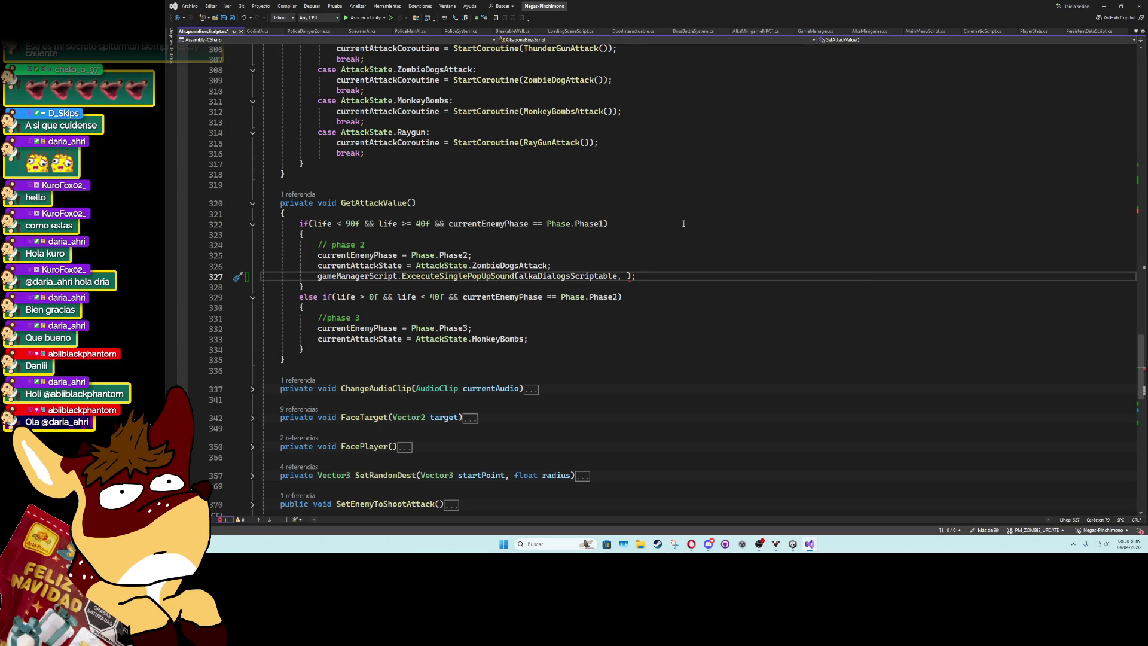
text(, 2)
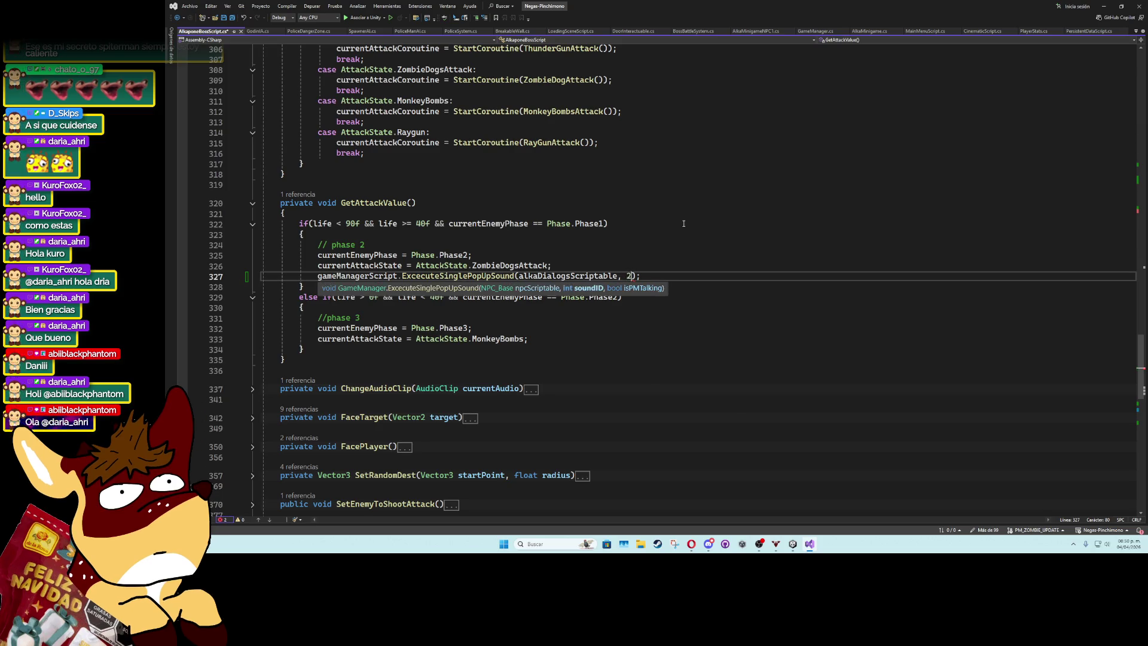
text(, false)
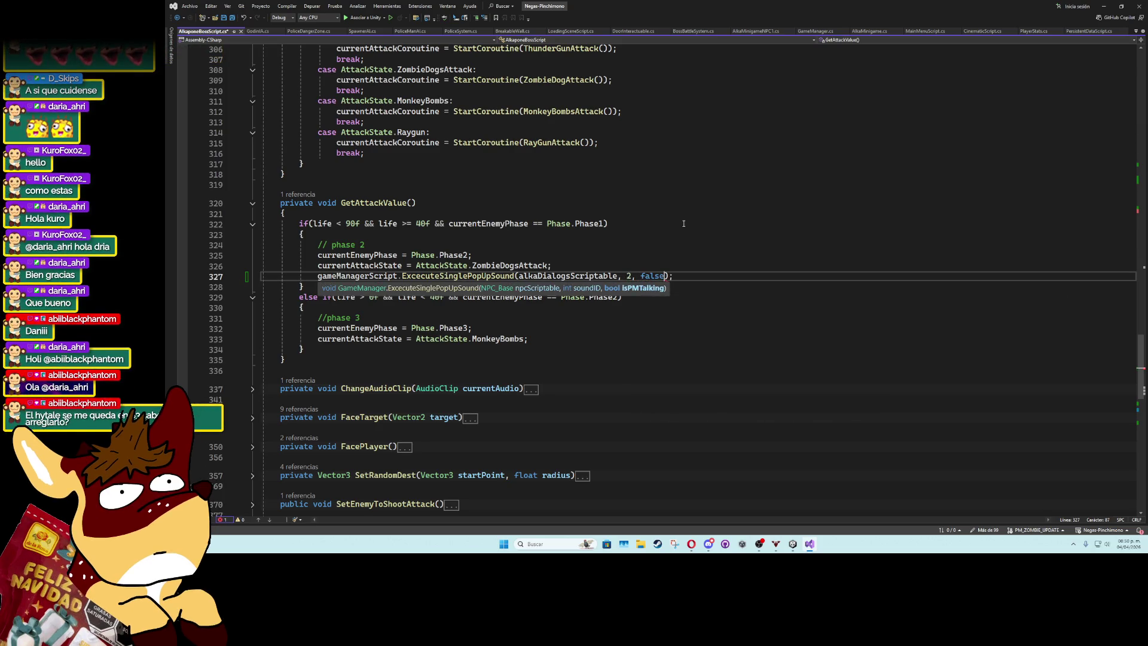
Duplicate that sound call and move the copy under the //phase 3 block.
click(704, 279)
key(ctrl+d)
key(alt+Down)
key(alt+Down)
key(alt+Down)
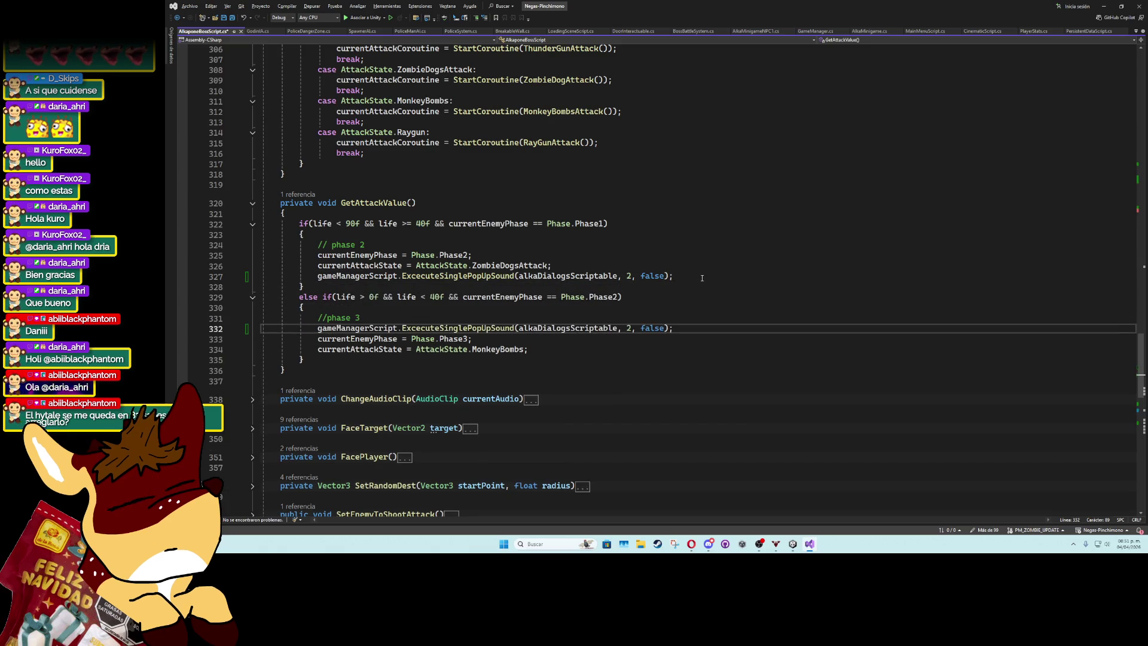
scroll(377, 323, up, 20)
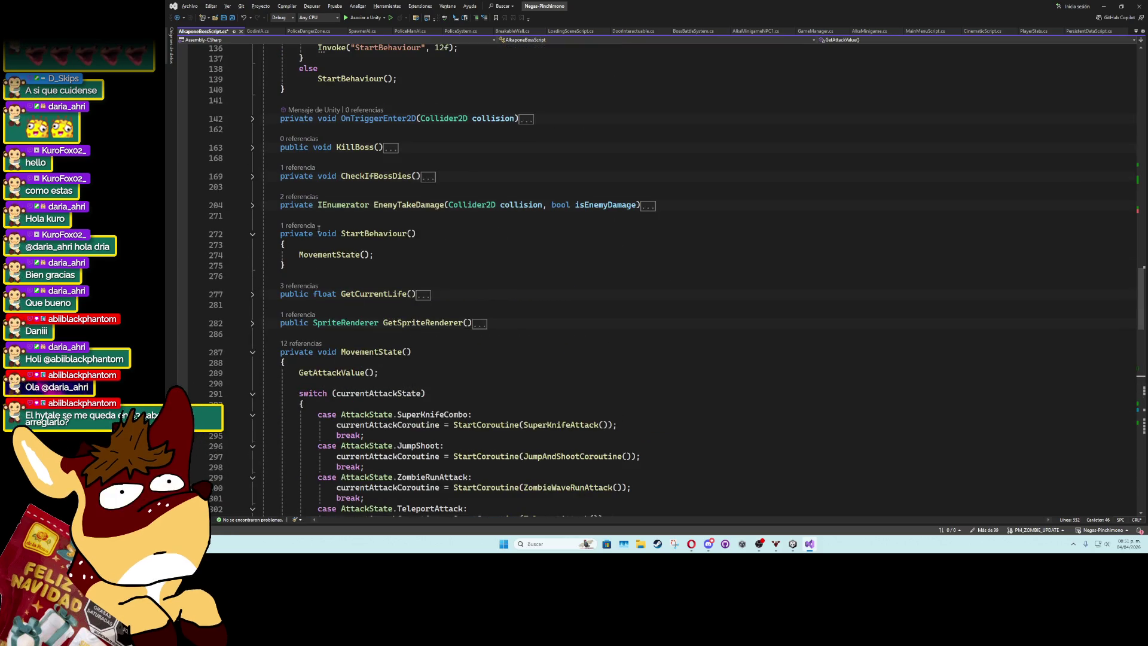
Collapse the MovementState method and expand BossPresentation.
scroll(266, 253, up, 6)
scroll(266, 254, up, 6)
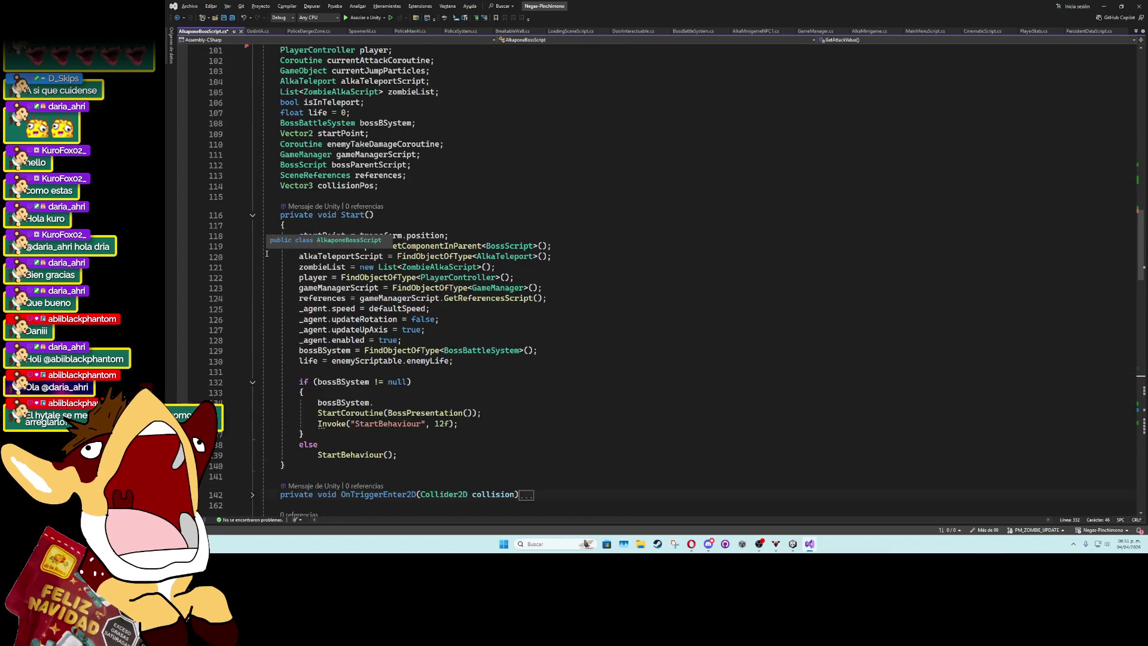
scroll(267, 253, down, 10)
scroll(290, 332, down, 5)
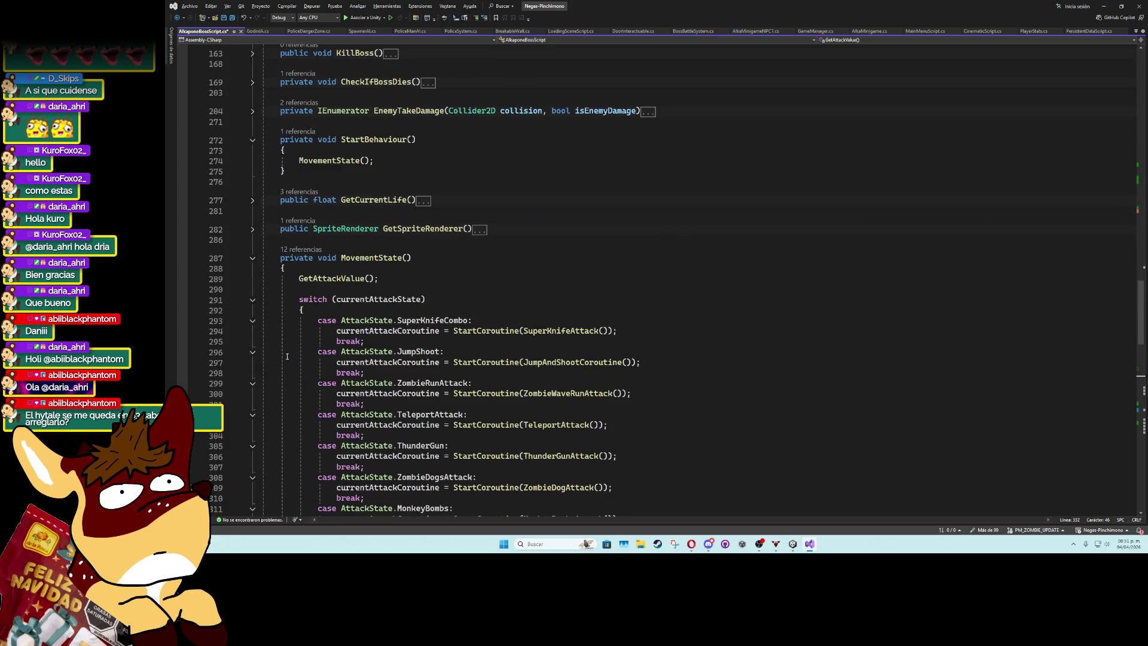
click(252, 259)
scroll(273, 338, down, 5)
scroll(274, 395, down, 3)
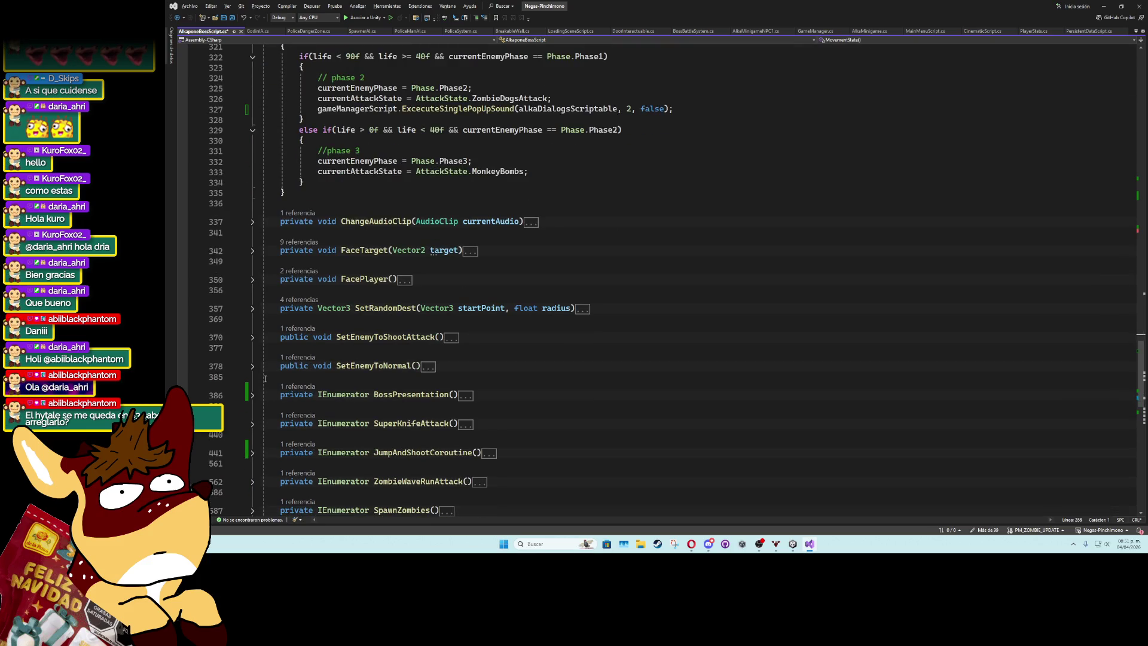
click(253, 396)
Replace the two weaponsDialogAudioSource lines with the pasted ExcecuteSinglePopUpSound call, selecting its argument 2.
scroll(450, 384, down, 6)
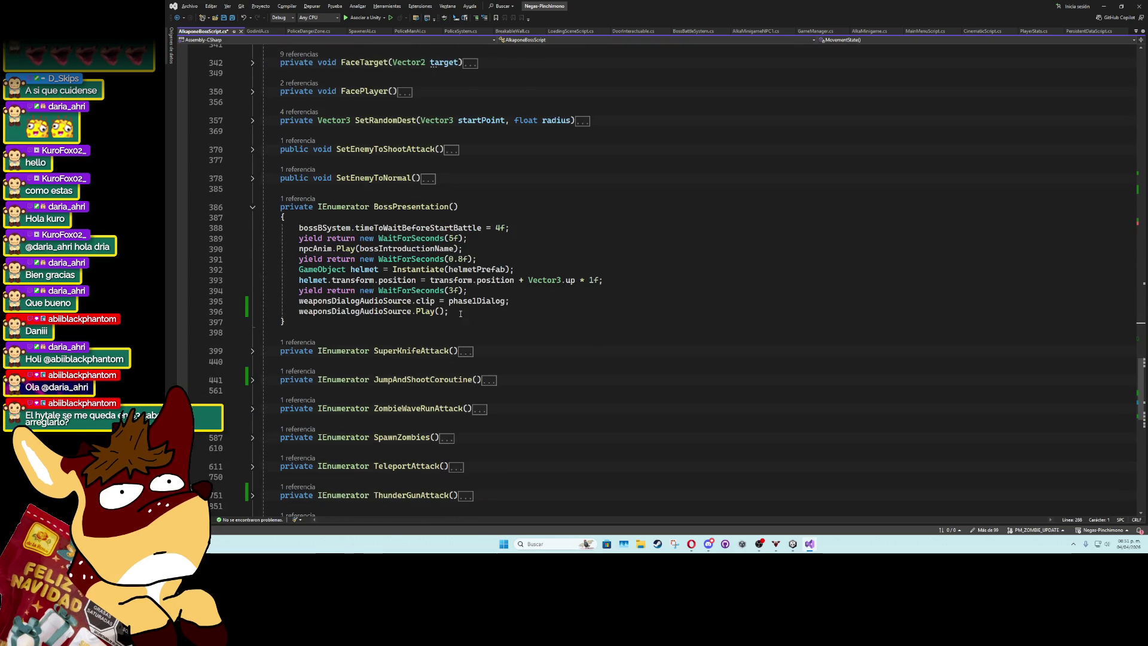
drag(461, 314, 261, 299)
text(gameManagerScript.ExcecuteSinglePopUpSound(alkaDialogsScriptable, 2, false);)
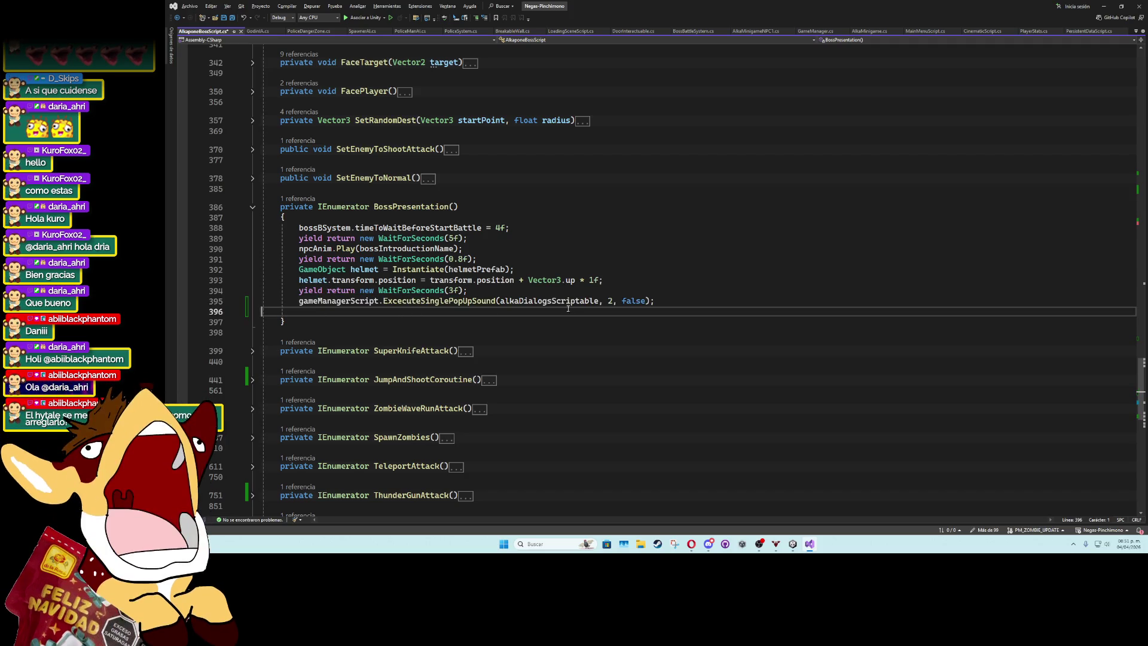
double_click(610, 301)
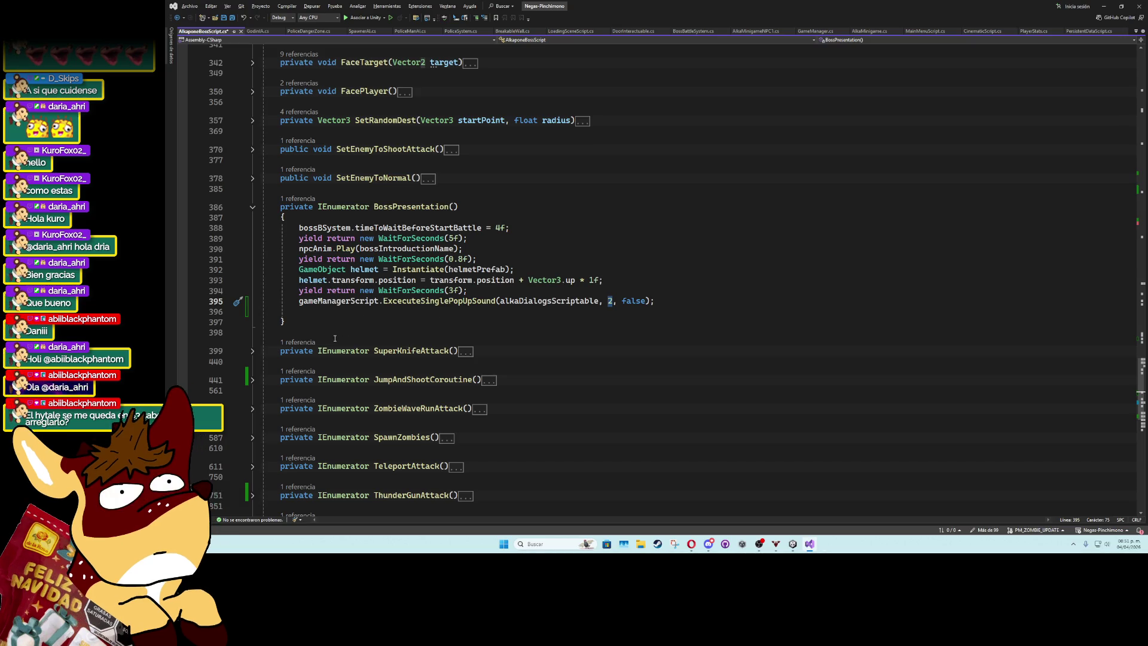
scroll(327, 341, down, 7)
scroll(314, 362, up, 16)
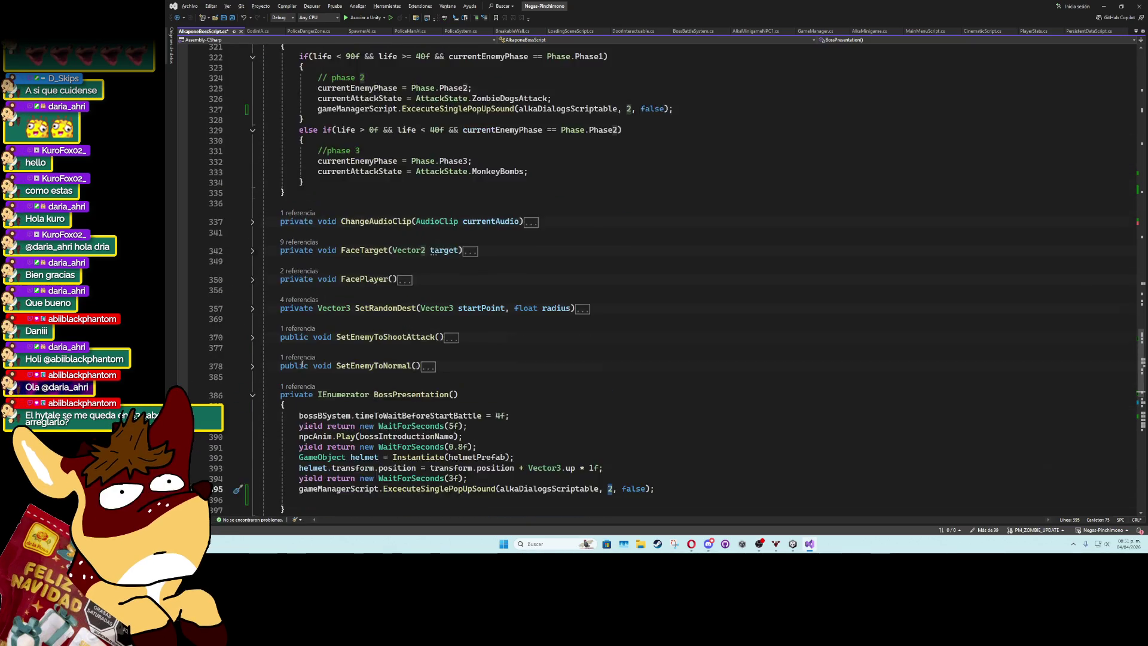
Change the popup sound ID to 3 and let Unity recompile the script.
text(3)
click(650, 213)
click(1104, 6)
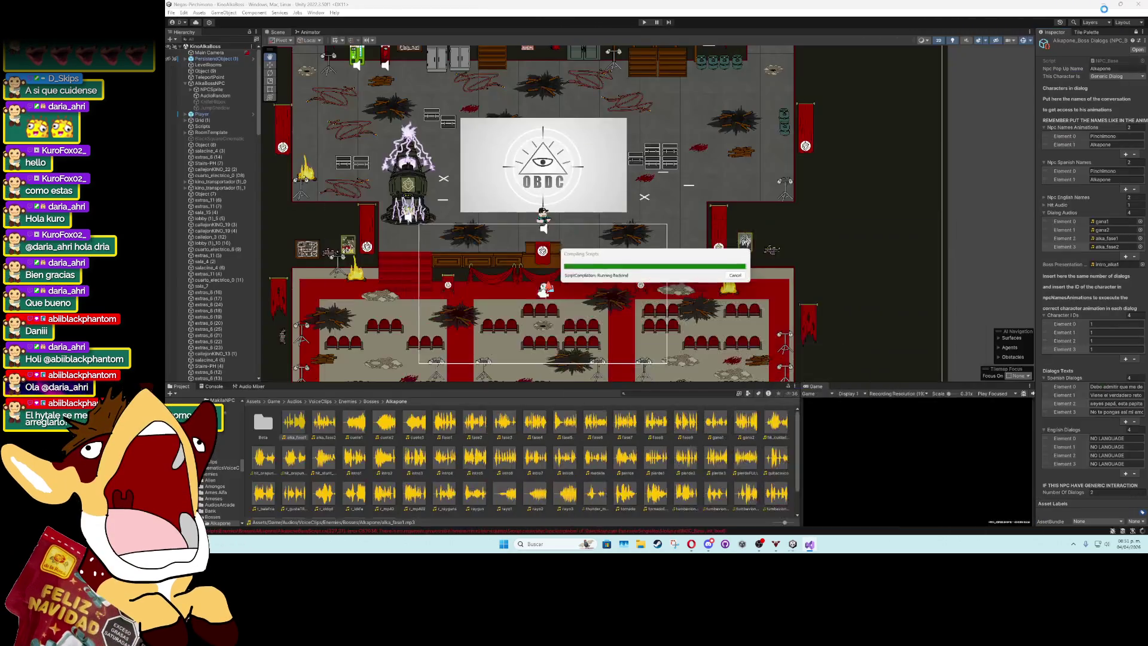
Delete the phase1Dialog and phase2Dialog AudioClip fields, then save and return to Unity.
click(808, 543)
scroll(621, 319, up, 20)
scroll(622, 320, up, 20)
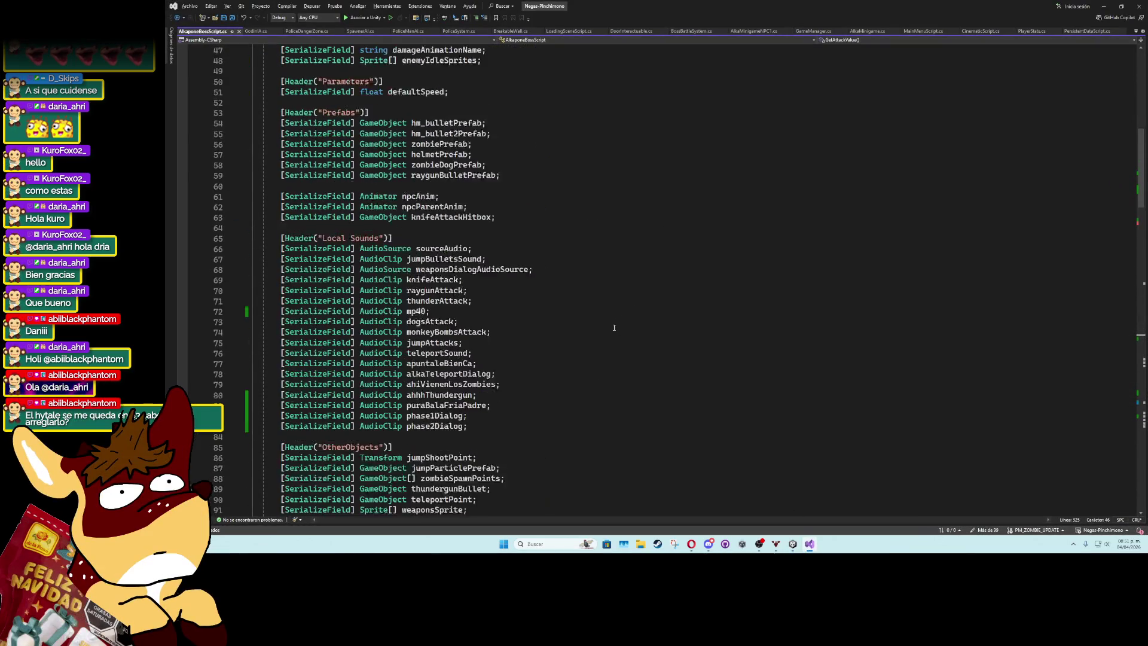
scroll(508, 357, down, 6)
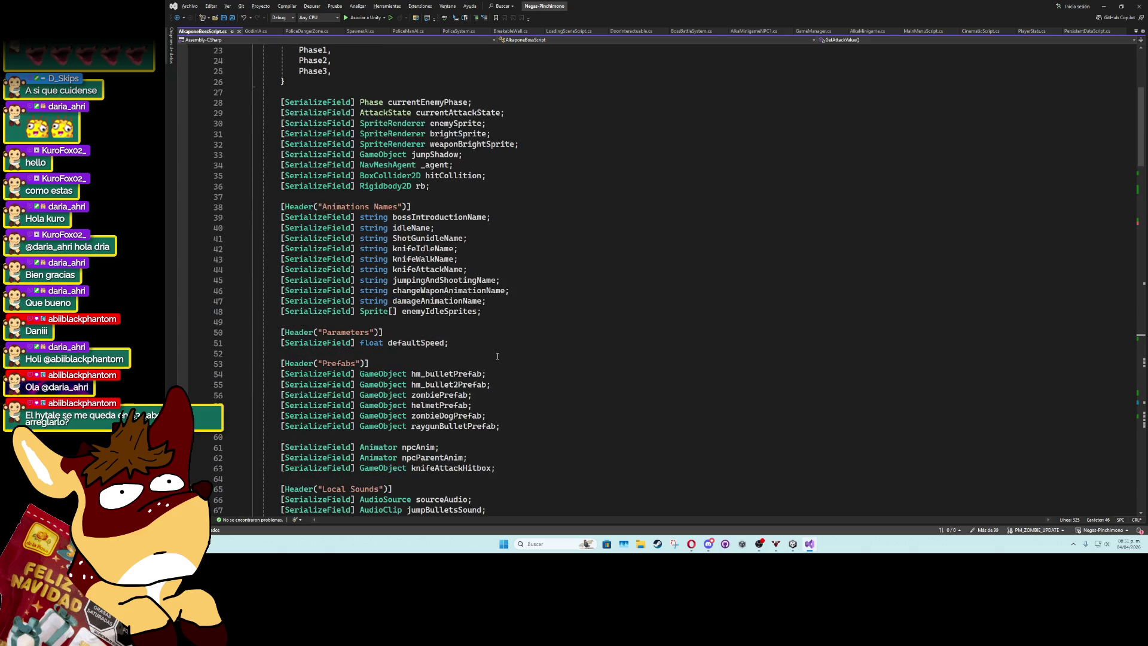
scroll(489, 345, down, 11)
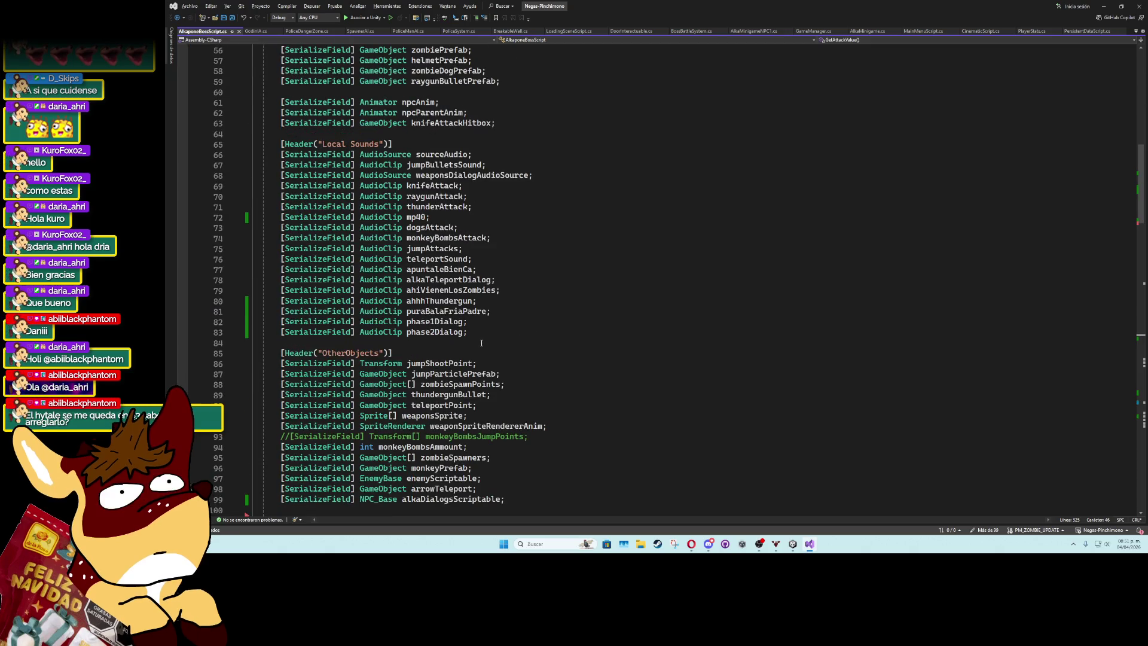
click(480, 328)
key(ctrl+z)
click(503, 302)
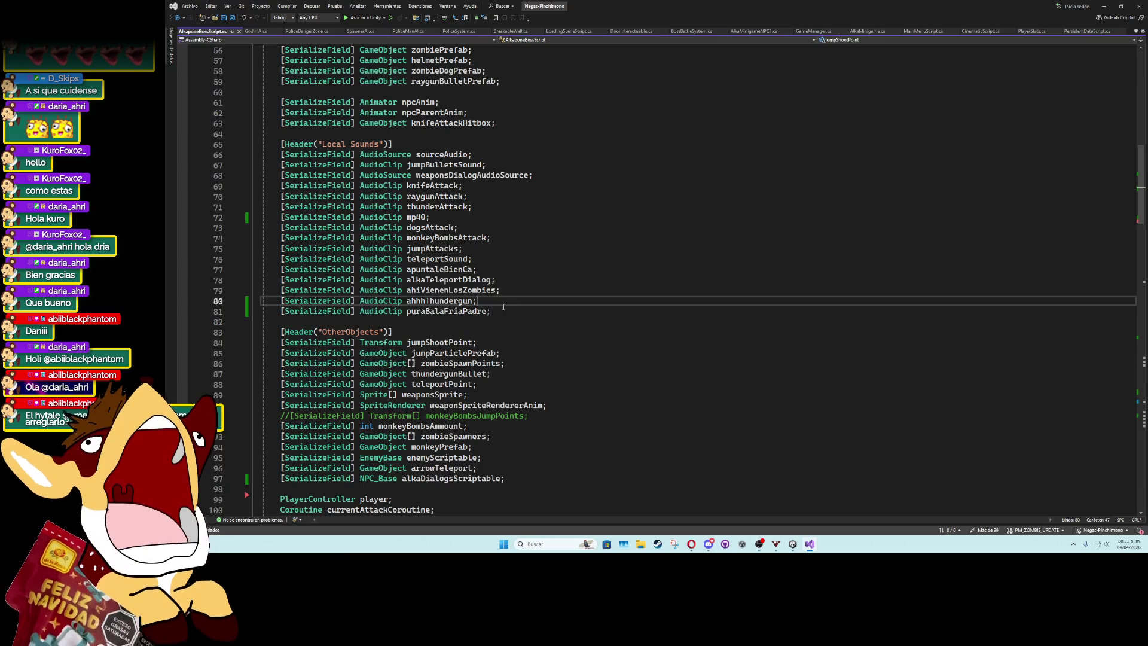
scroll(1005, 264, down, 20)
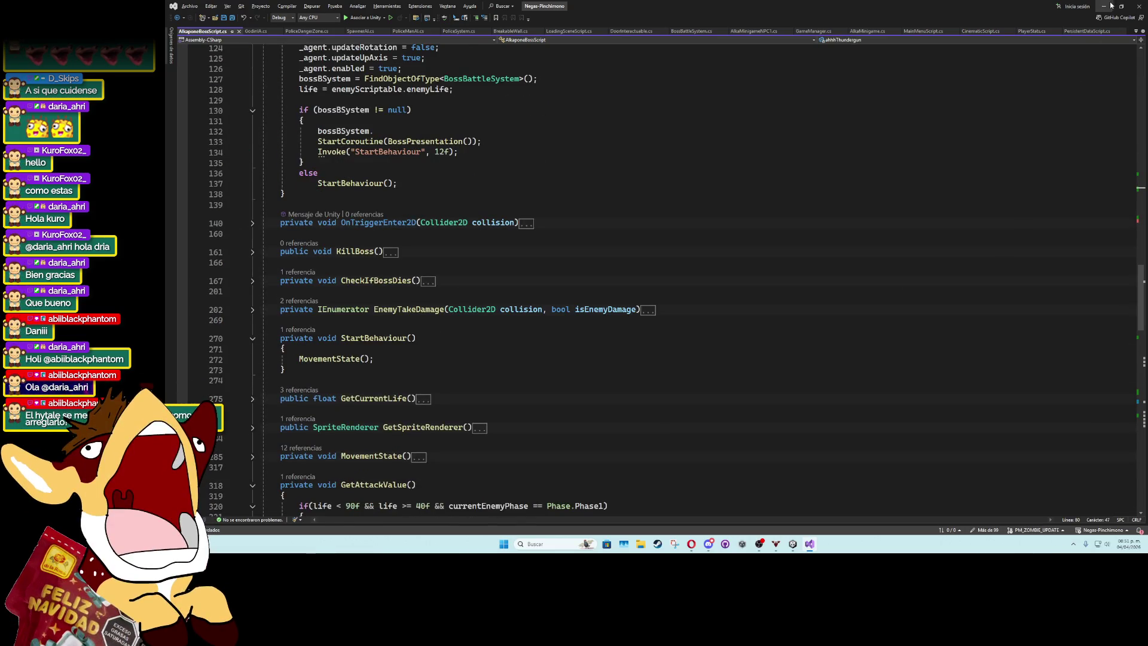
key(alt+Tab)
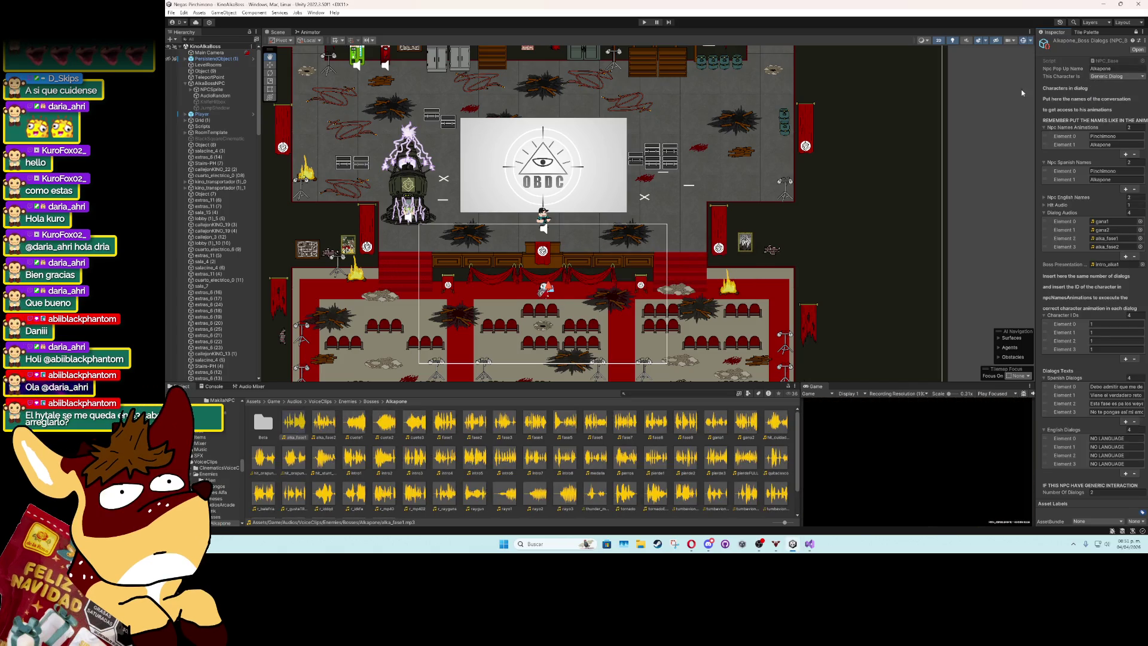
Select the boss's NPCSprite and assign Alkapone_BossDialog as its dialog scriptable asset.
click(171, 12)
mouse_move(251, 38)
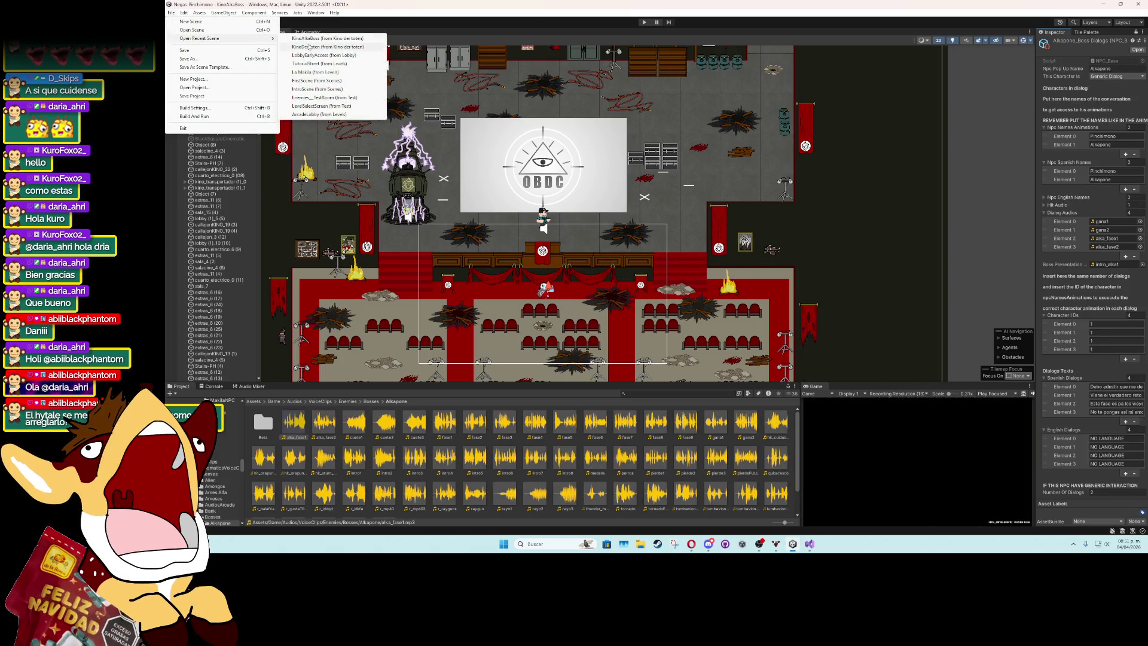
click(311, 13)
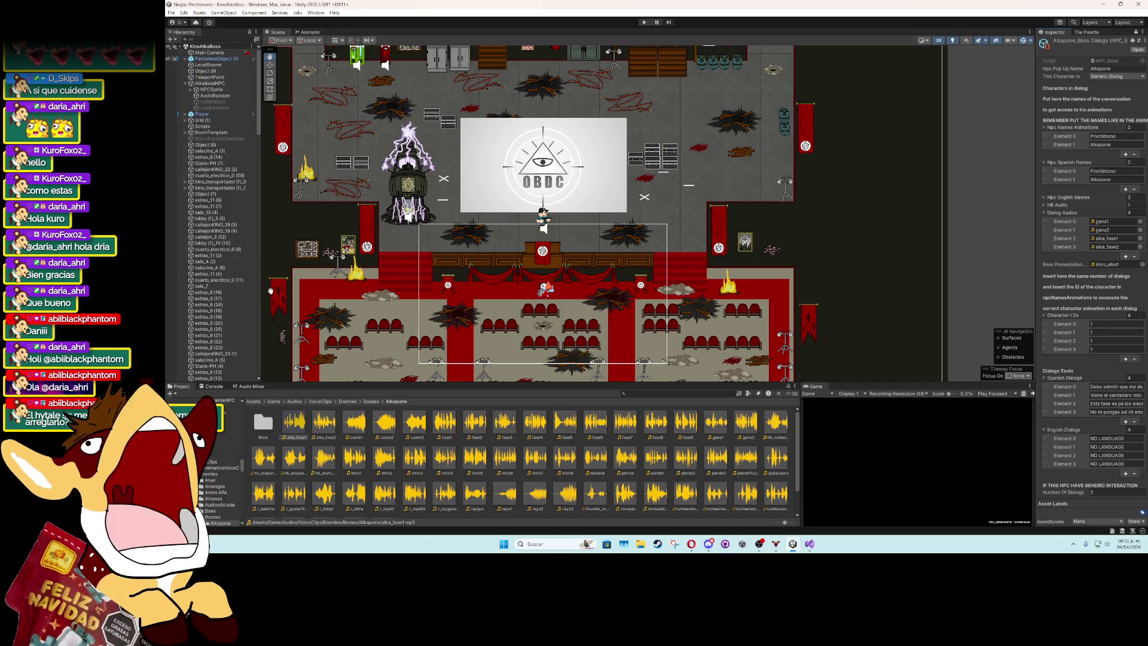
click(221, 91)
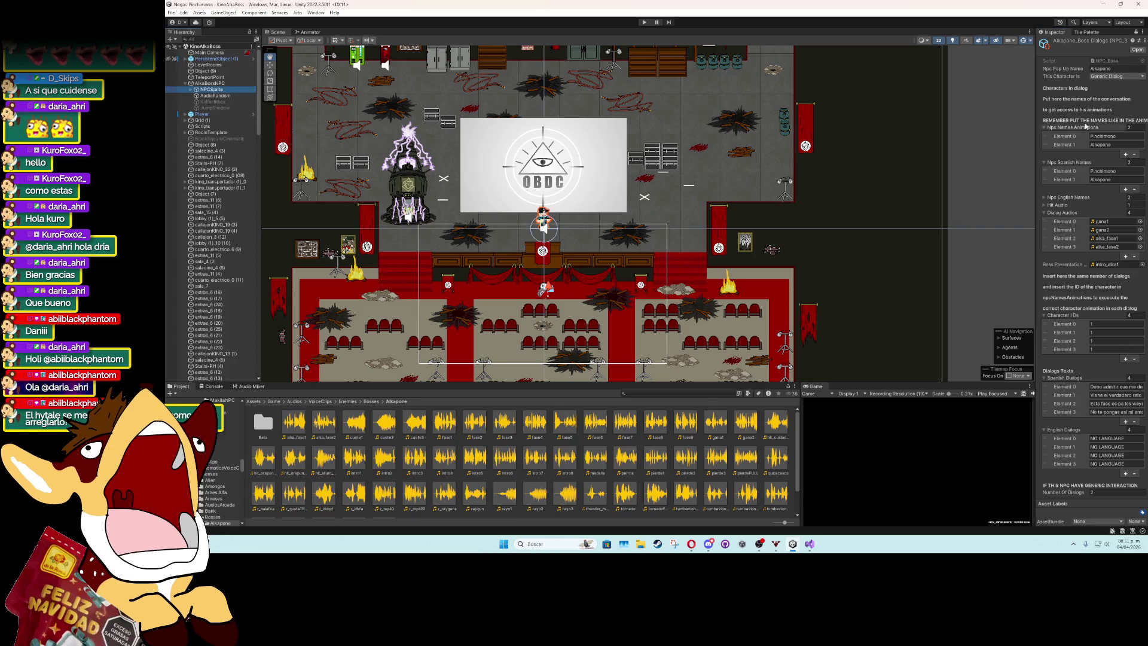
click(1135, 33)
scroll(1076, 299, down, 10)
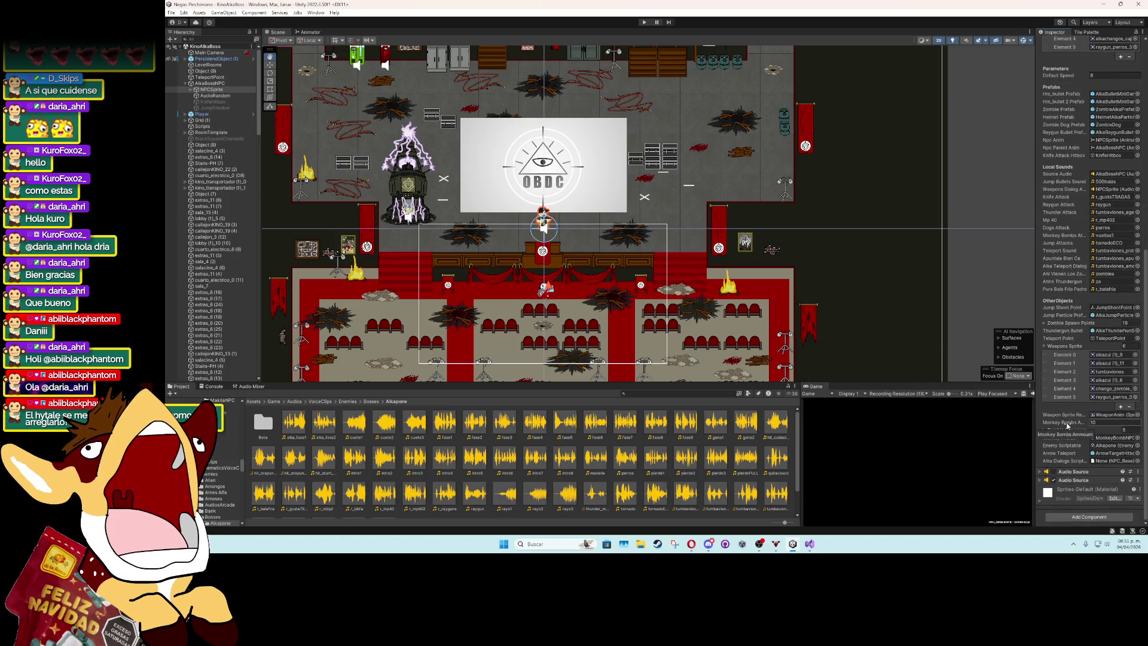
click(1136, 461)
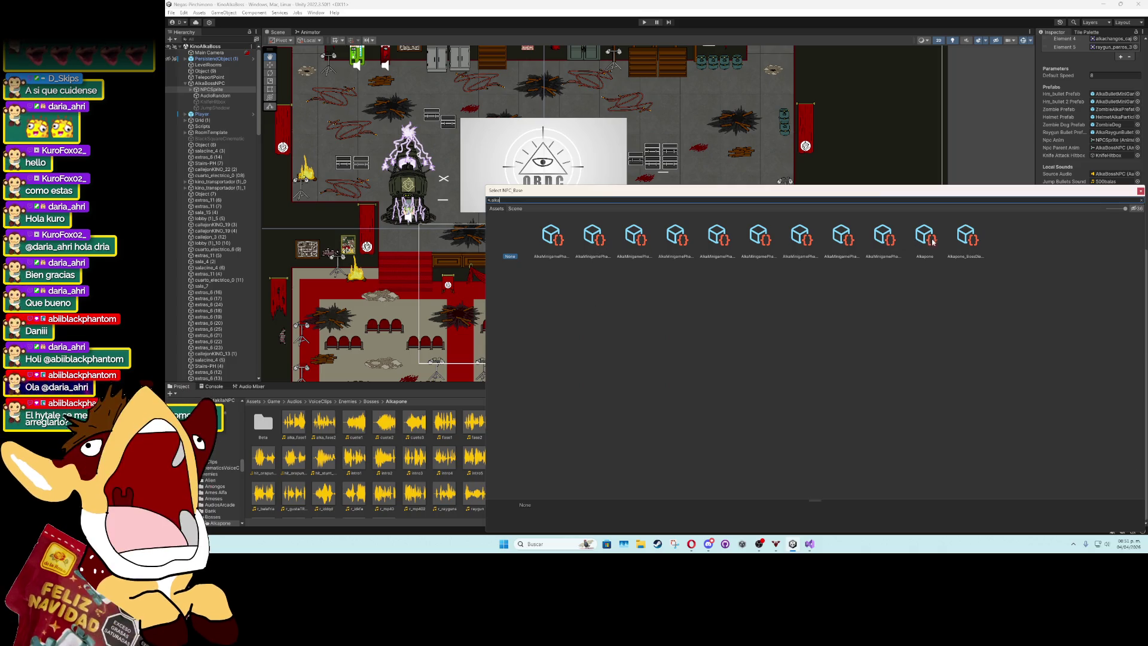
double_click(963, 236)
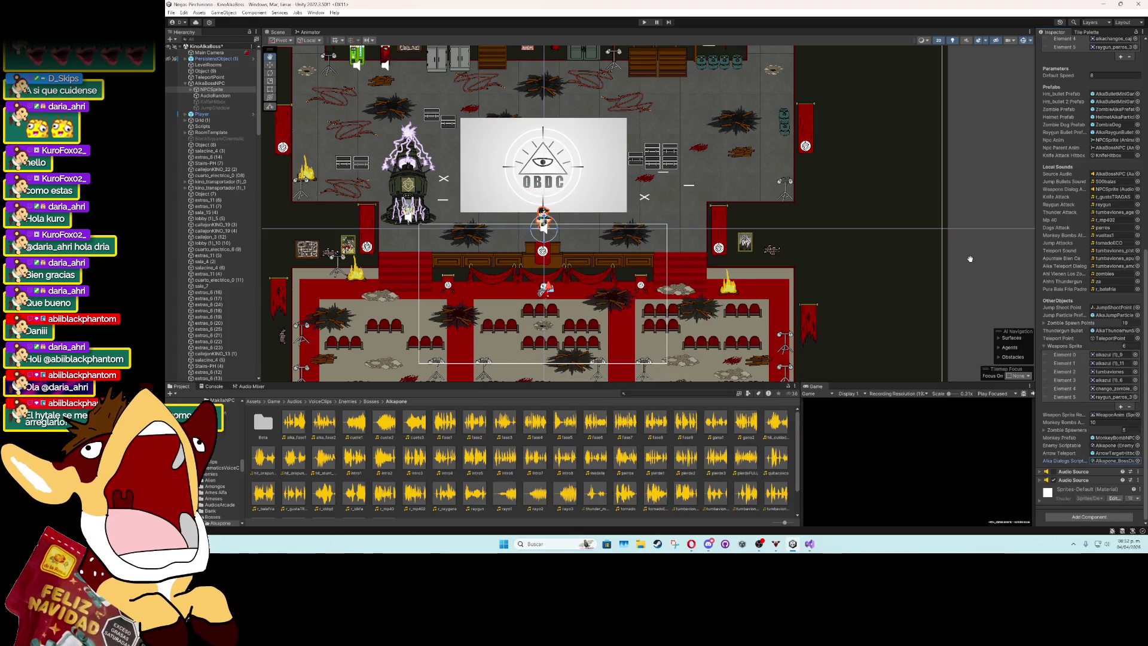
click(170, 12)
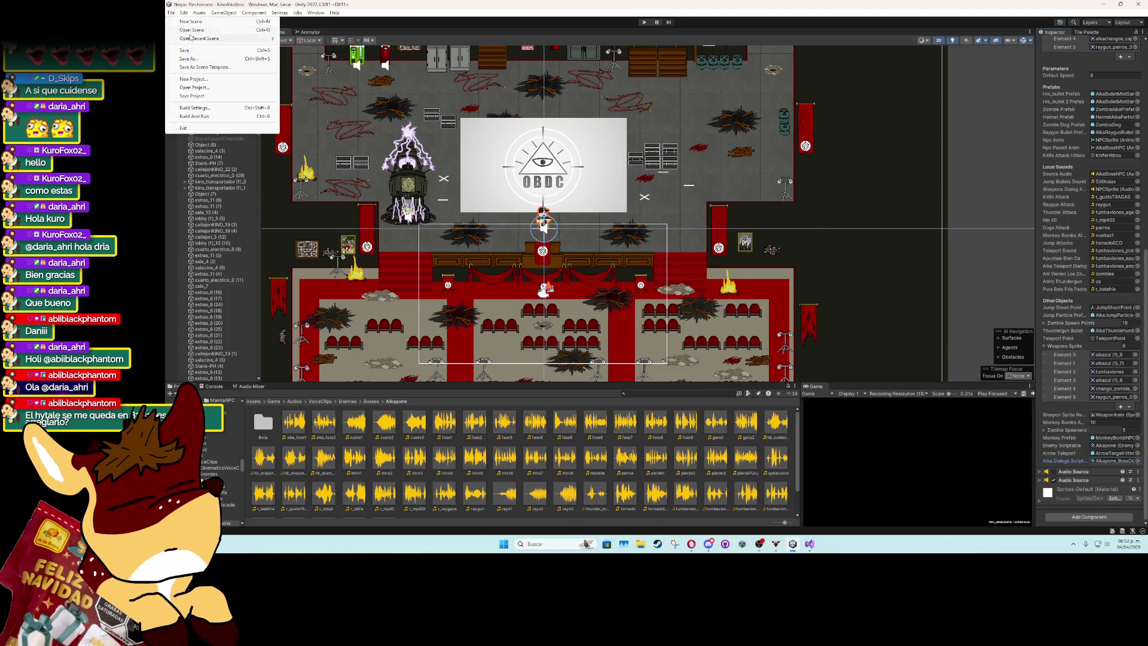
Locate the prefab of PersistentObject (1) and open it in prefab mode.
key(Escape)
click(186, 83)
click(206, 59)
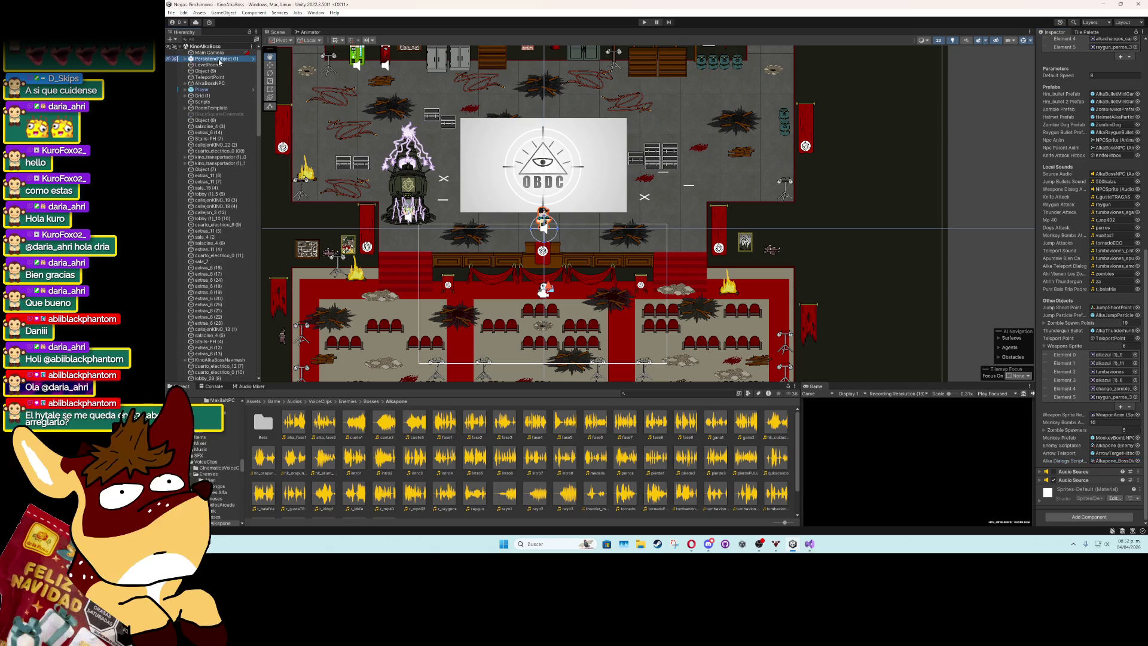
click(1113, 72)
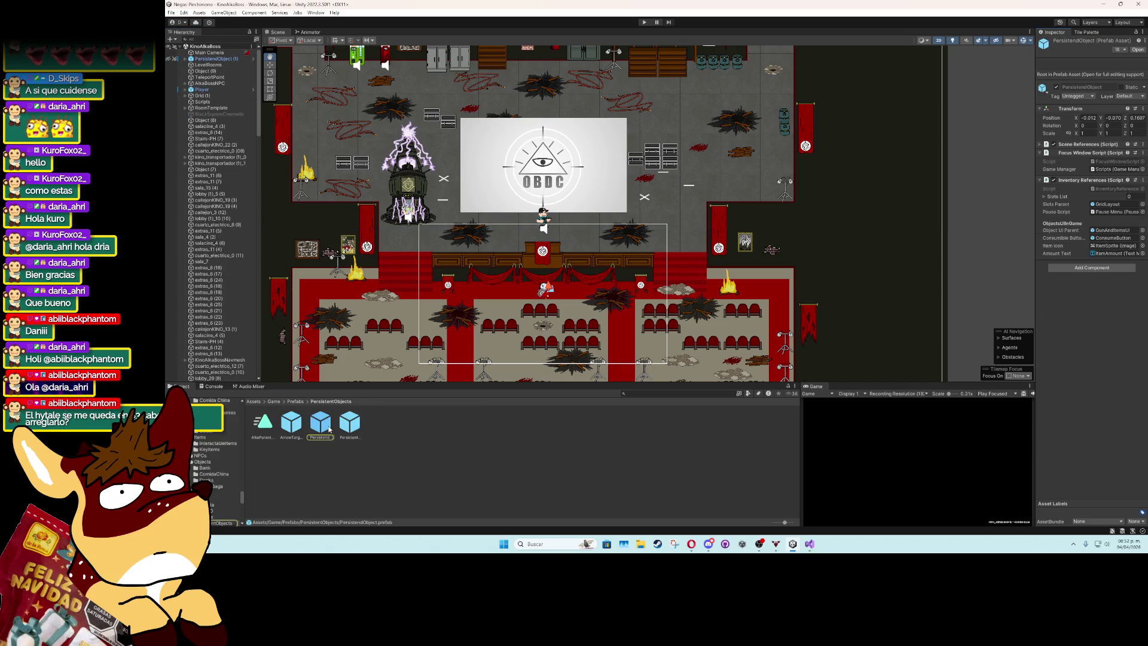
double_click(329, 428)
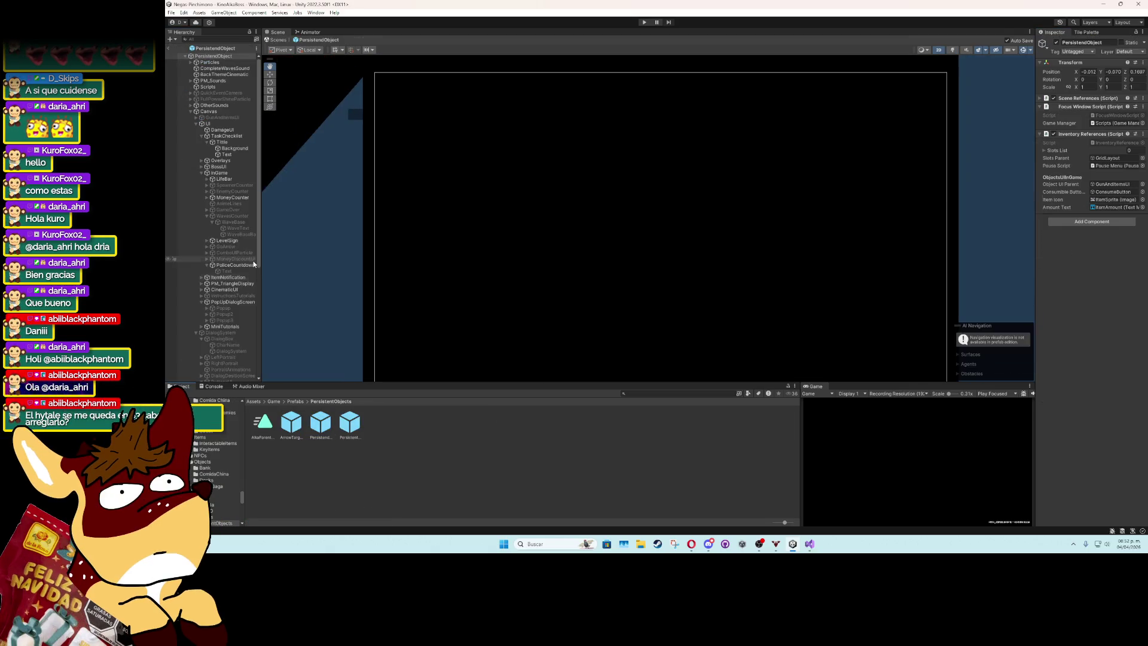
Expand the prefab's UI branch and select the dialog Popup image.
click(196, 124)
click(201, 124)
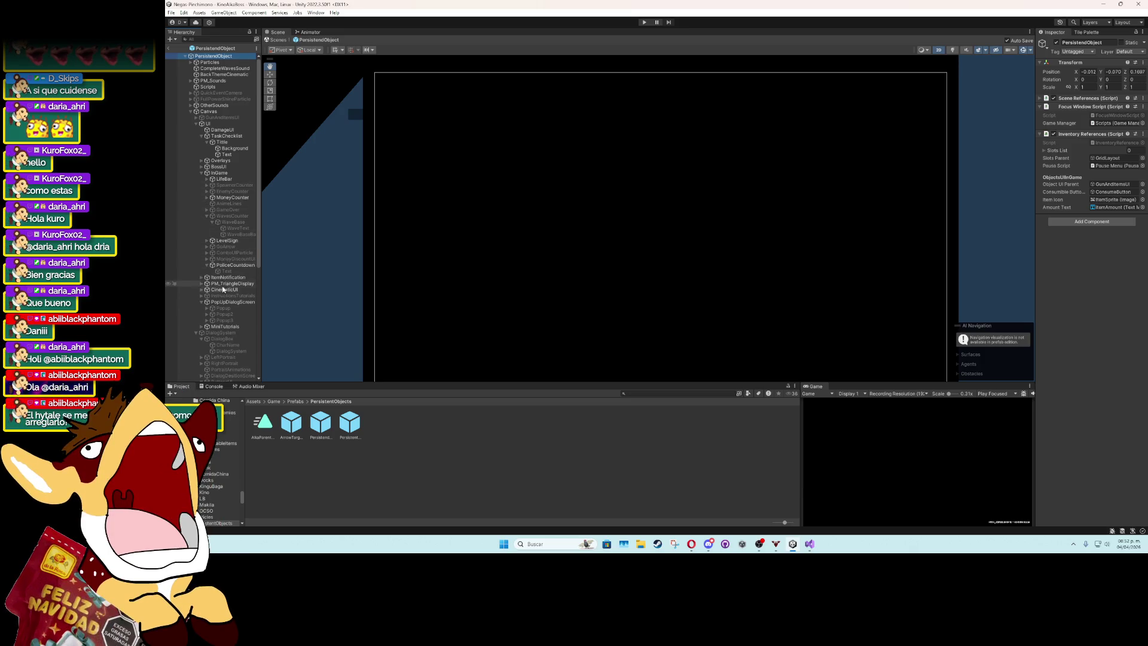
click(223, 308)
click(315, 12)
Open the Animation window on the Popup's PopUpTalking clip and choose Create New Clip.
mouse_move(340, 146)
click(442, 147)
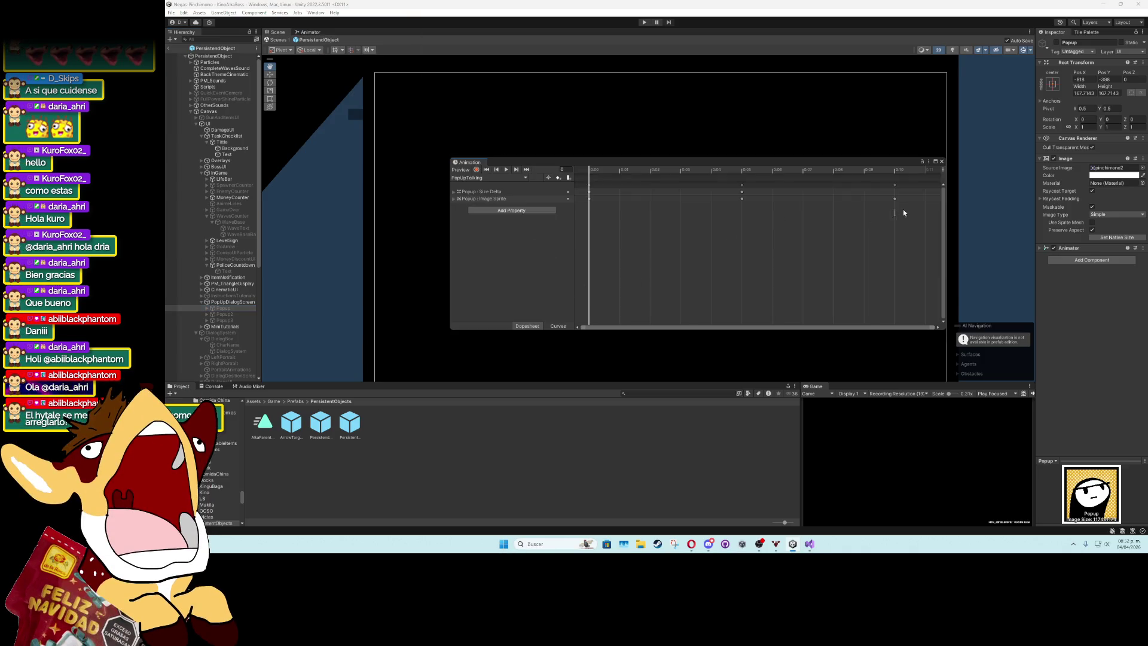
click(499, 178)
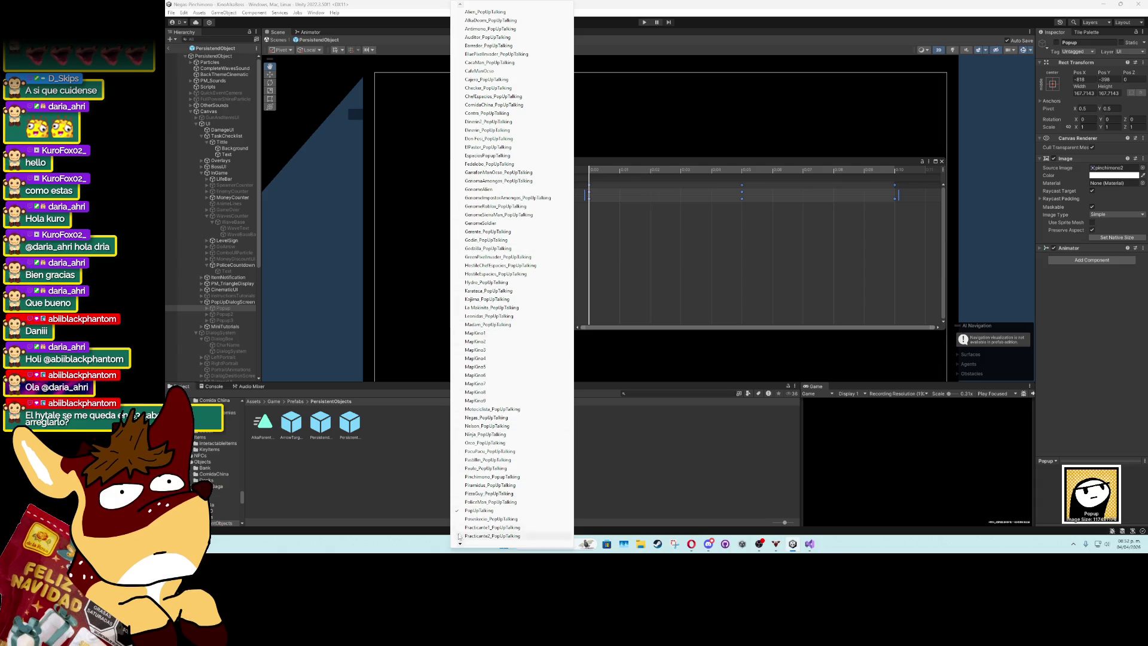
scroll(459, 545, down, 5)
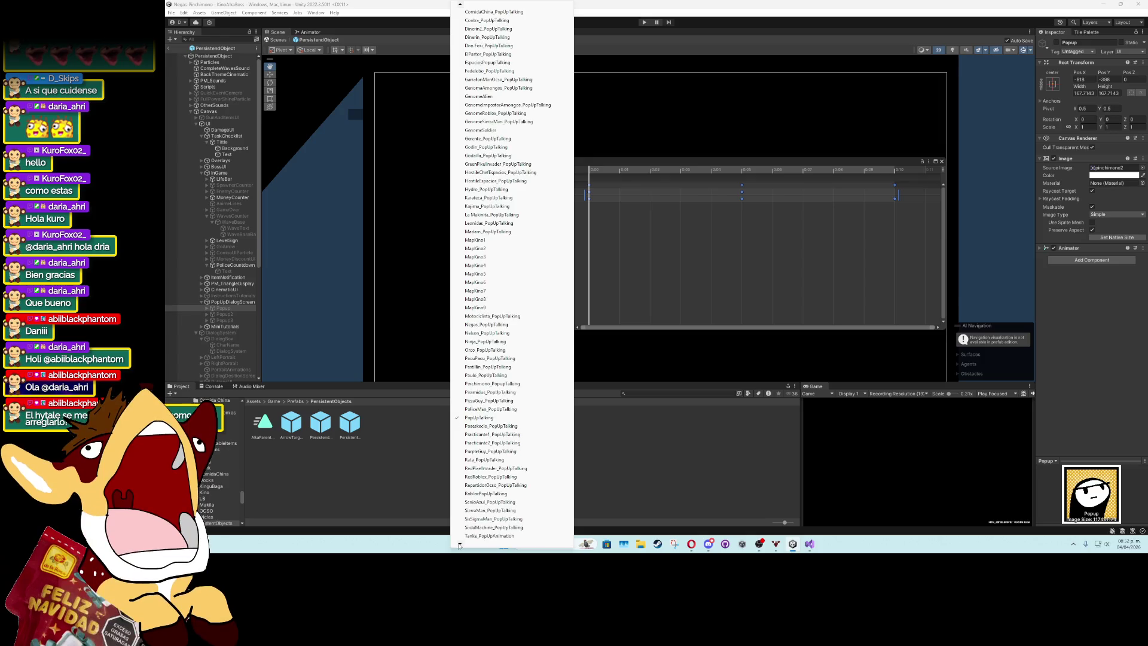
scroll(459, 545, down, 2)
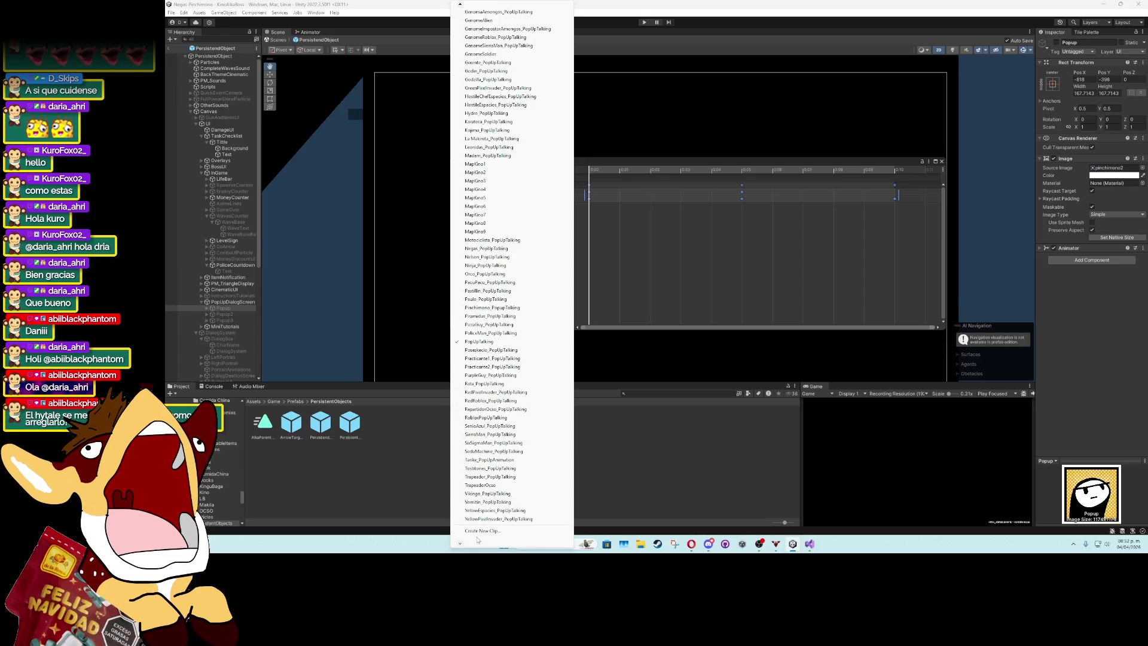
click(481, 531)
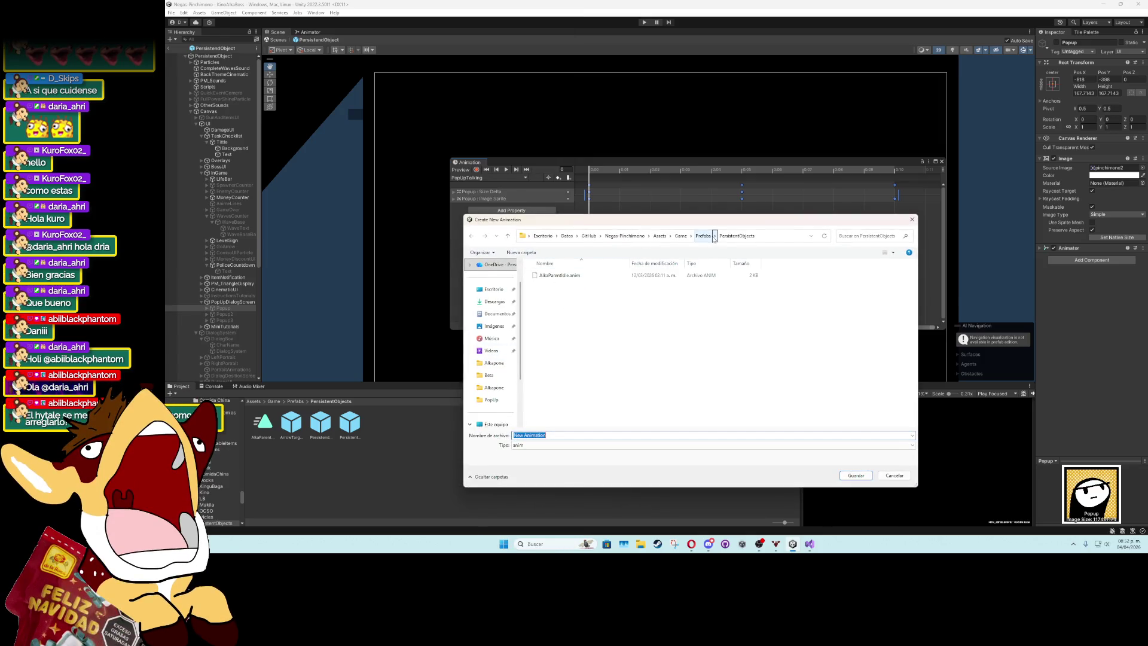
Save a new clip named Alkapone_PopUpTalking in Assets/Game/Art/Animations/UI/PopUp/Kino.
click(681, 236)
double_click(579, 276)
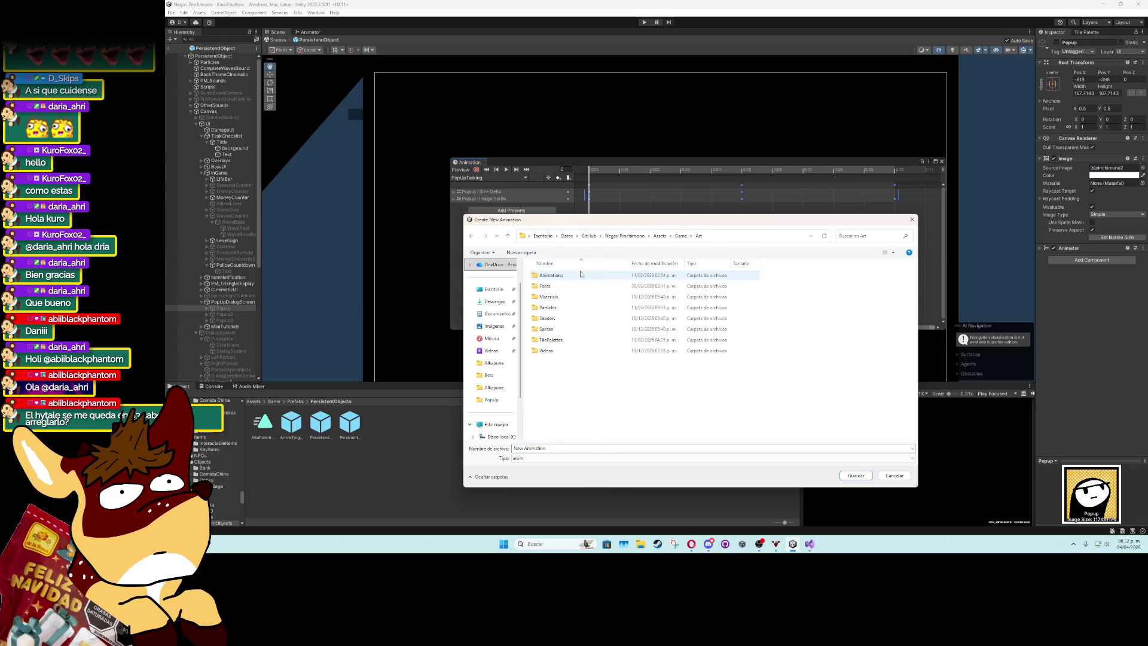
double_click(580, 276)
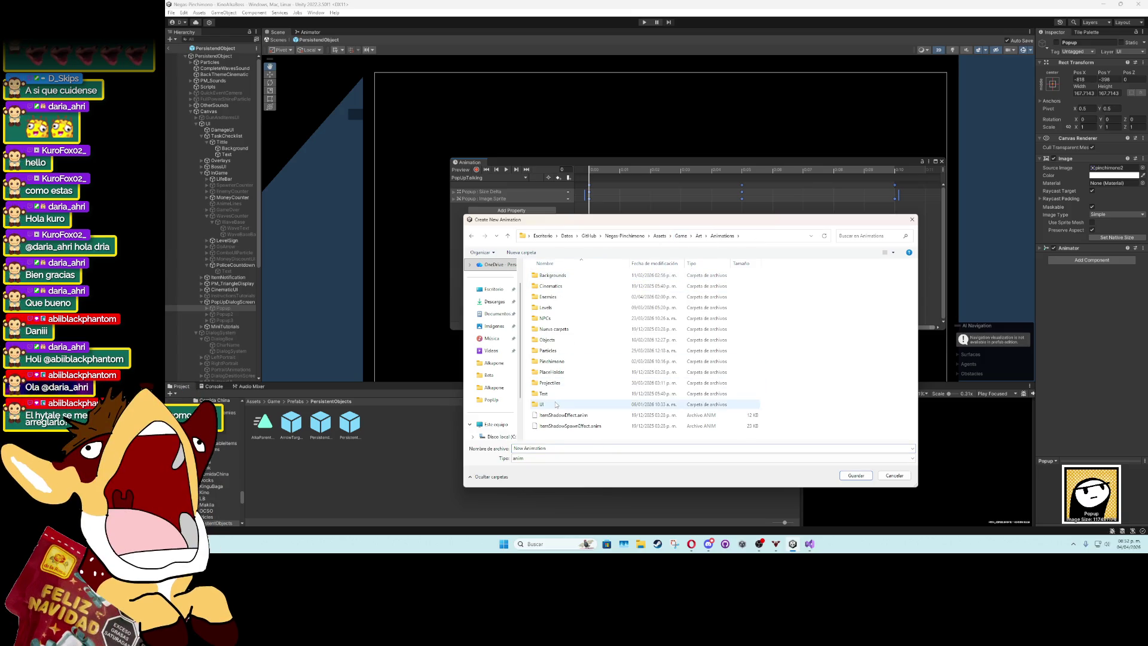
double_click(542, 404)
click(556, 362)
double_click(556, 361)
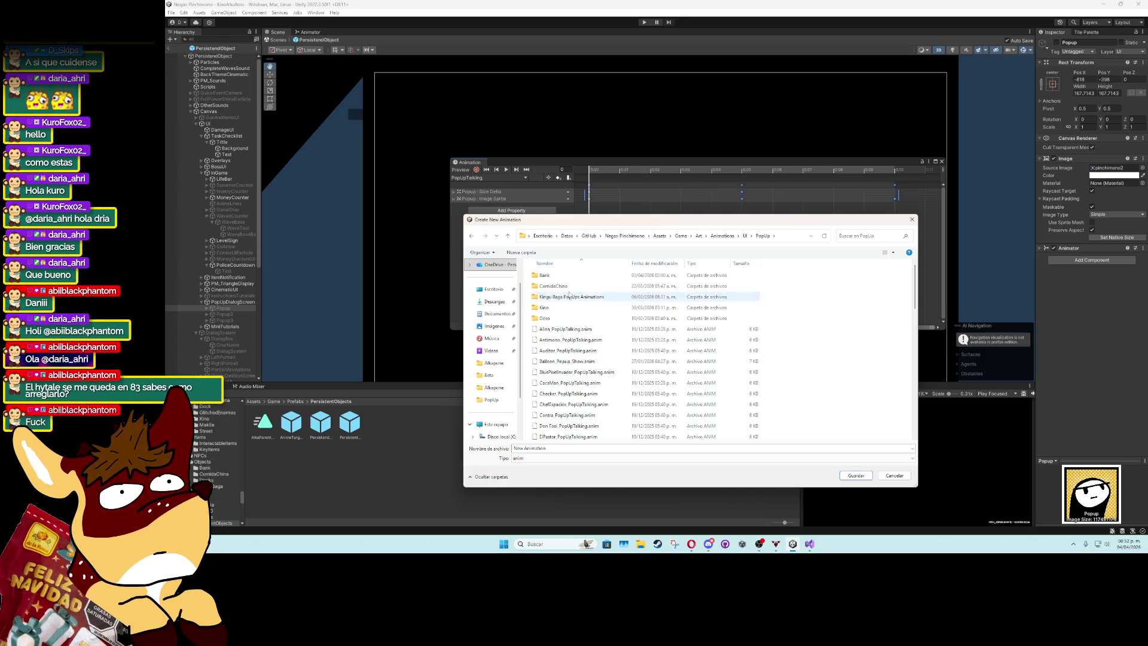
right_click(860, 318)
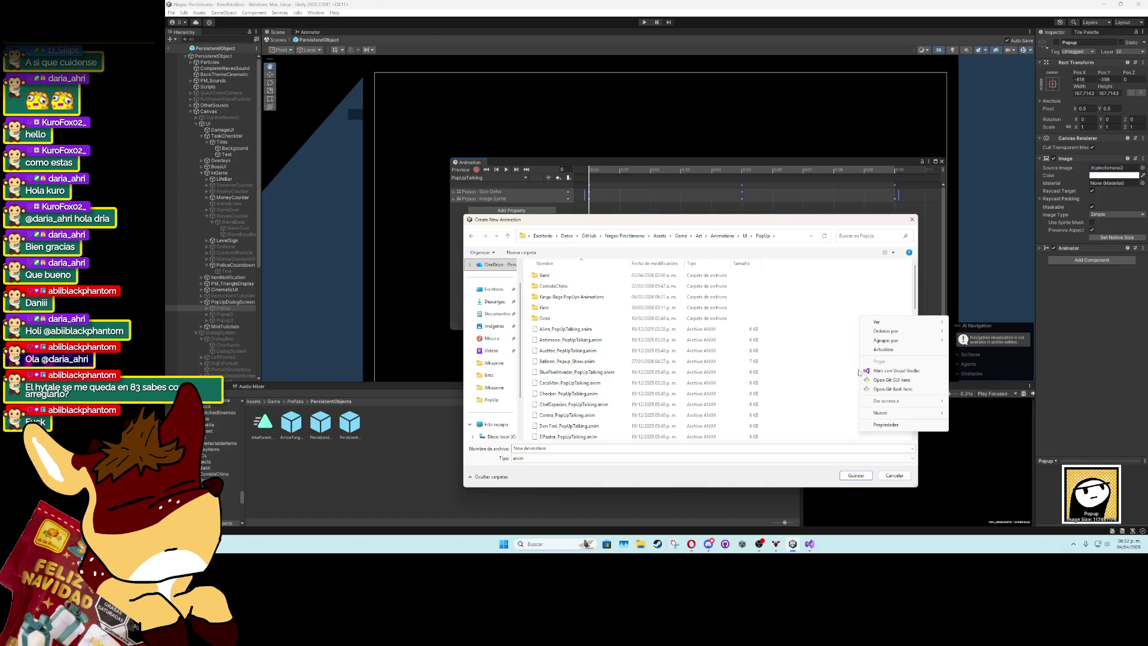
click(813, 294)
click(578, 307)
double_click(579, 308)
text(A)
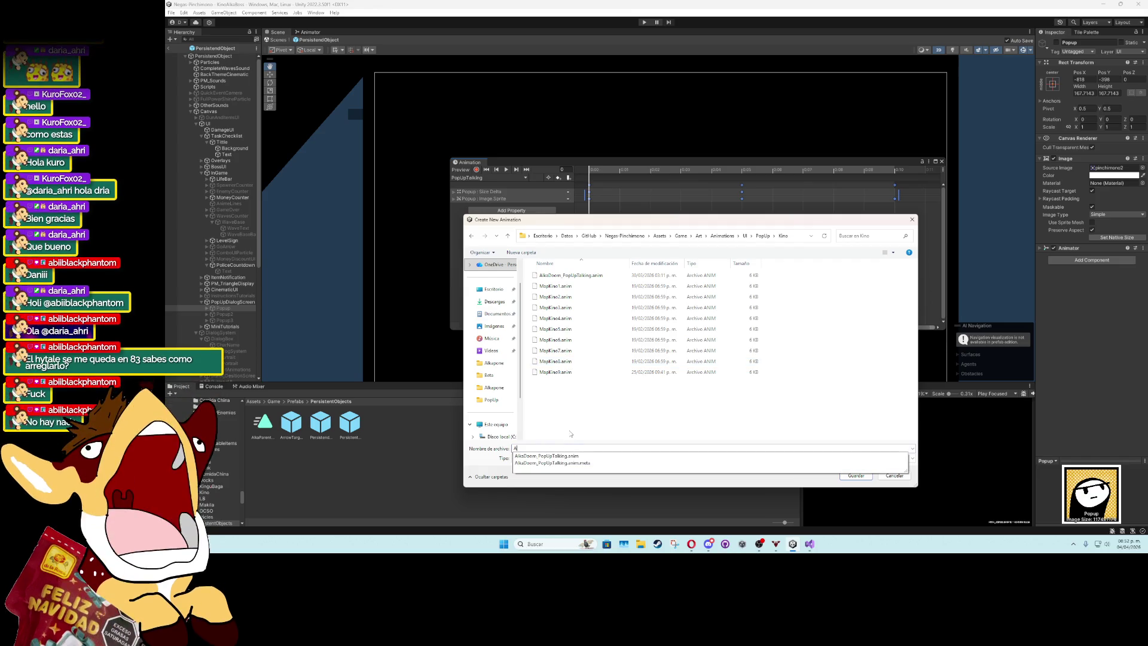
text(lkapone)
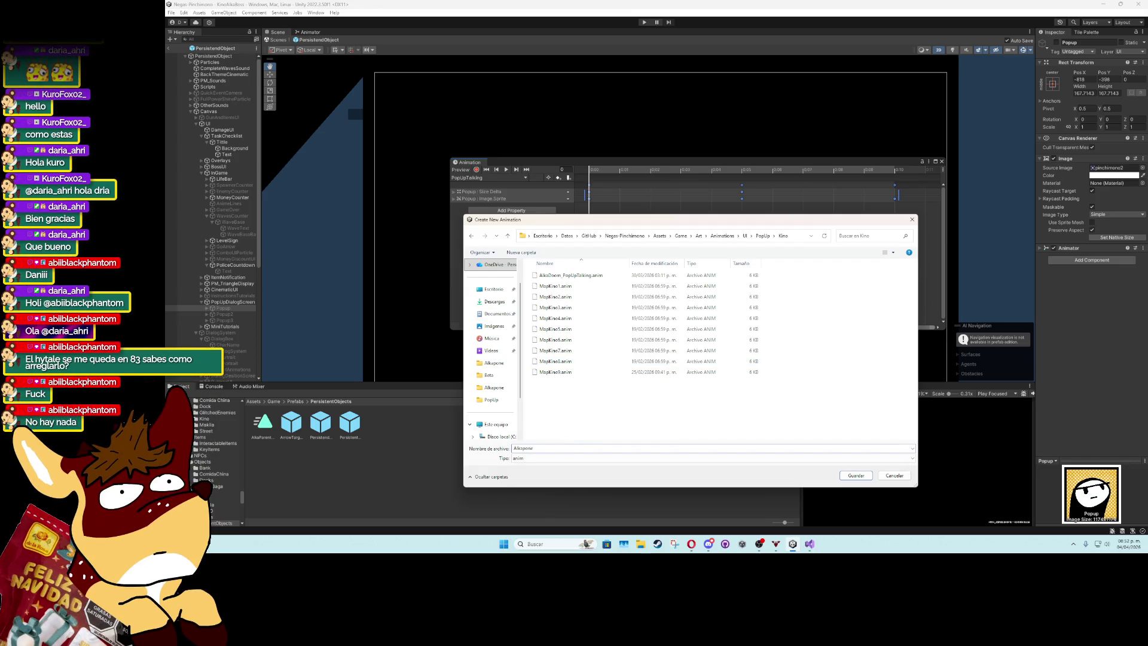
text(_PopUpTalking)
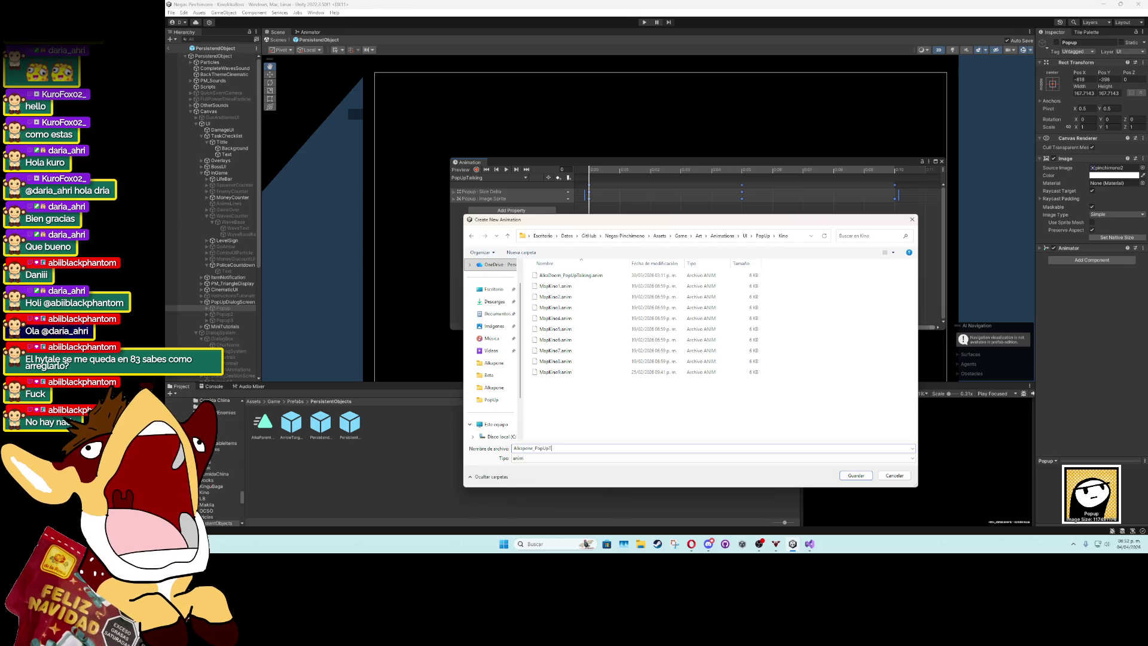
key(Return)
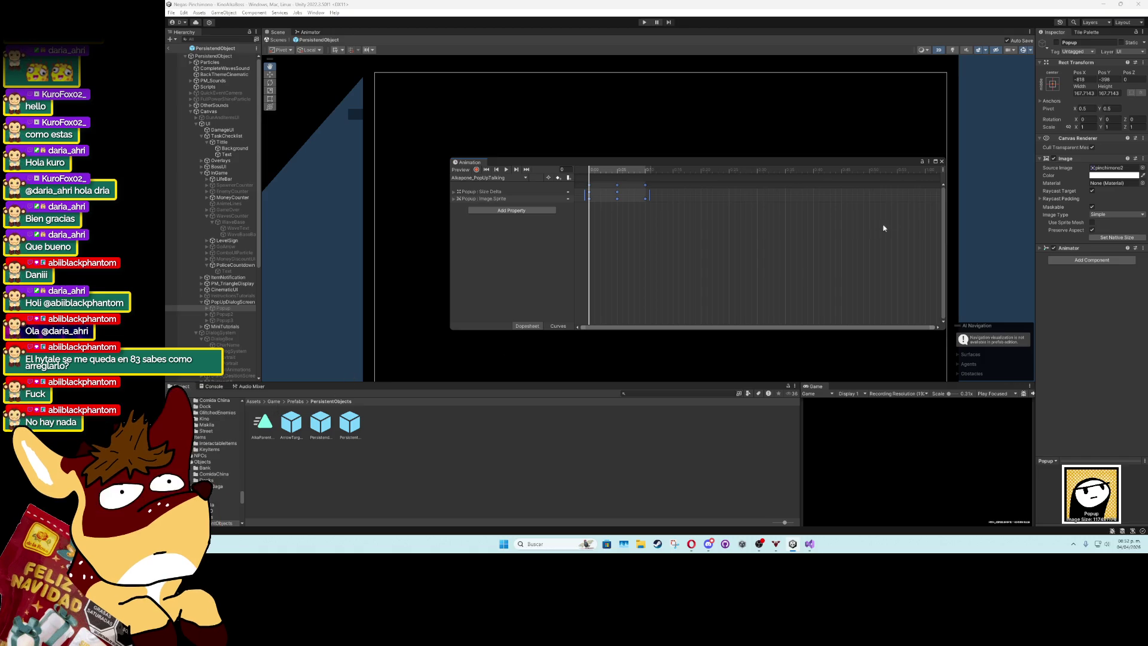
Browse the Project panel to the Art/Sprites/Levels/Kino sprites folder.
click(215, 419)
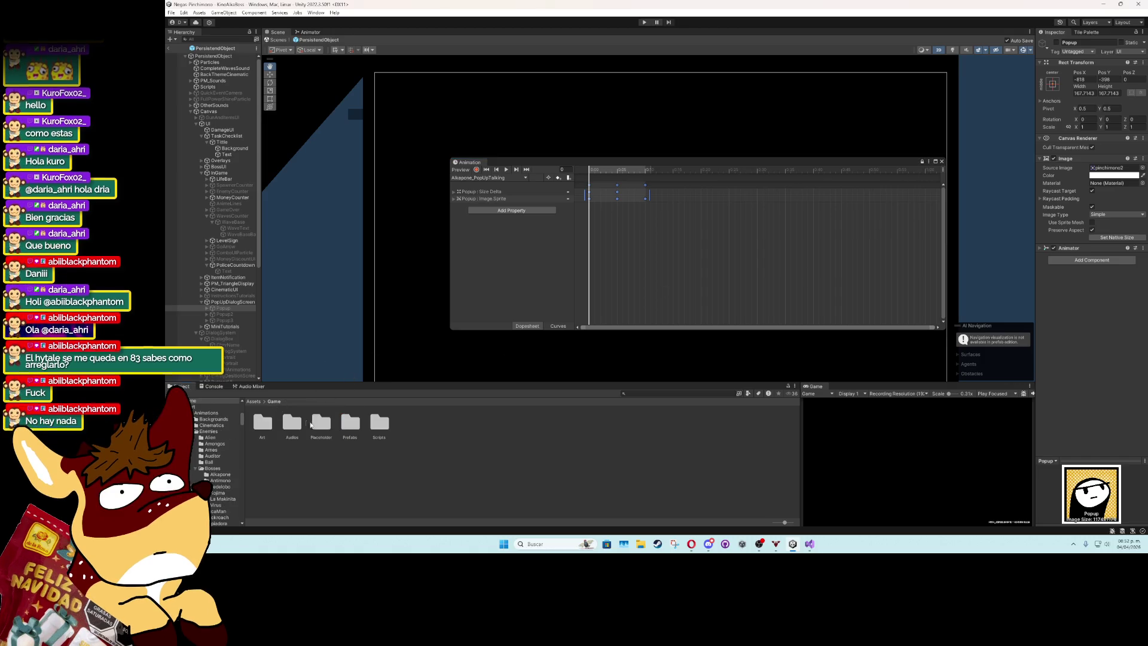
double_click(417, 426)
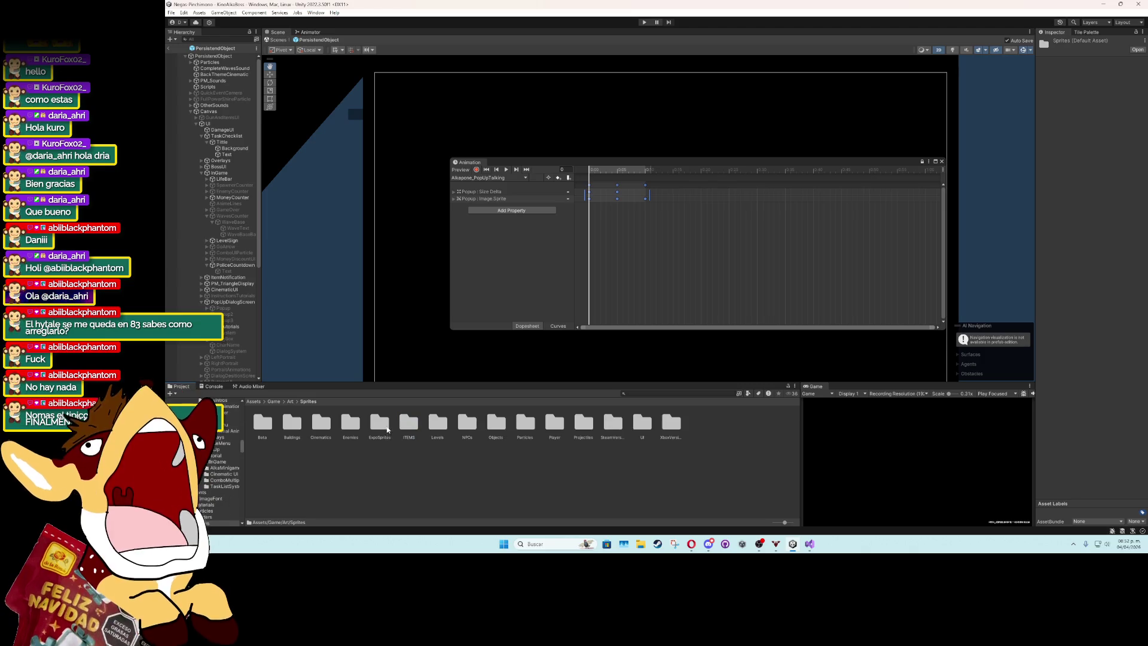
double_click(436, 425)
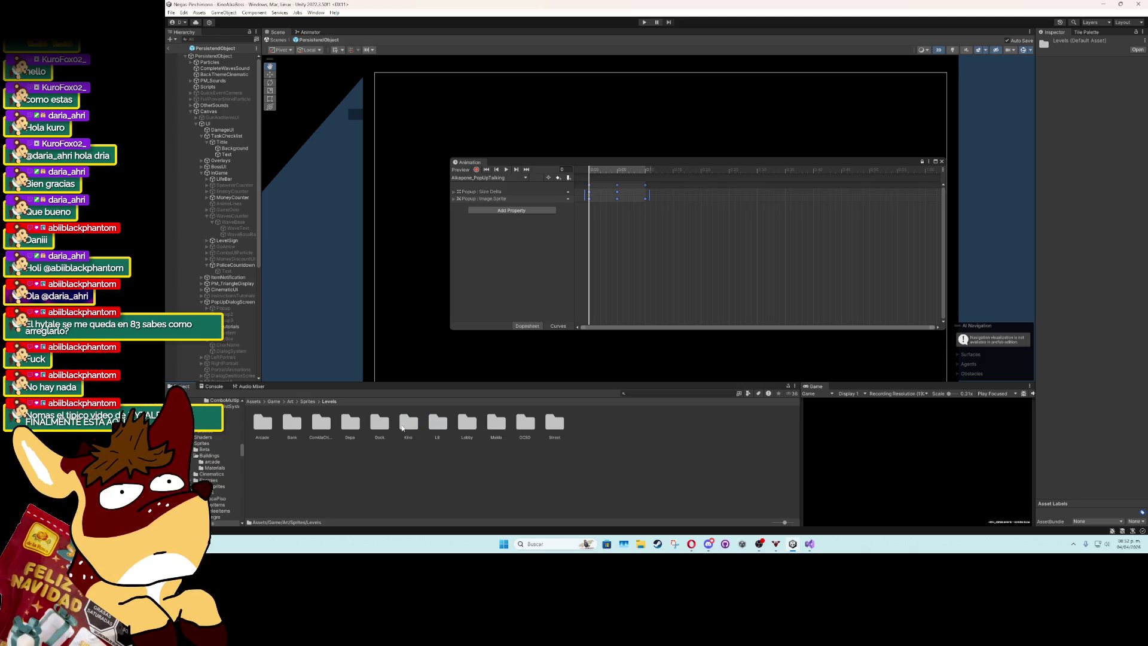
double_click(408, 423)
scroll(412, 482, down, 4)
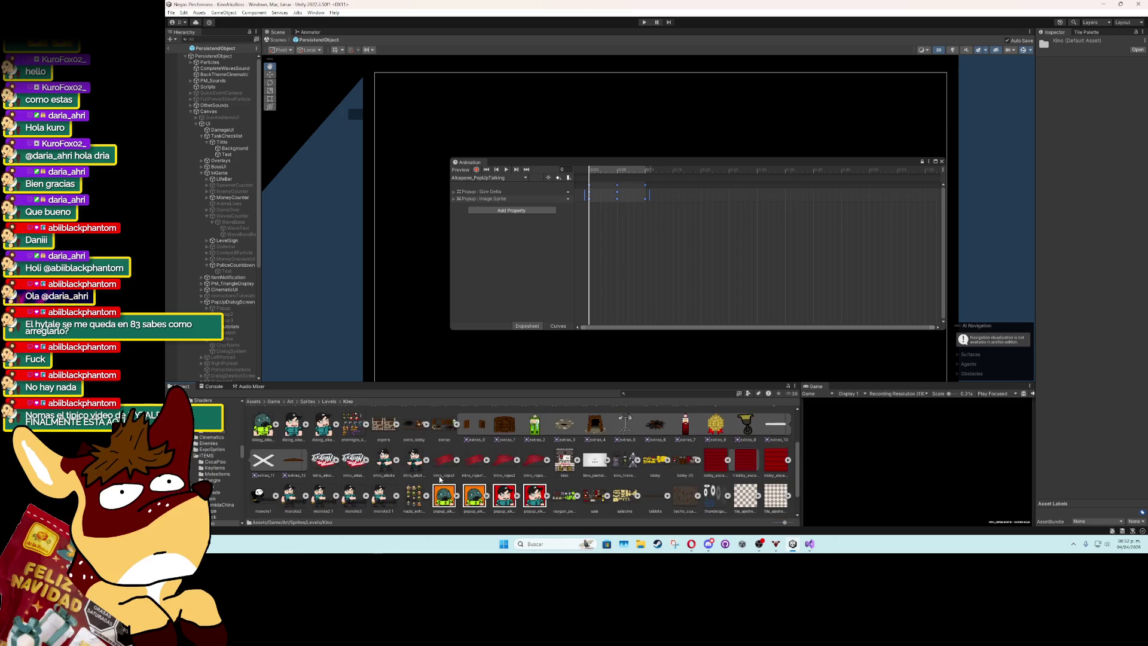
scroll(441, 480, down, 2)
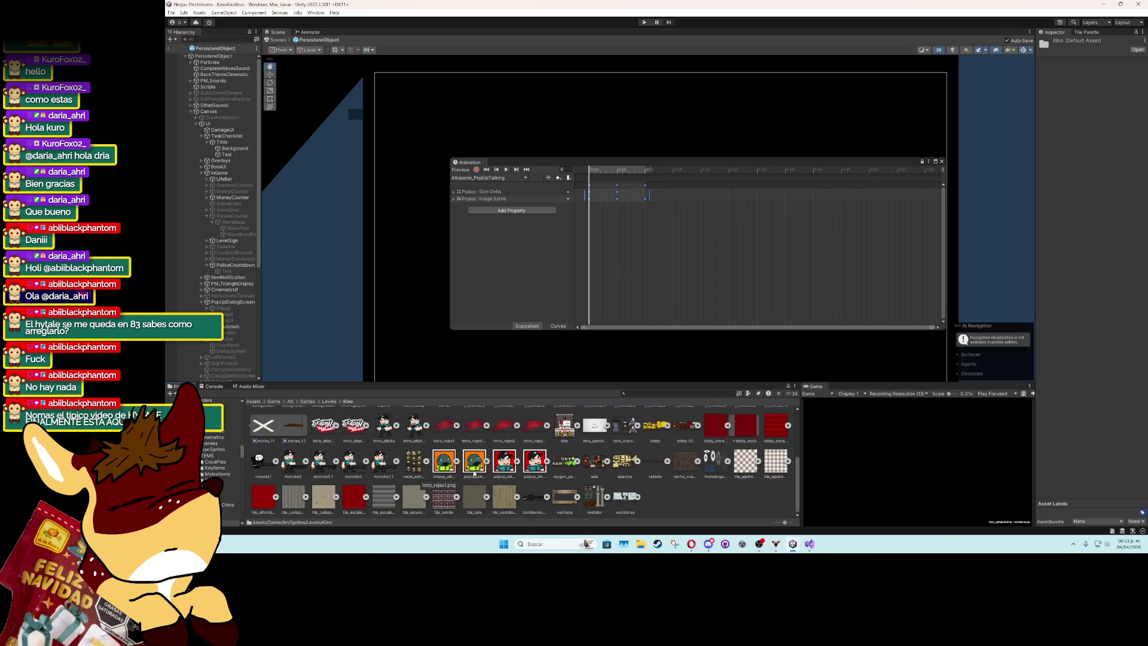
Drag the popup sprite into the new clip, close the Animation window and exit prefab mode.
mouse_move(511, 469)
mouse_down()
mouse_move(589, 199)
mouse_move(617, 185)
mouse_move(599, 253)
mouse_move(616, 202)
mouse_move(757, 216)
mouse_move(923, 163)
mouse_up()
click(940, 160)
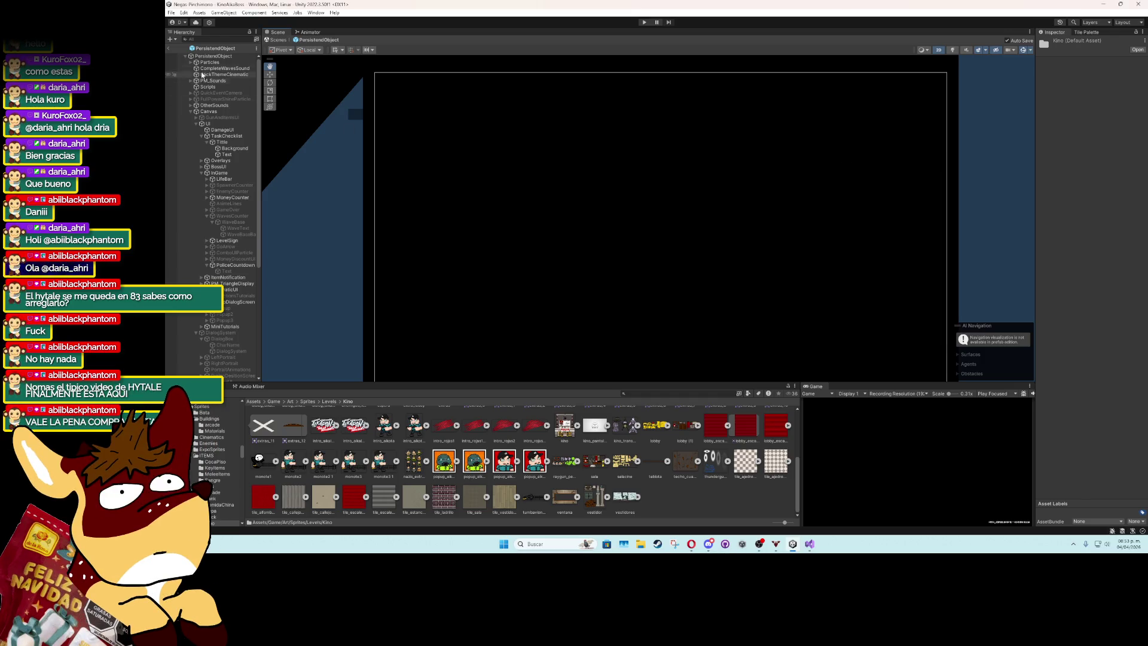
click(168, 49)
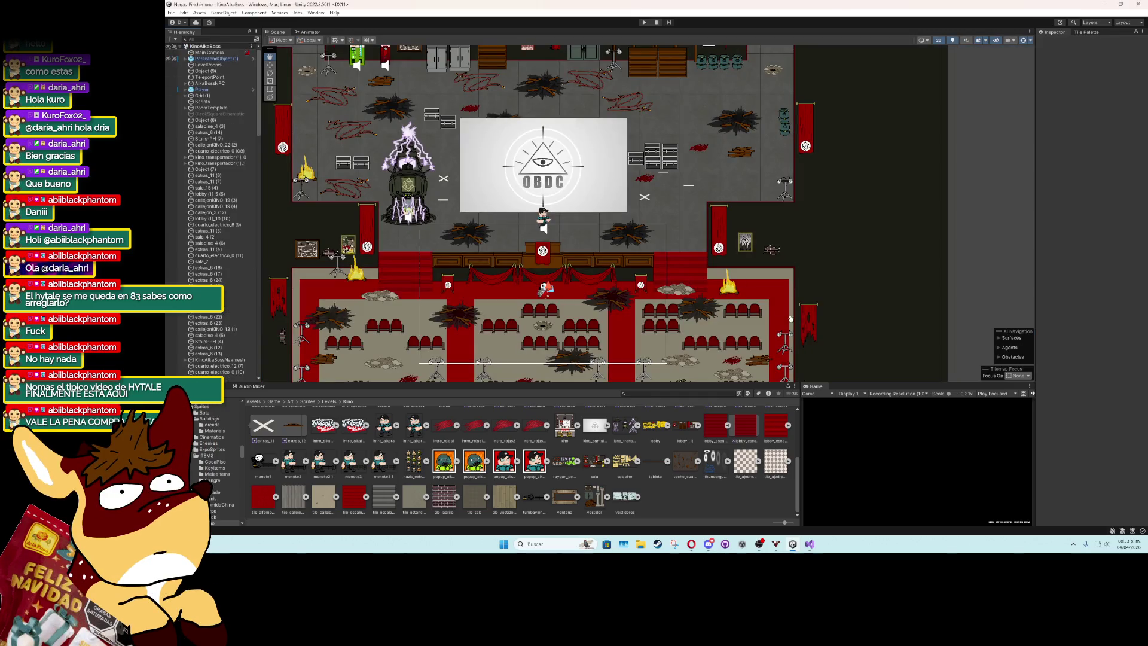
Maximize the Game view, play-test the boss fight advancing its dialogue with K, then stop.
double_click(816, 387)
click(644, 22)
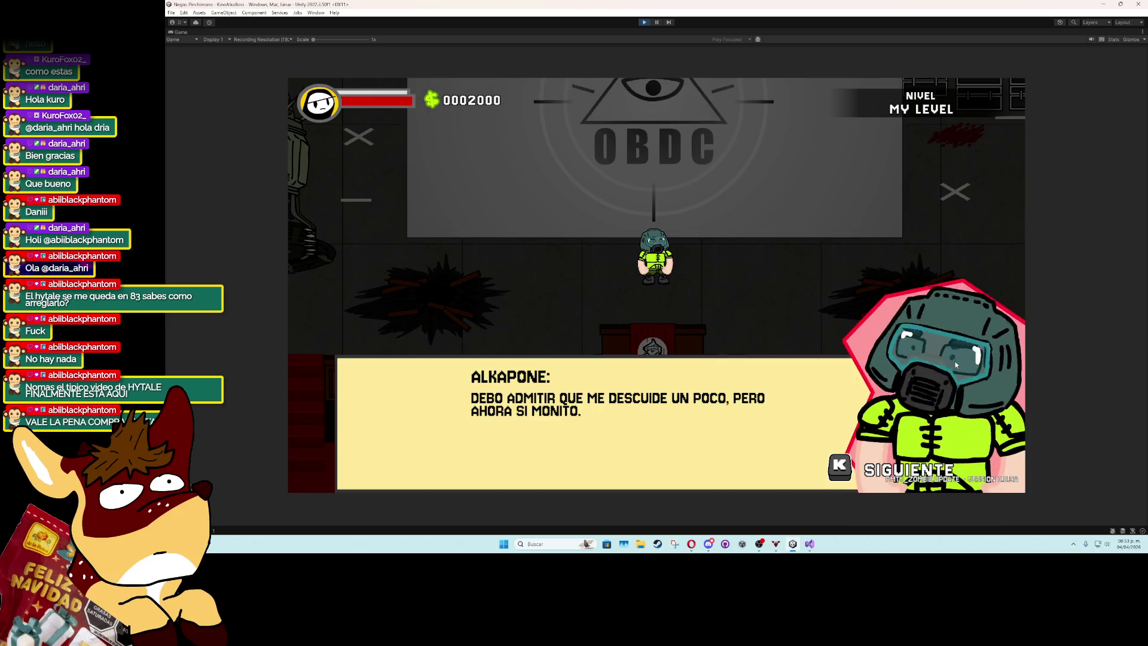
key(k)
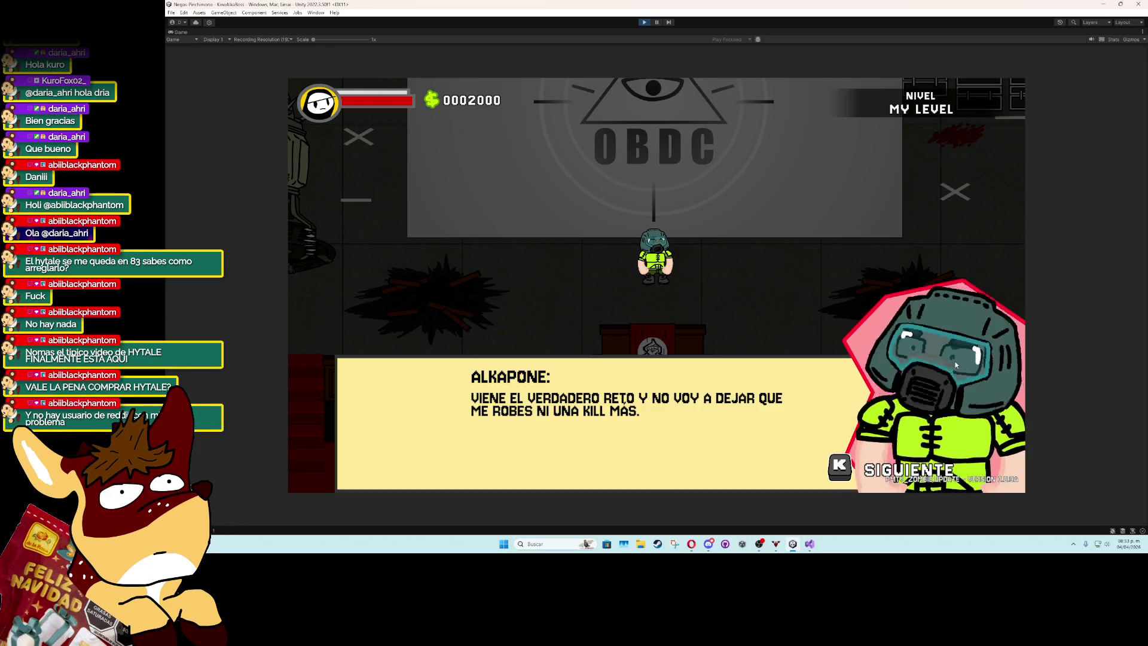
key(k)
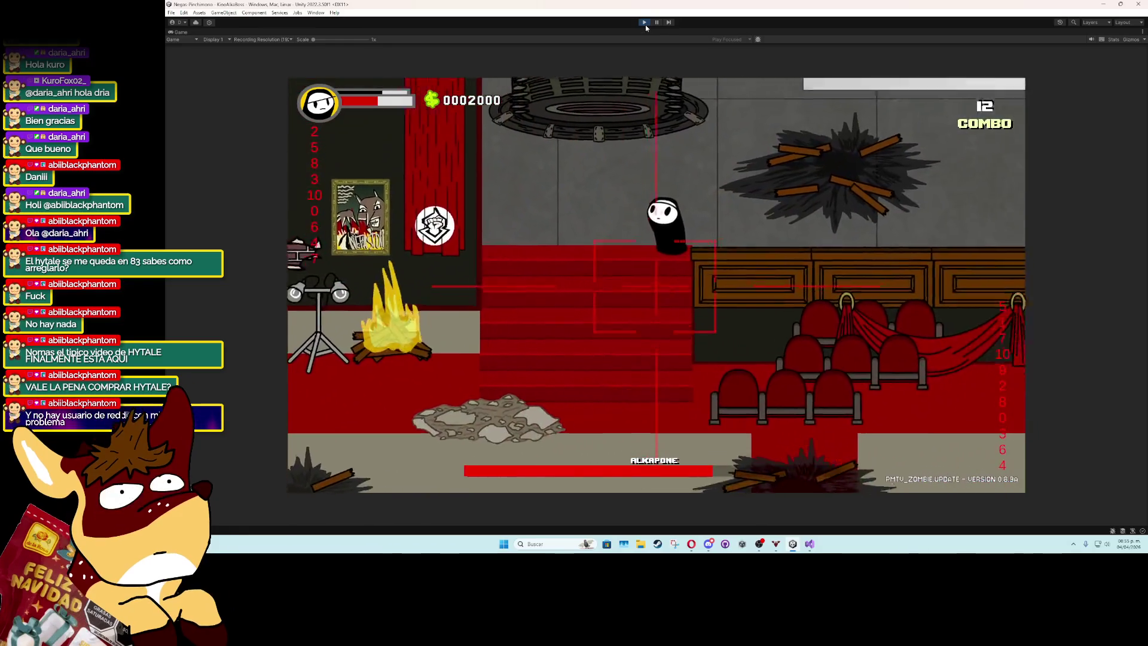
click(645, 24)
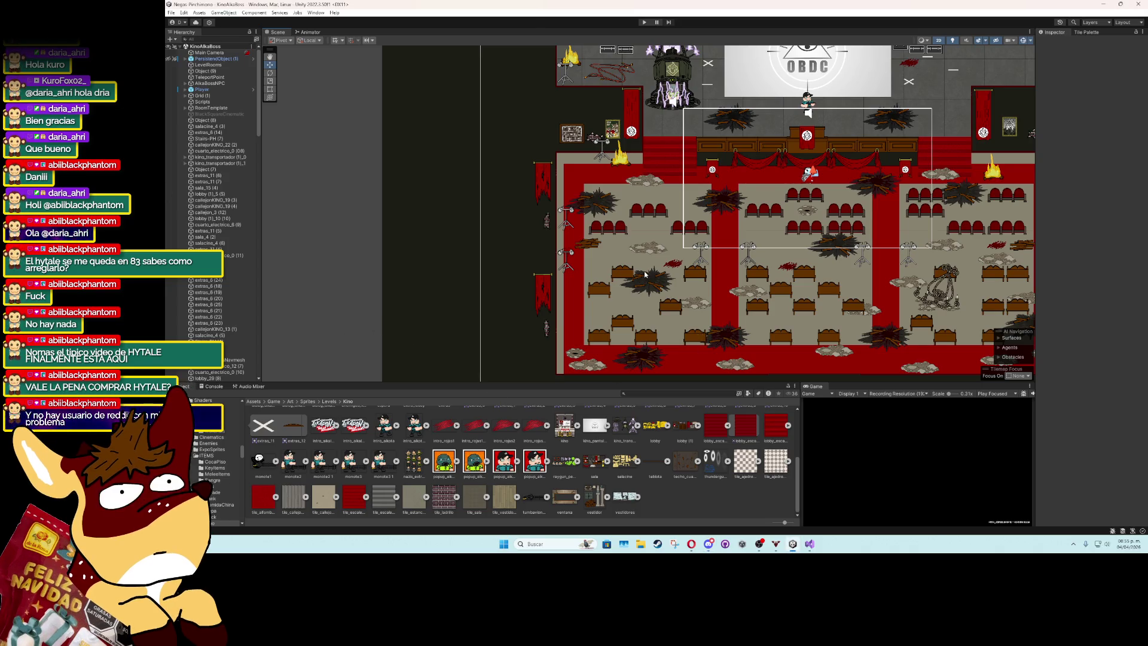
Select the seat ButacasCine (44) and turn on Show NavMesh in the scene view.
scroll(671, 240, up, 2)
click(679, 226)
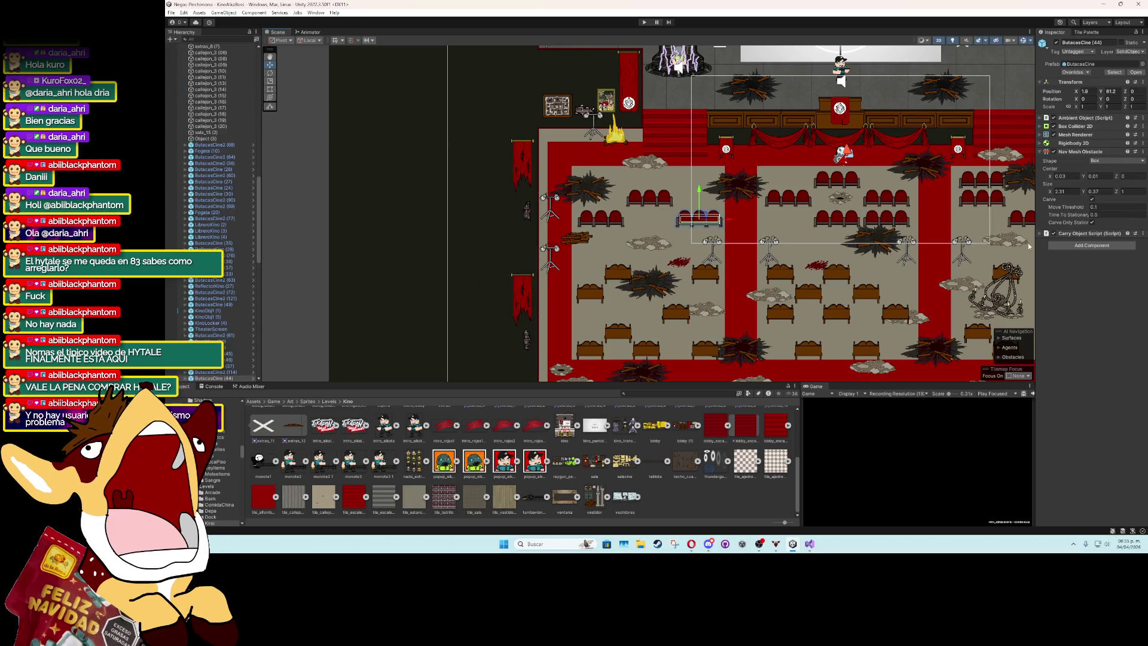
click(1041, 236)
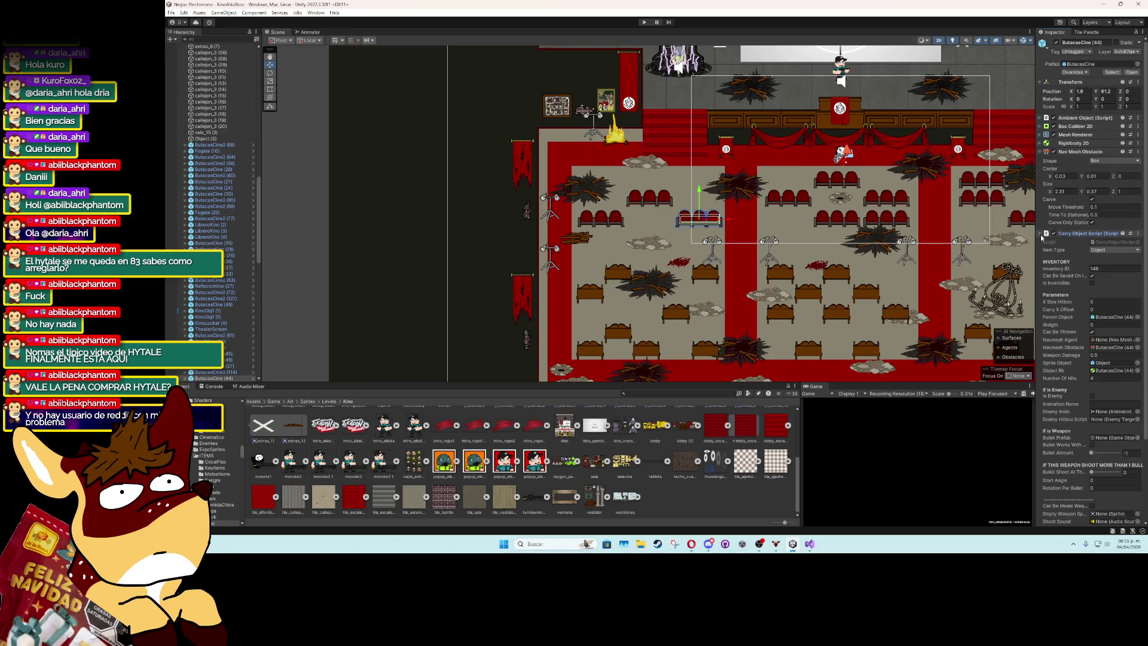
click(1059, 233)
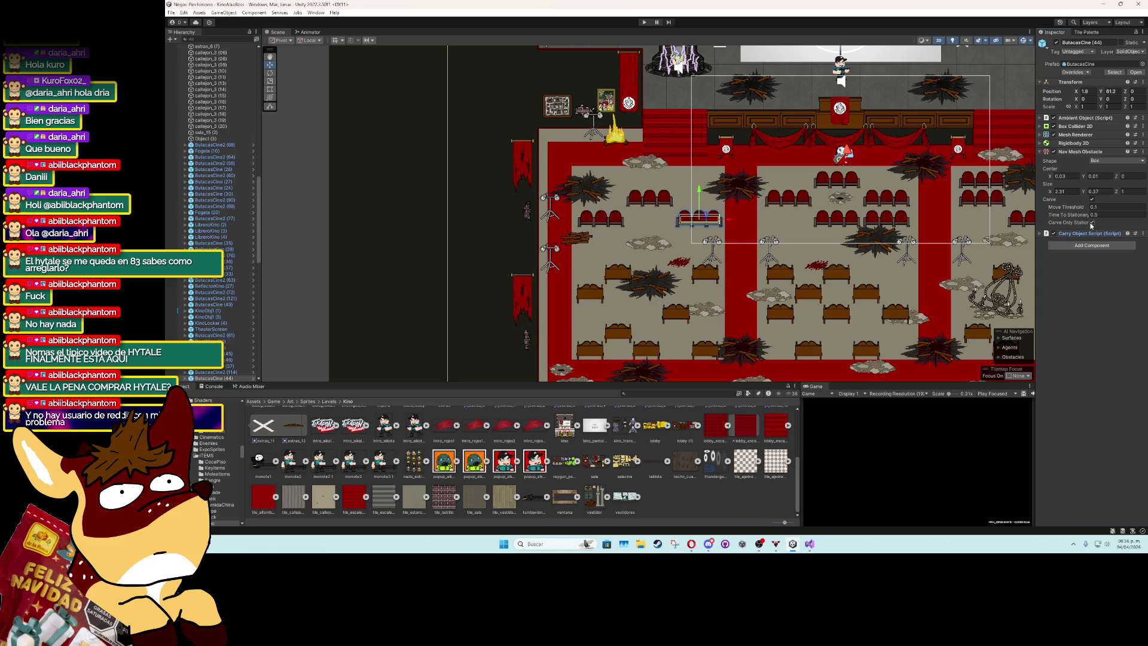
click(1010, 338)
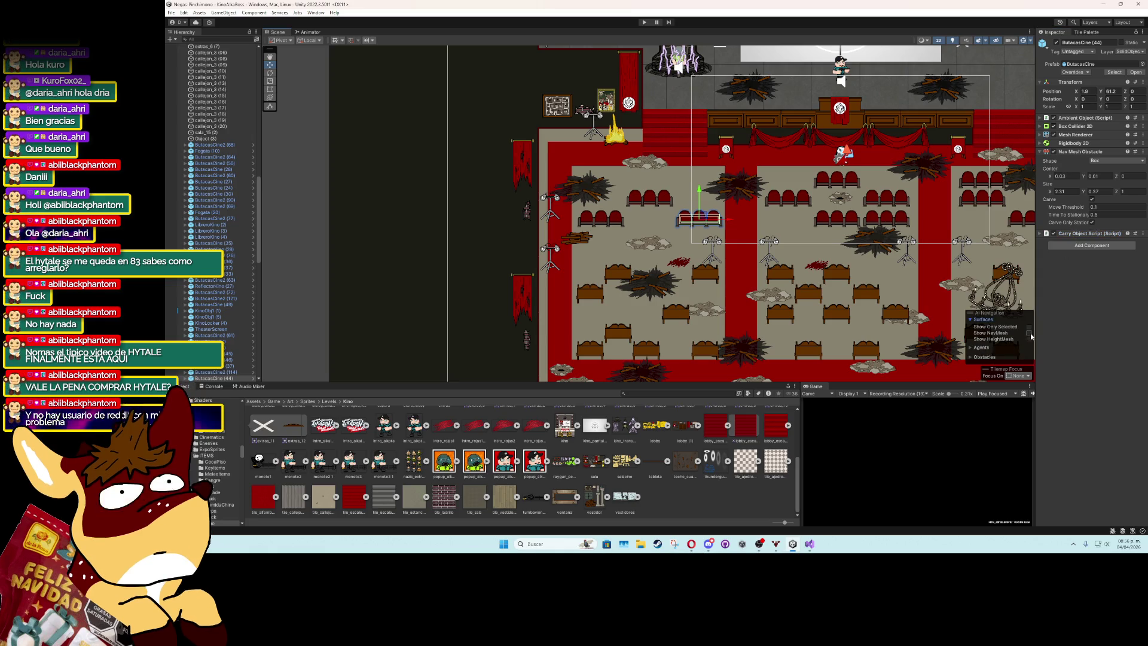
click(1029, 333)
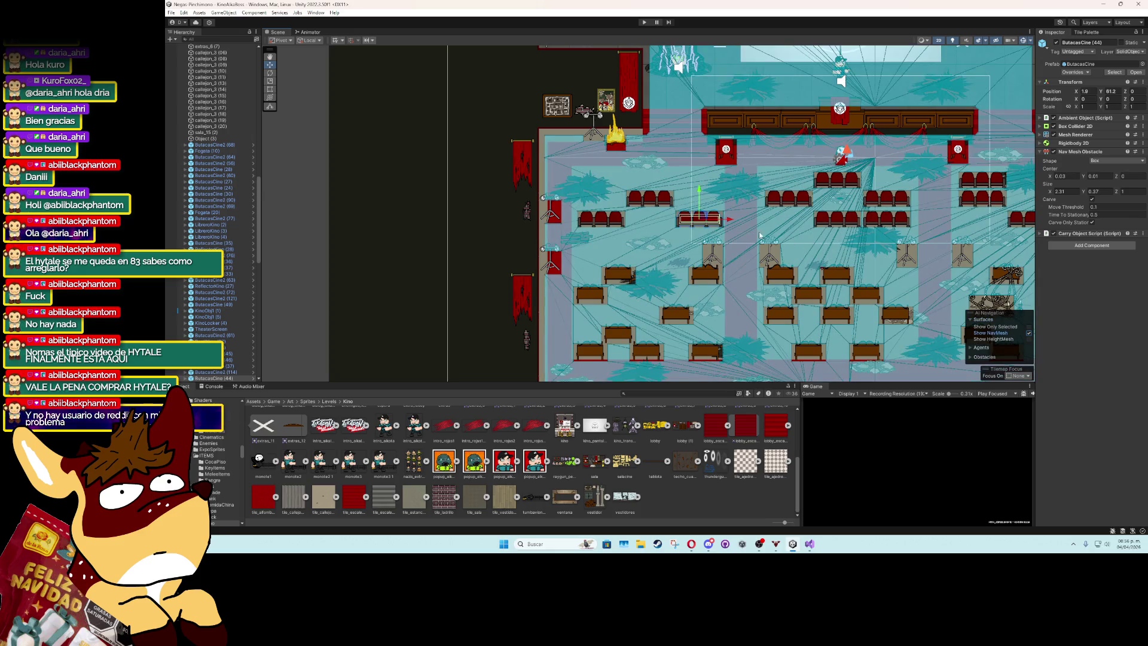
Enable Carve on the seat's Nav Mesh Obstacle, nudge its position, and start a play test.
mouse_move(730, 222)
mouse_down()
mouse_move(747, 221)
mouse_move(737, 221)
mouse_up()
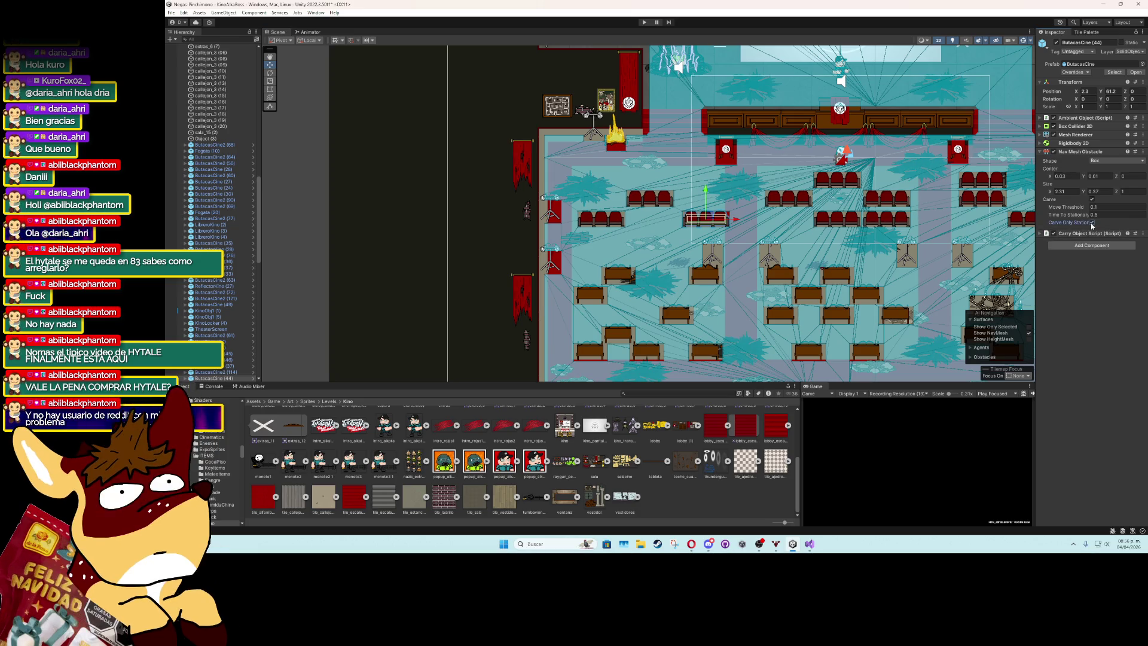
mouse_move(735, 219)
mouse_down()
mouse_move(710, 228)
mouse_move(771, 220)
mouse_move(753, 220)
mouse_up()
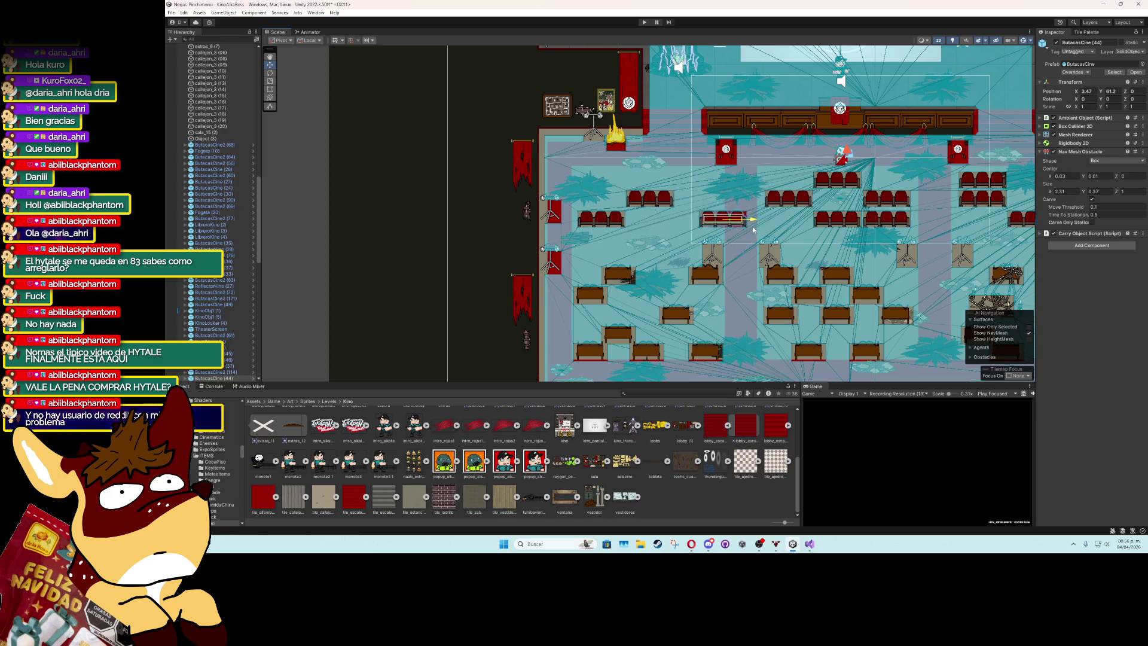
click(1093, 199)
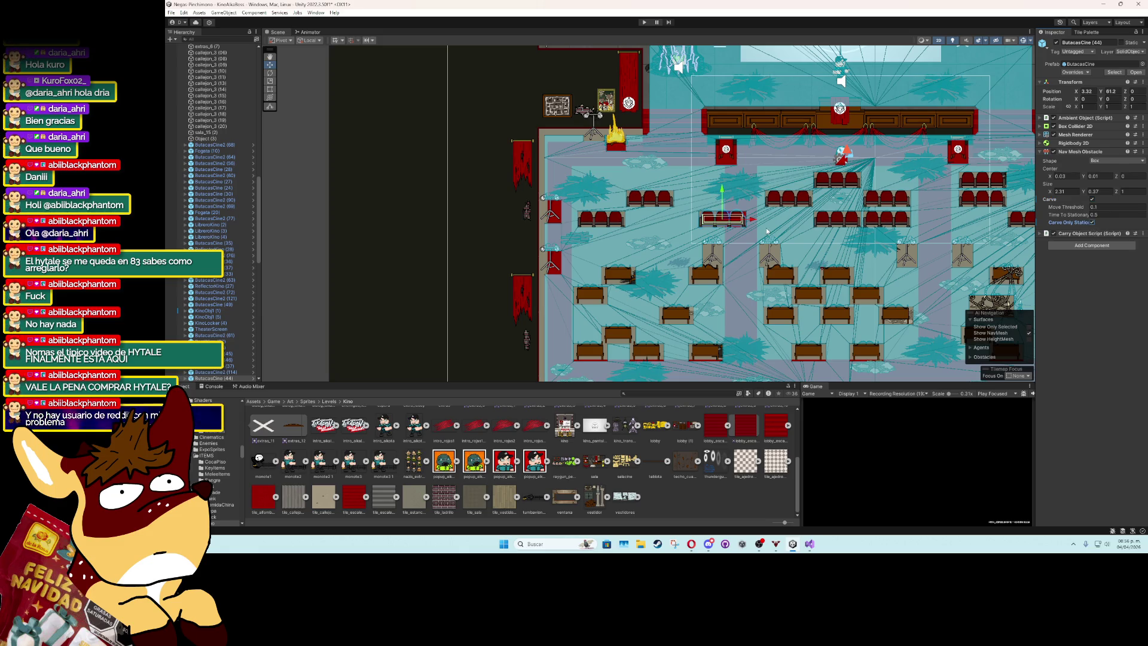
mouse_move(726, 219)
mouse_down()
mouse_move(758, 236)
mouse_move(697, 256)
mouse_move(663, 220)
mouse_move(720, 220)
mouse_up()
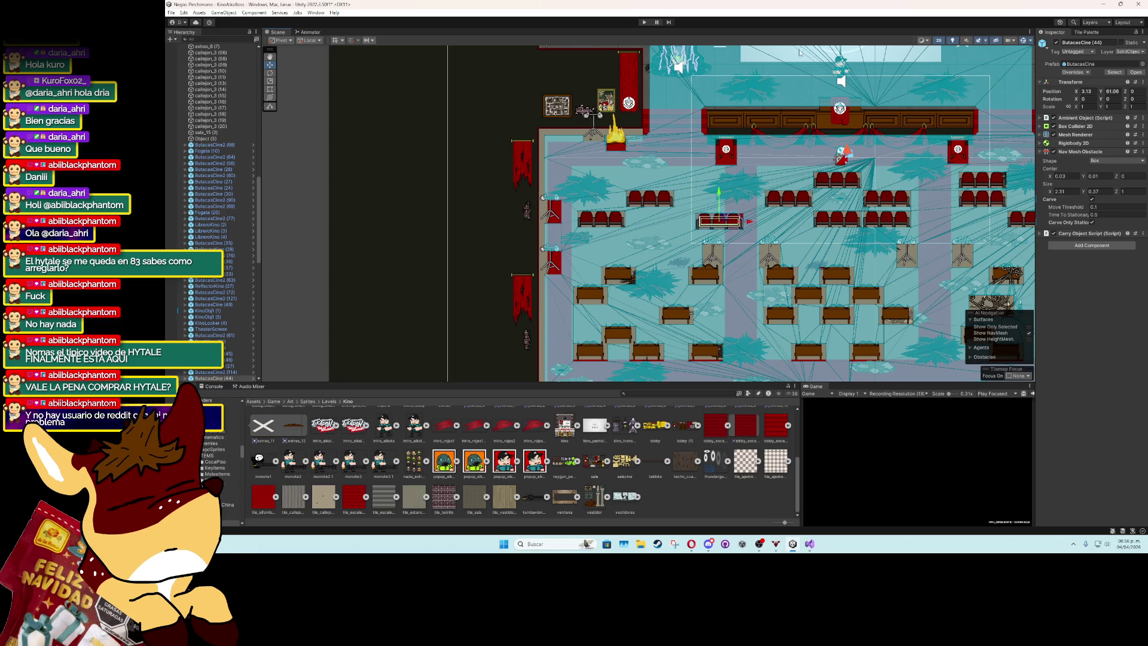
click(644, 23)
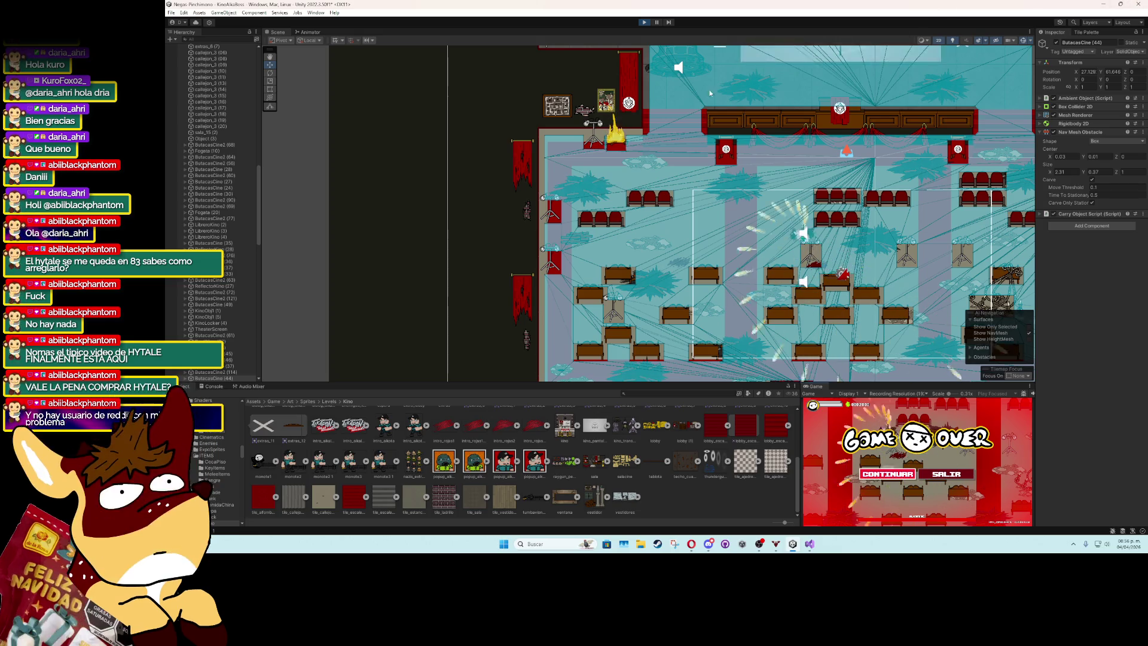
Stop the play test and zoom out to frame the whole cinema map, deselecting the seat.
click(643, 23)
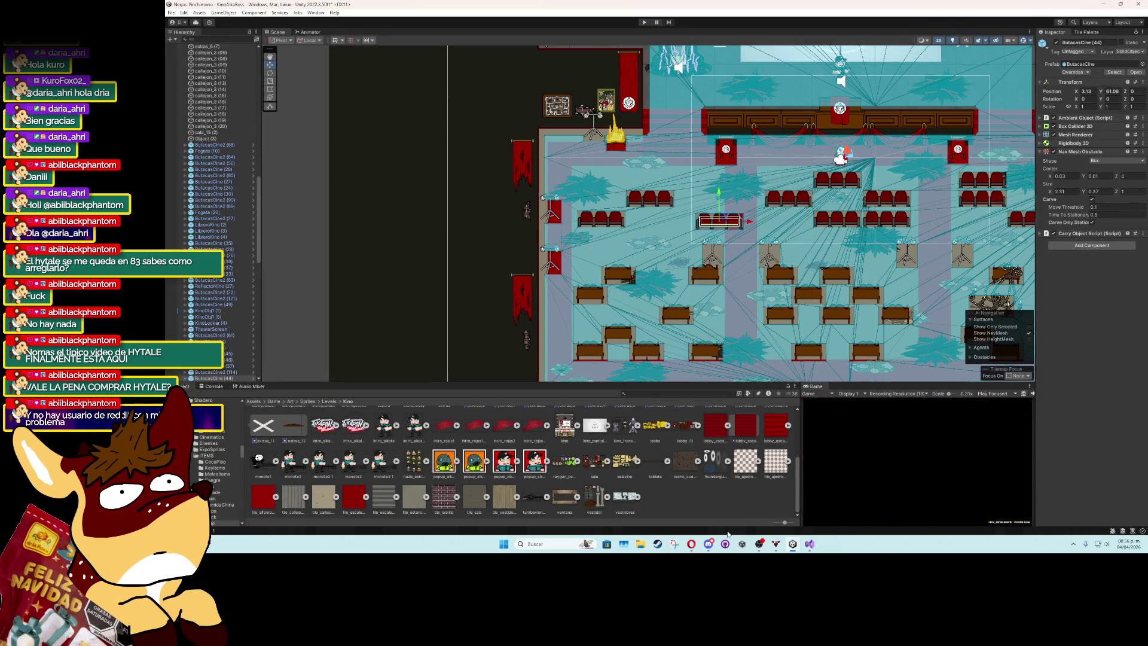
mouse_move(810, 544)
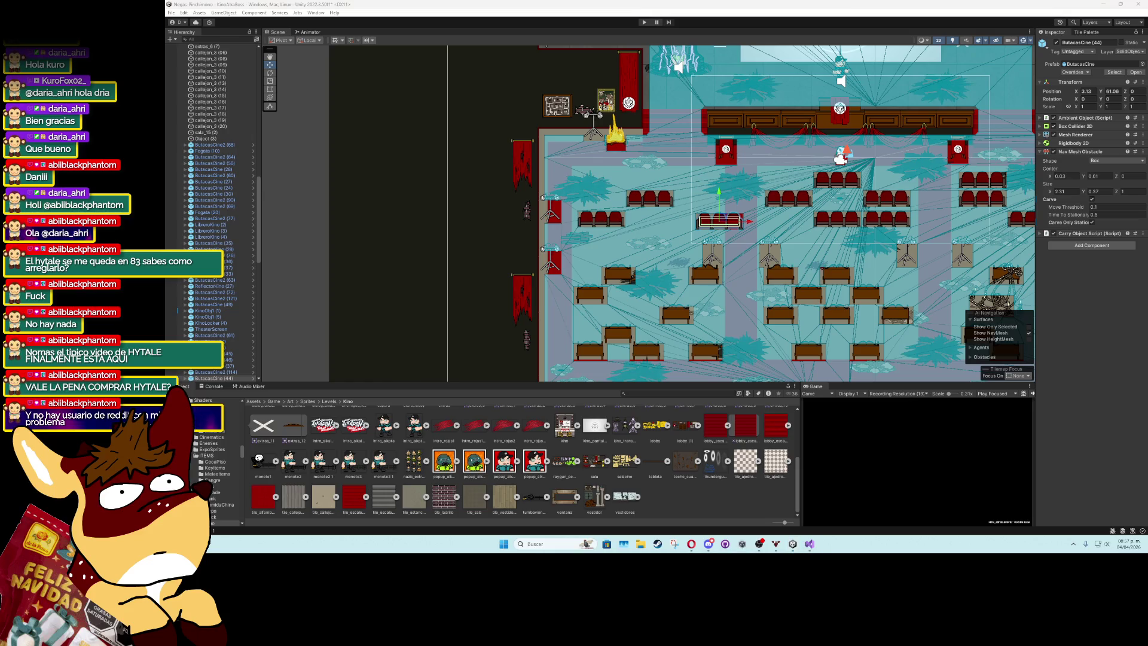
scroll(738, 313, down, 3)
mouse_move(743, 309)
mouse_down()
mouse_move(486, 241)
mouse_move(576, 259)
mouse_up()
scroll(486, 240, down, 2)
click(536, 244)
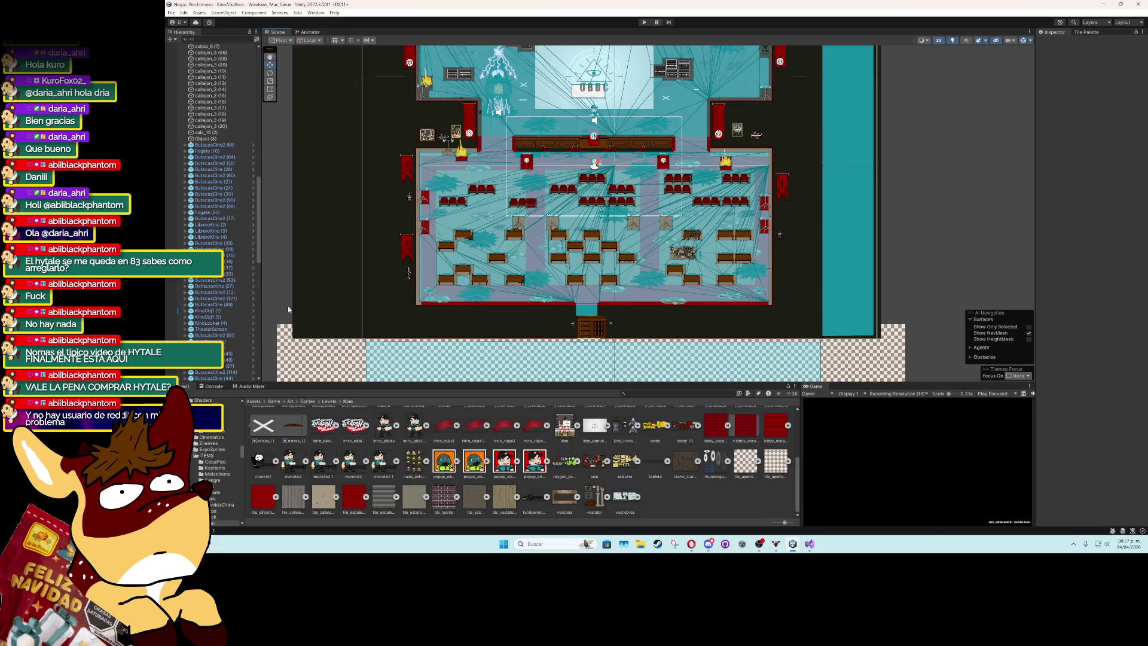
Select the boss's NPCSprite, fold its Alkapone Boss Script settings, and start a new play test.
drag(260, 237, 252, 110)
drag(534, 180, 548, 266)
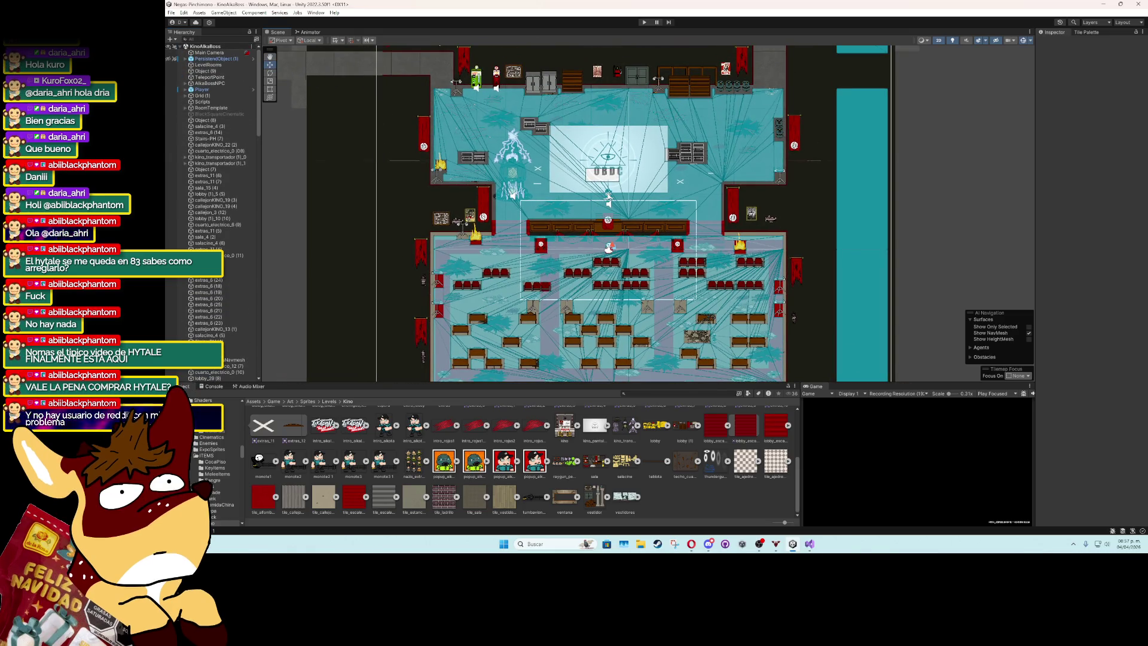
click(608, 196)
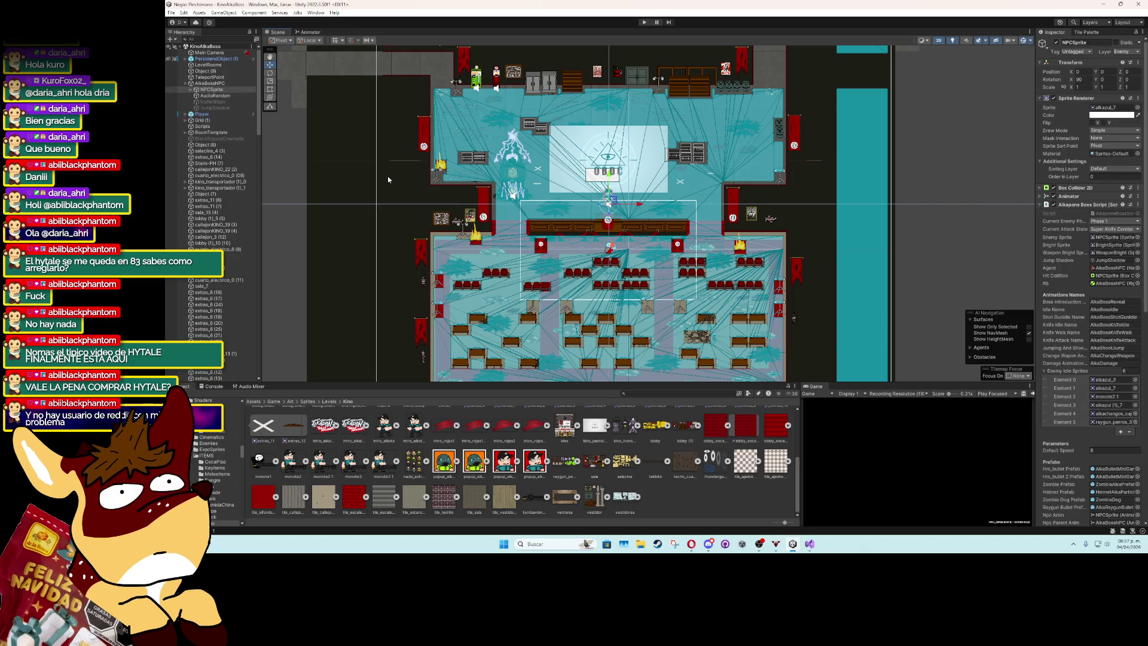
click(186, 84)
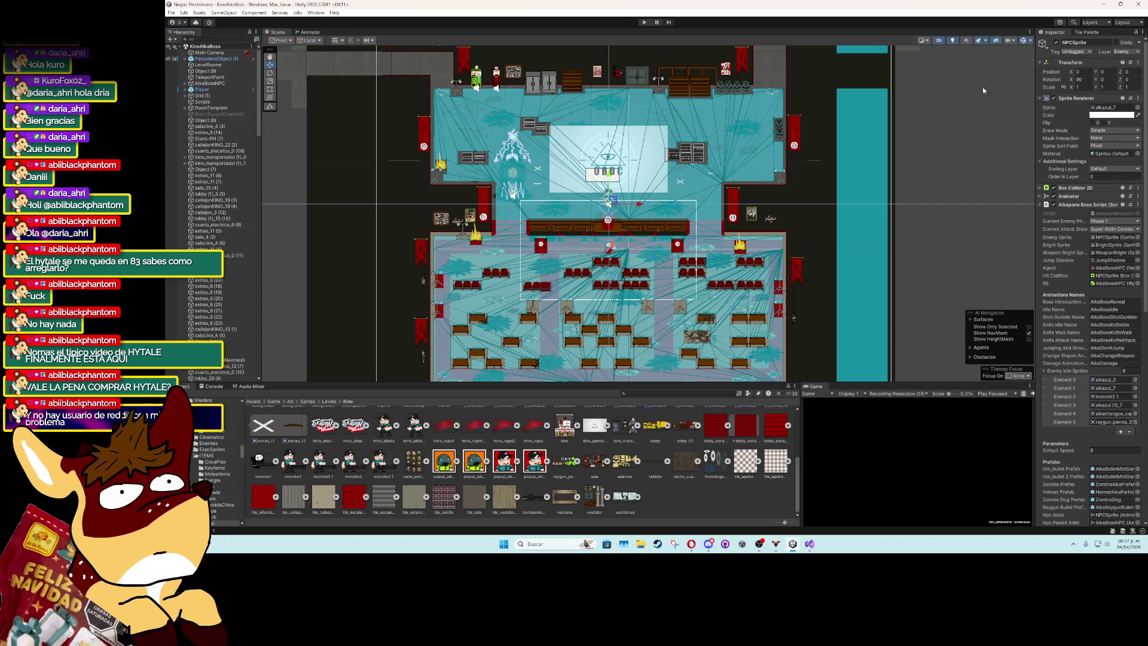
click(1042, 204)
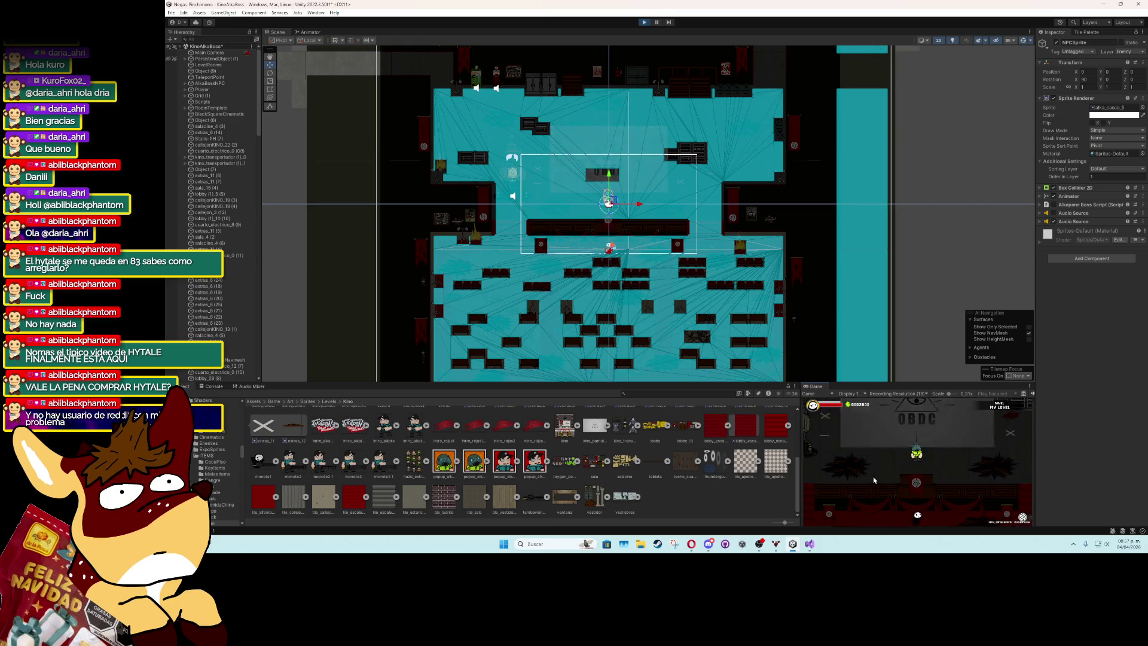
click(542, 289)
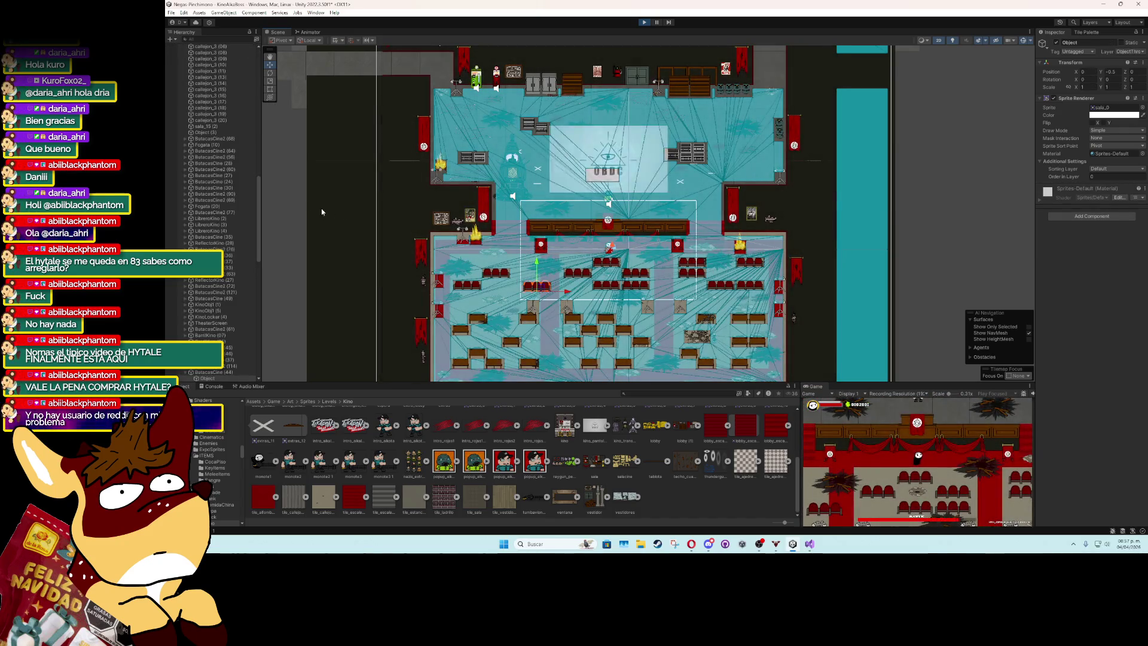
Drag the ButacasCine (44) seat up toward the stage, right beside the boss.
click(537, 286)
scroll(537, 286, up, 4)
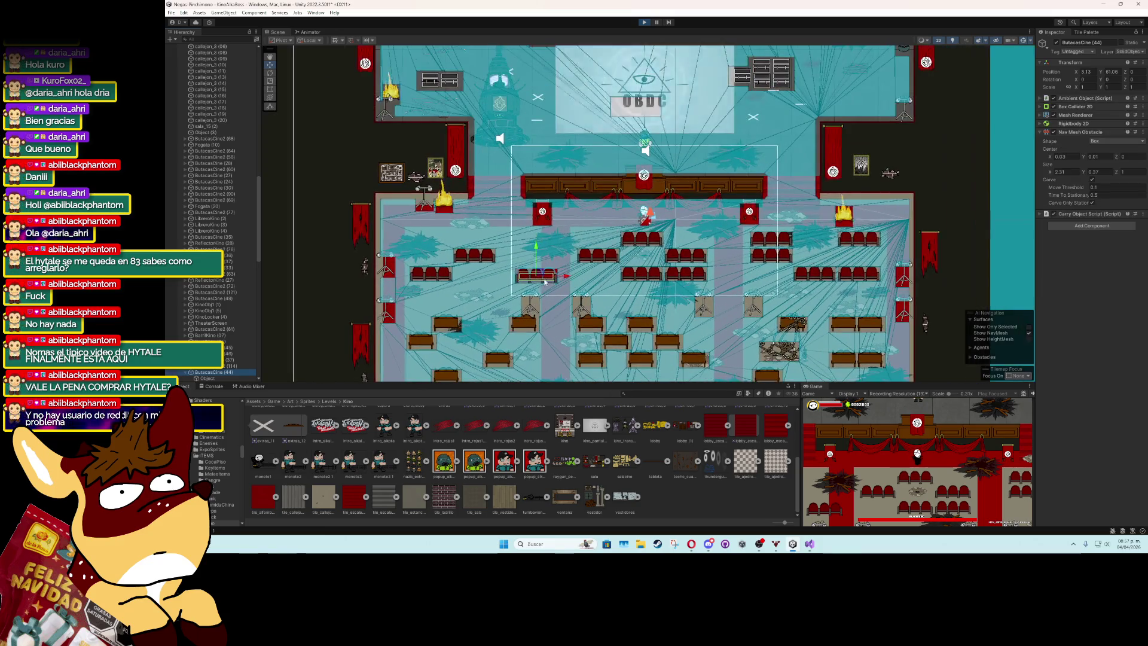
mouse_move(542, 276)
mouse_down()
mouse_move(520, 153)
mouse_move(742, 145)
mouse_move(684, 160)
mouse_move(722, 150)
mouse_move(482, 270)
mouse_up()
scroll(721, 150, up, 2)
scroll(485, 275, up, 5)
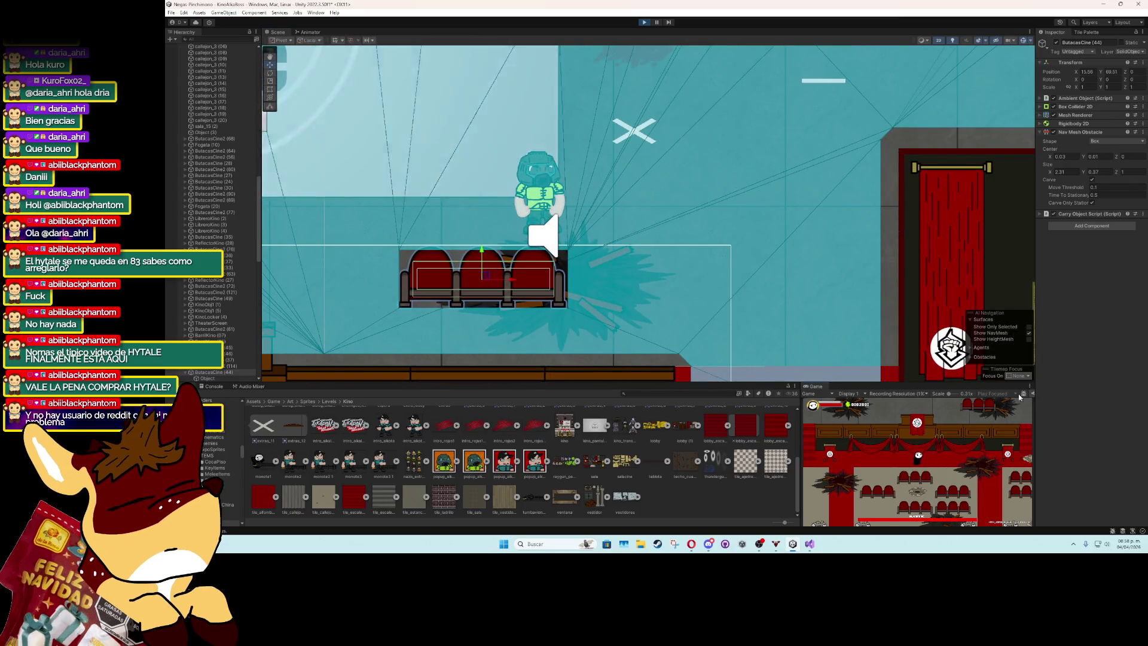
mouse_move(489, 279)
mouse_down()
mouse_move(529, 269)
mouse_move(548, 238)
mouse_move(756, 242)
mouse_move(655, 236)
mouse_up()
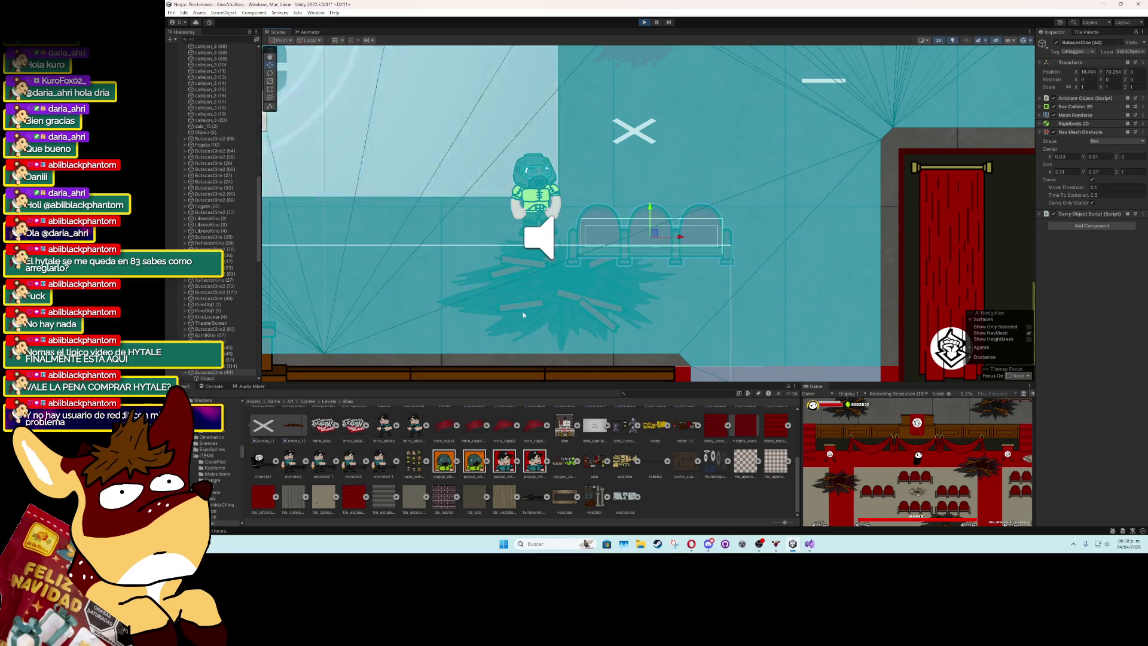
Check the seat's Box Collider 2D Exclude Layers without changes, then expand the boss object.
click(1053, 107)
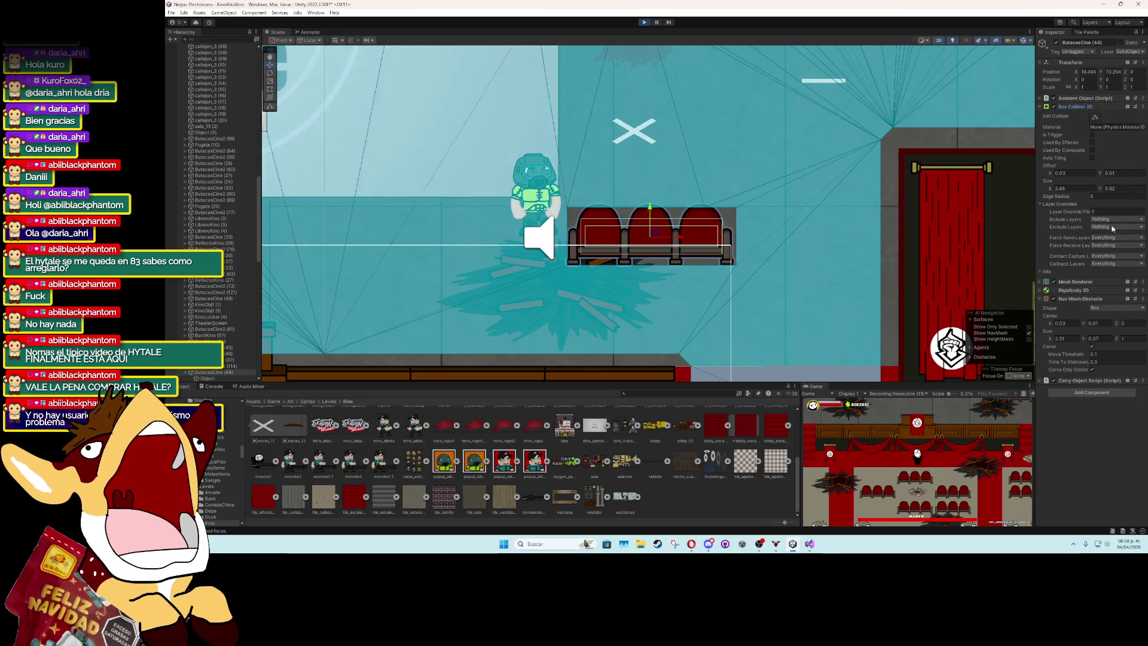
click(1112, 228)
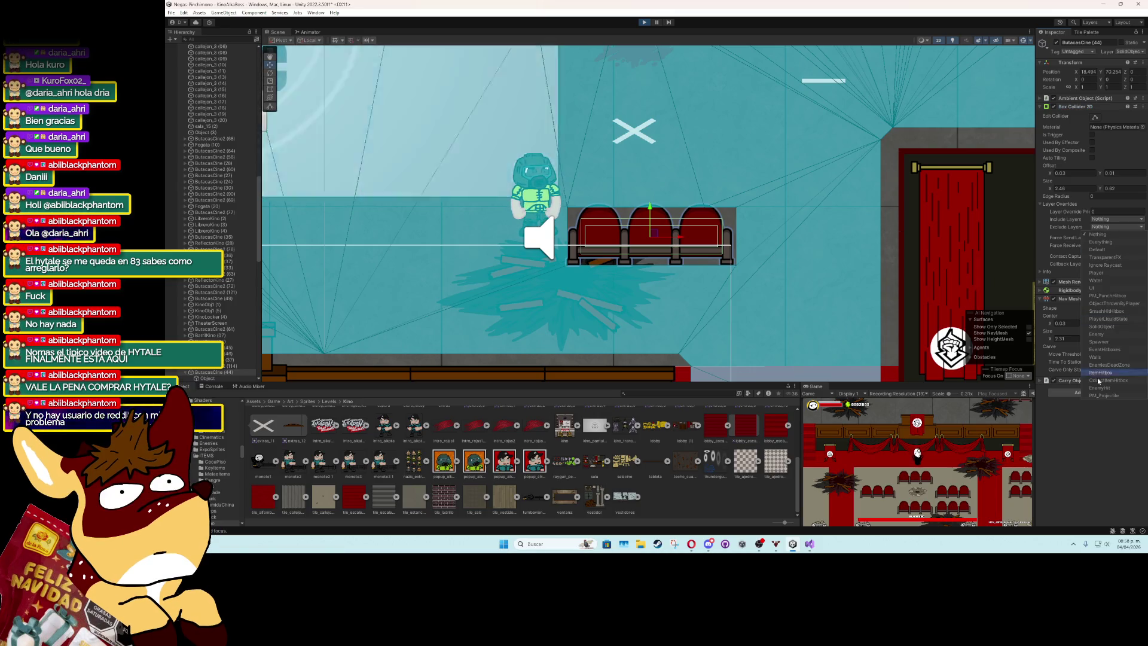
click(1097, 434)
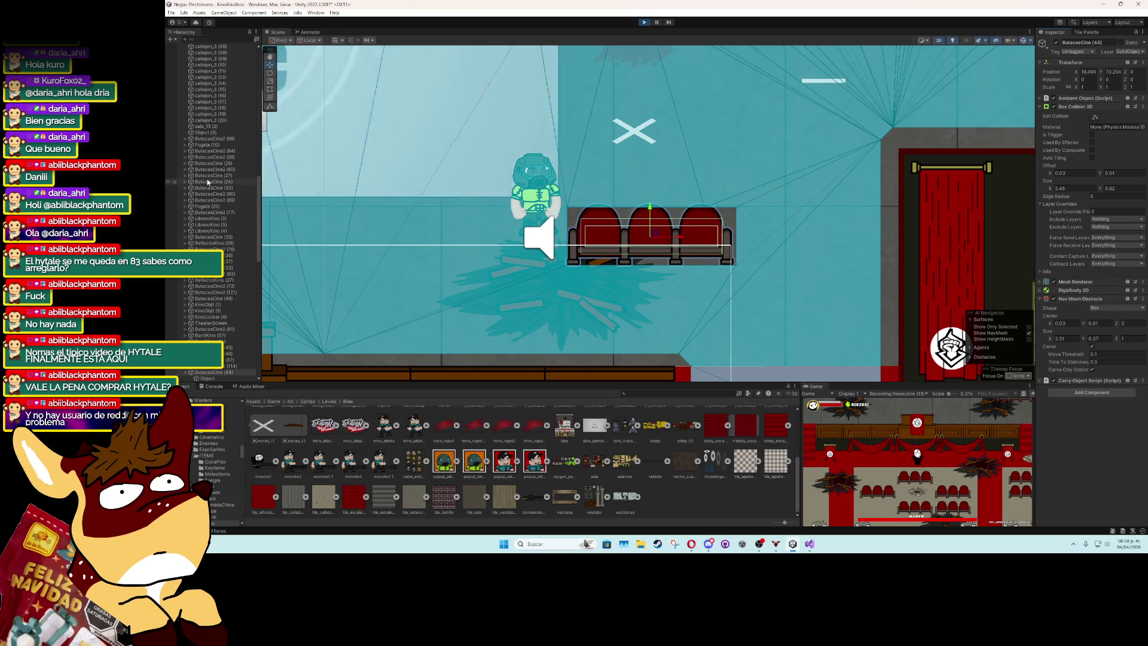
scroll(239, 191, up, 15)
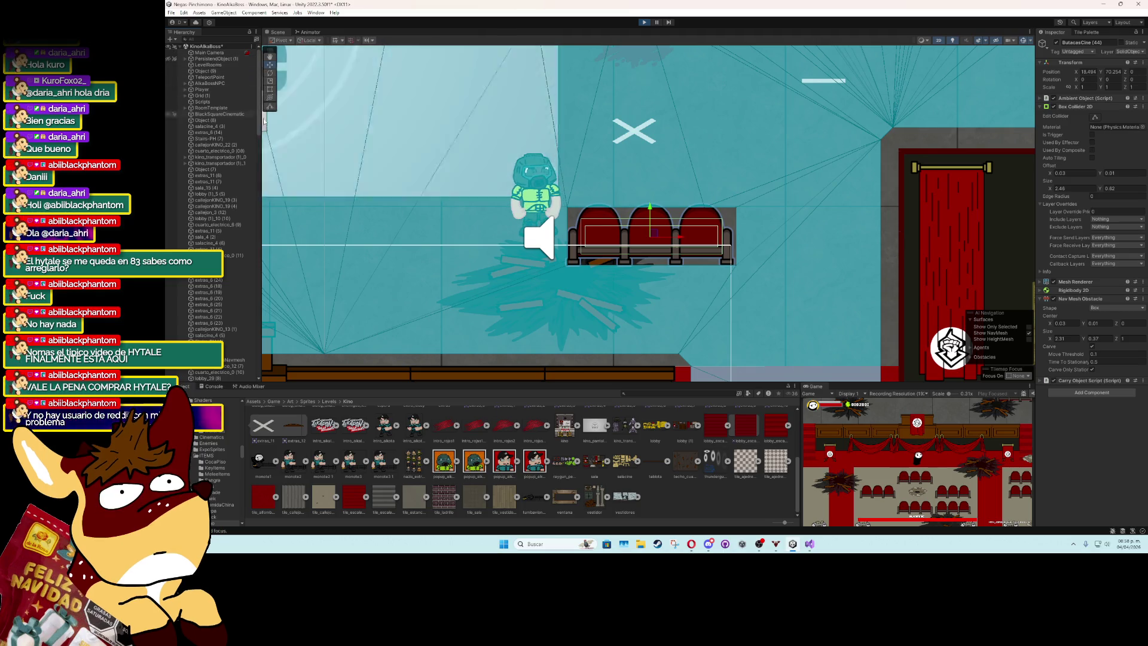
click(186, 83)
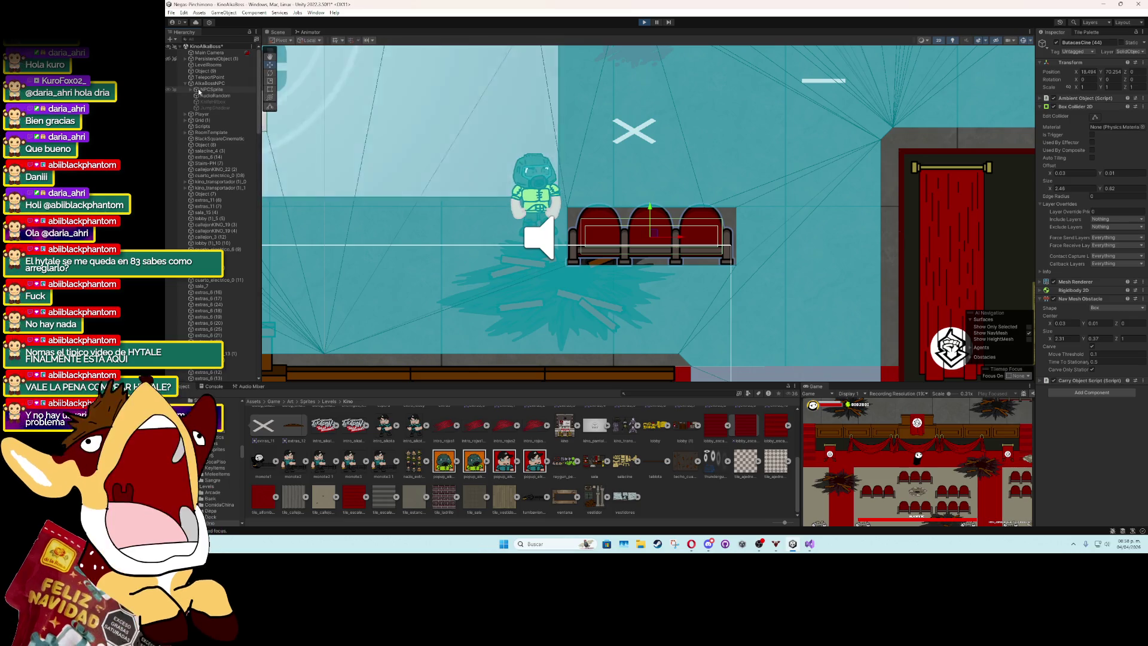
On the boss's NPCSprite, leave Exclude Layers unchanged and tick Is Trigger on its Box Collider 2D.
click(199, 91)
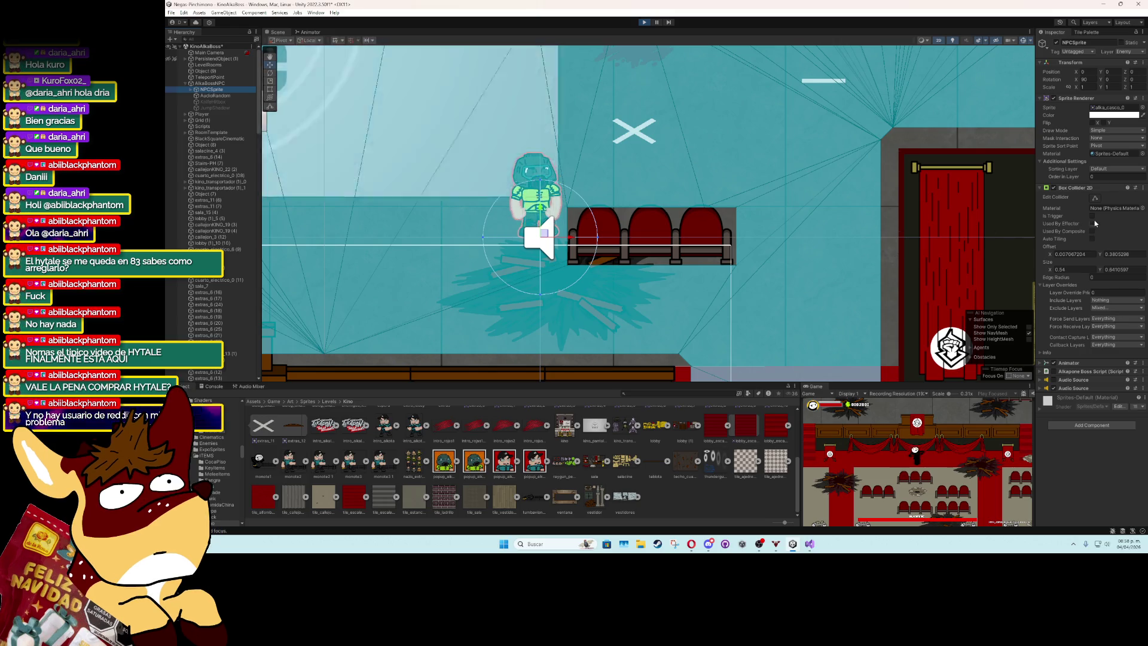
click(1104, 308)
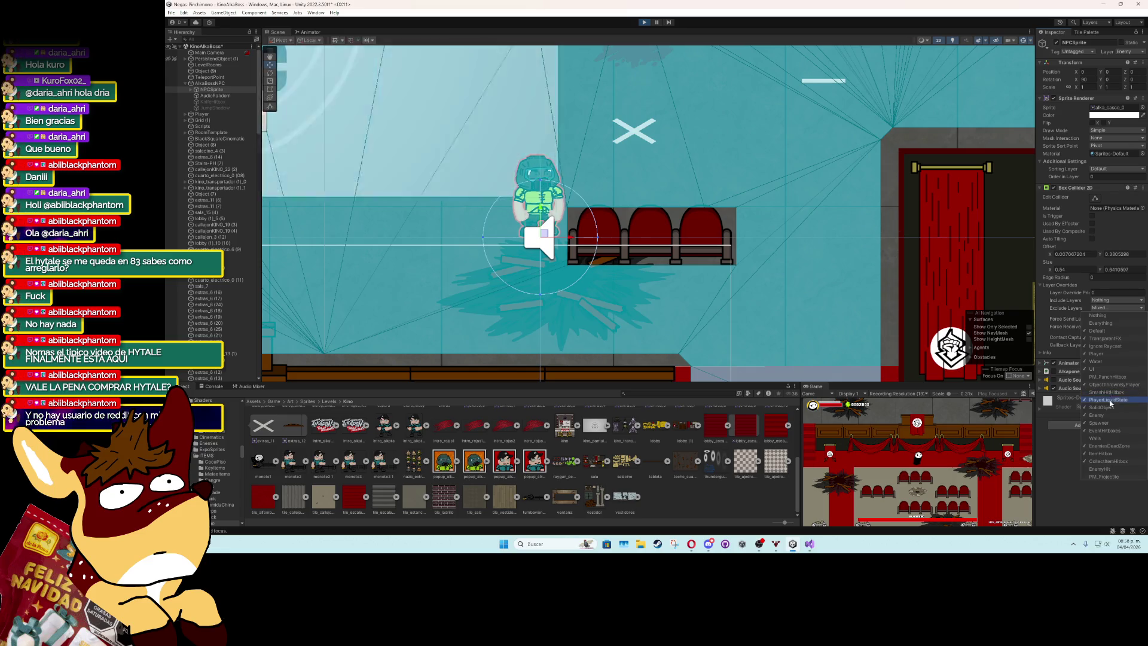
click(1104, 273)
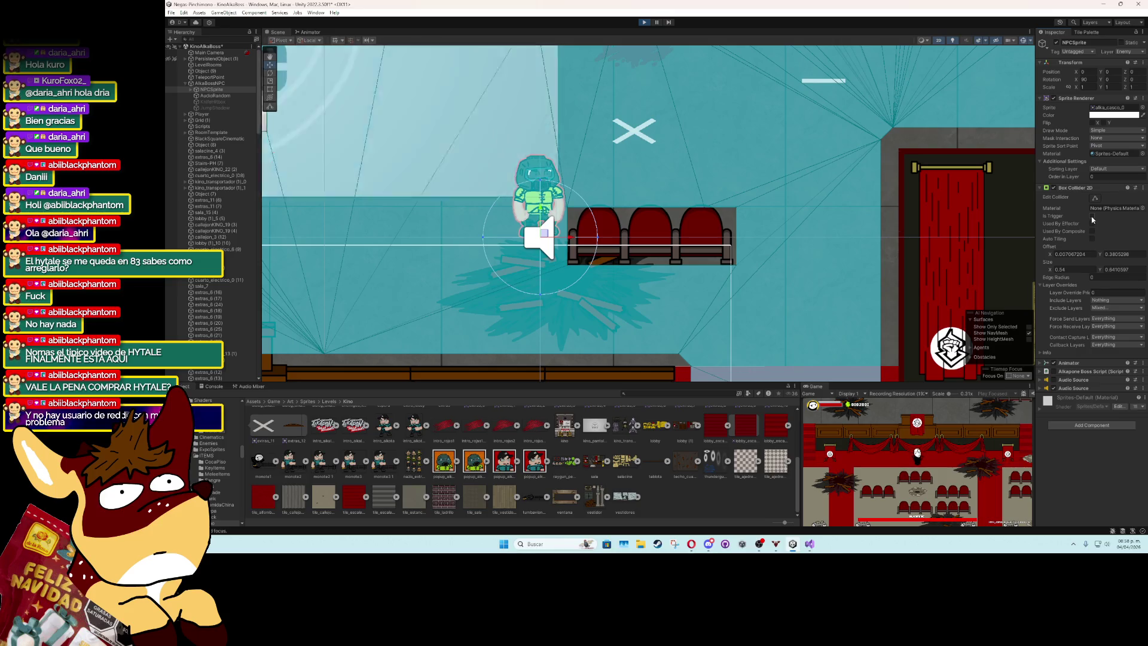
click(1105, 309)
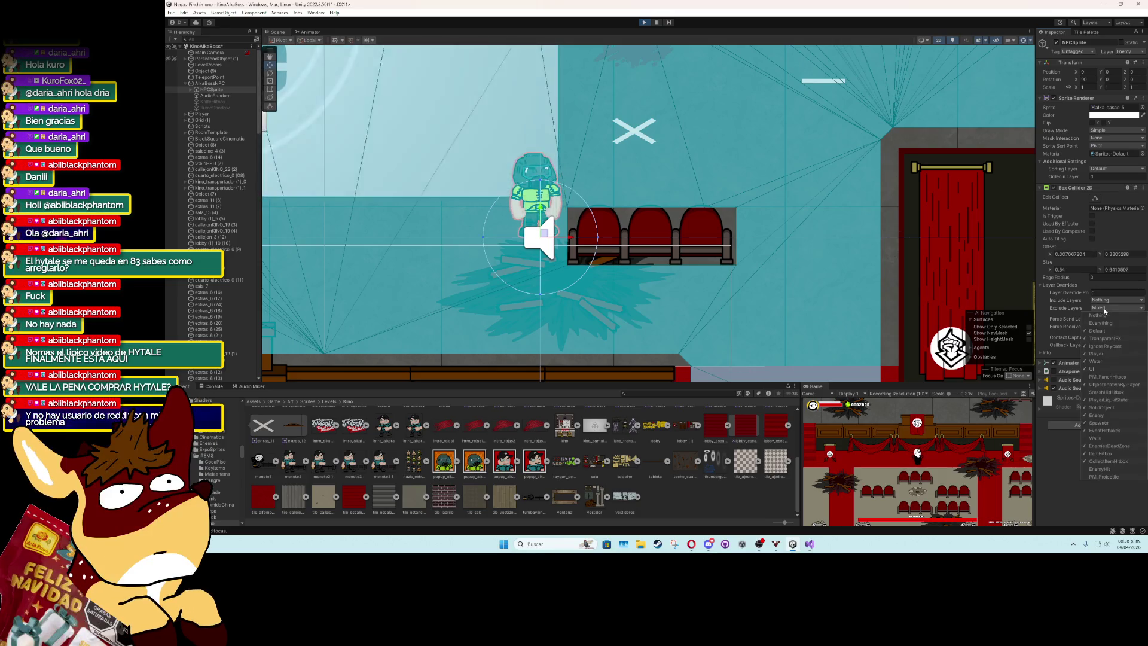
click(1053, 450)
click(1092, 216)
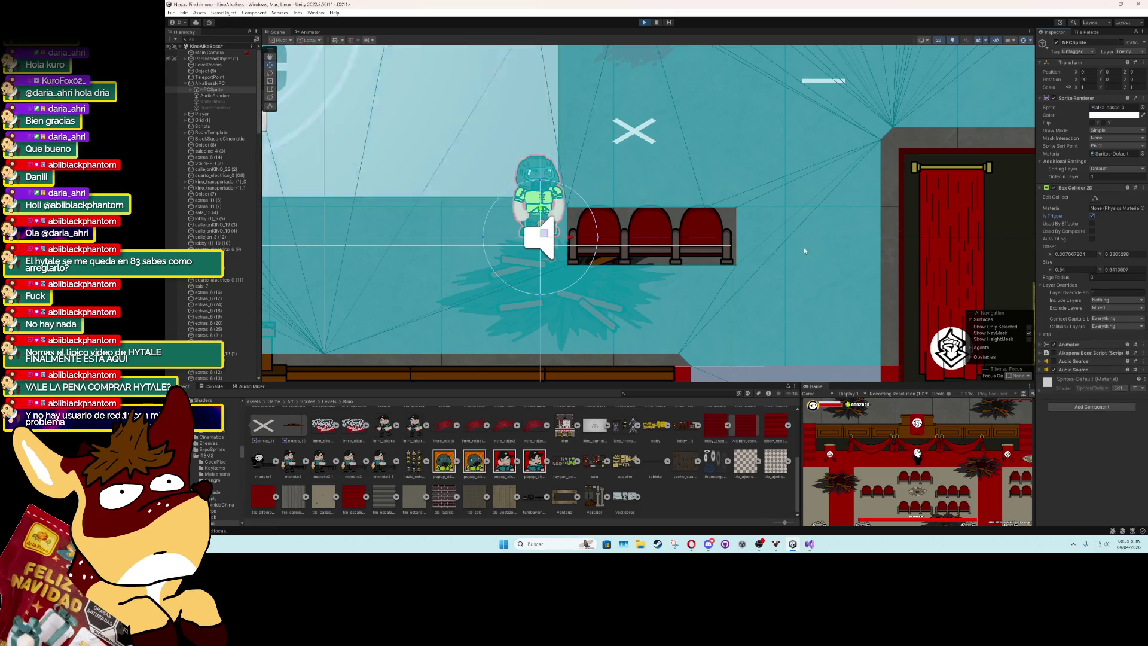
Shove the ButacasCine (44) seat row left next to the boss, reselect NPCSprite, and stop the run.
click(615, 243)
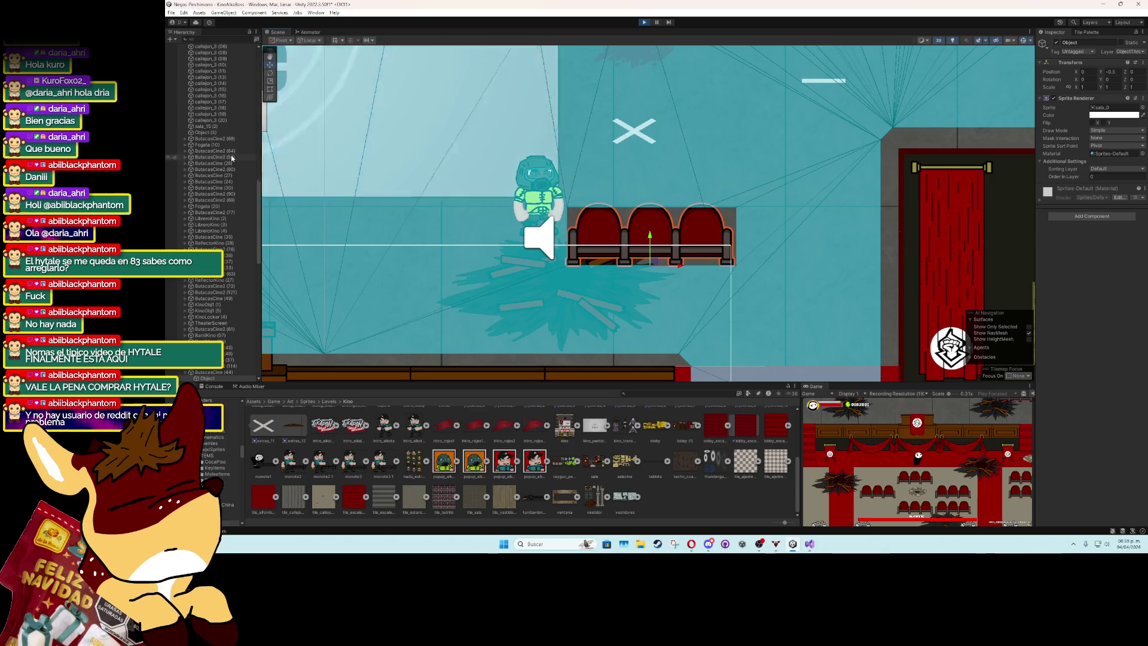
click(667, 228)
drag(656, 236, 523, 231)
scroll(218, 100, up, 15)
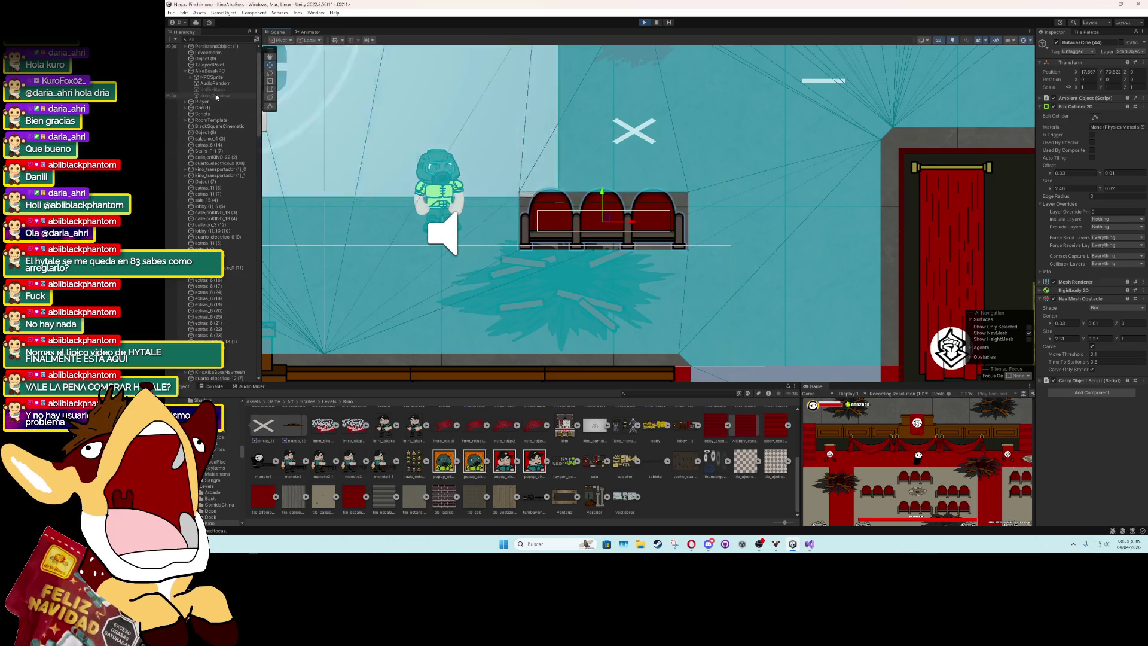
click(210, 71)
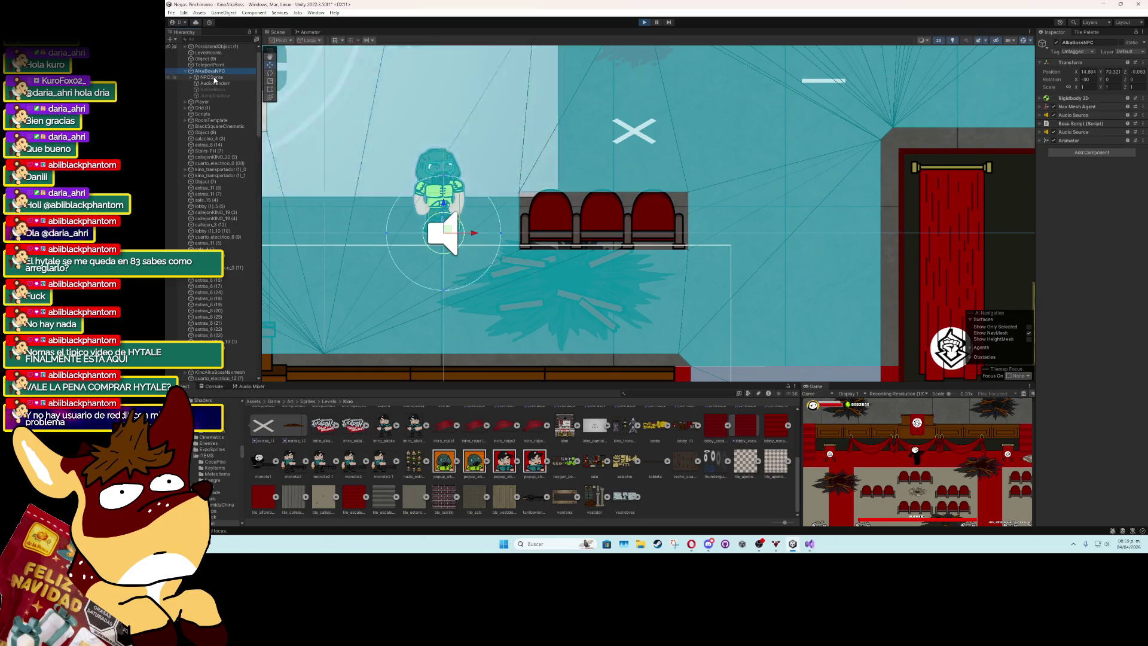
click(212, 77)
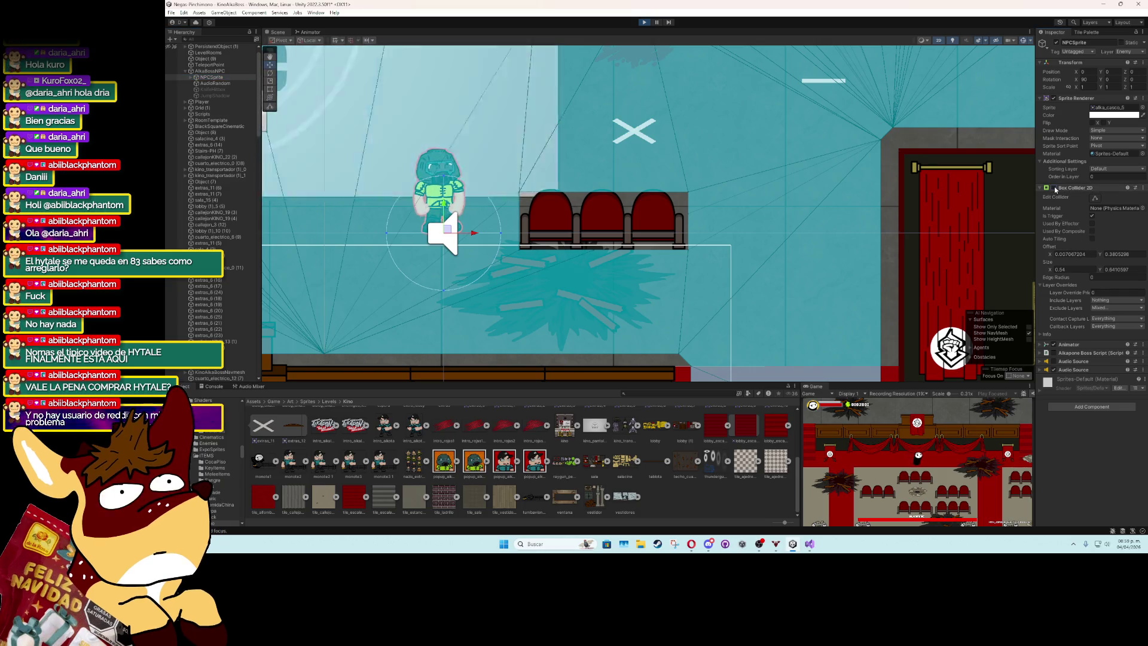
click(645, 23)
Play the level with Ctrl+P, push the ButacasCine (27) seat row up toward the stage, then stop.
key(ctrl+p)
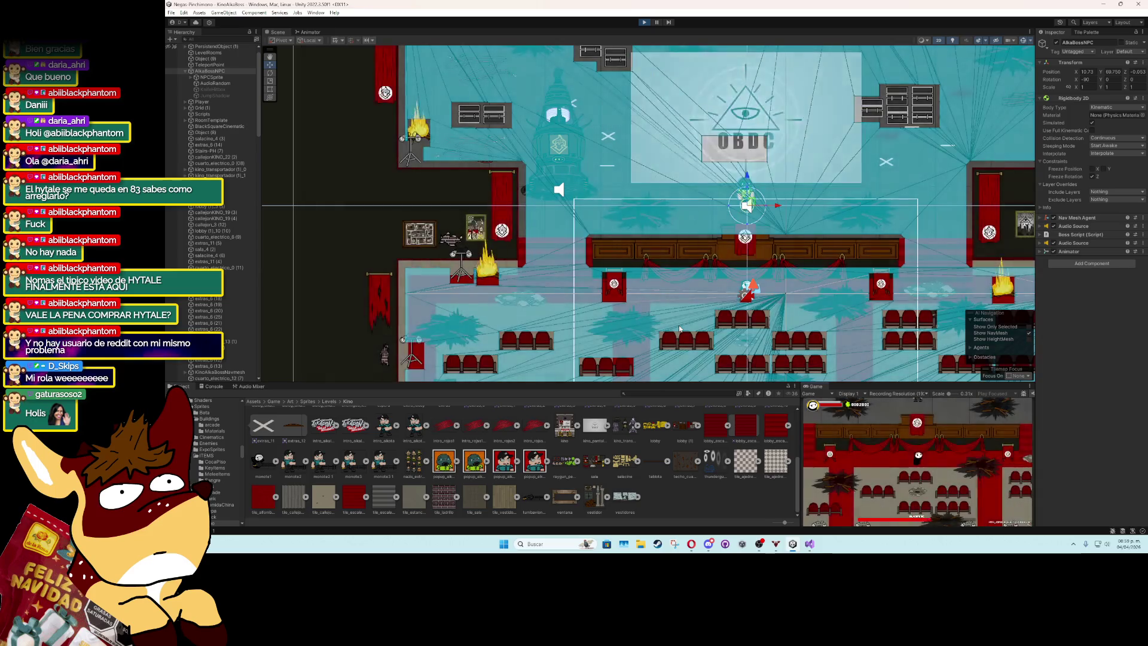
click(741, 326)
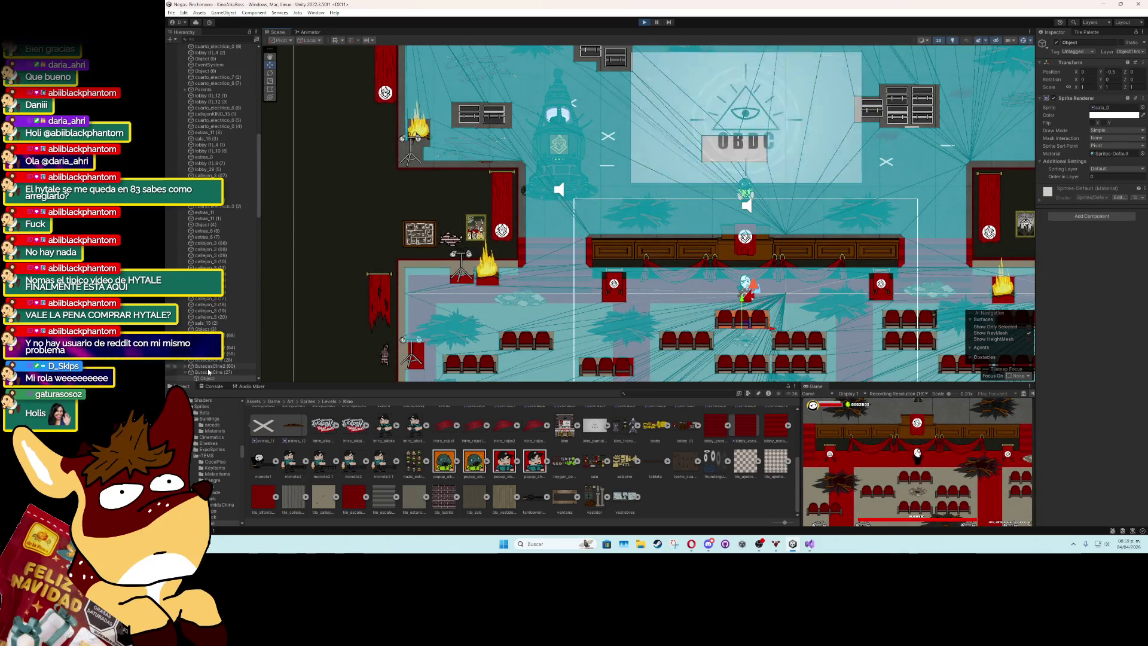
click(188, 372)
click(187, 373)
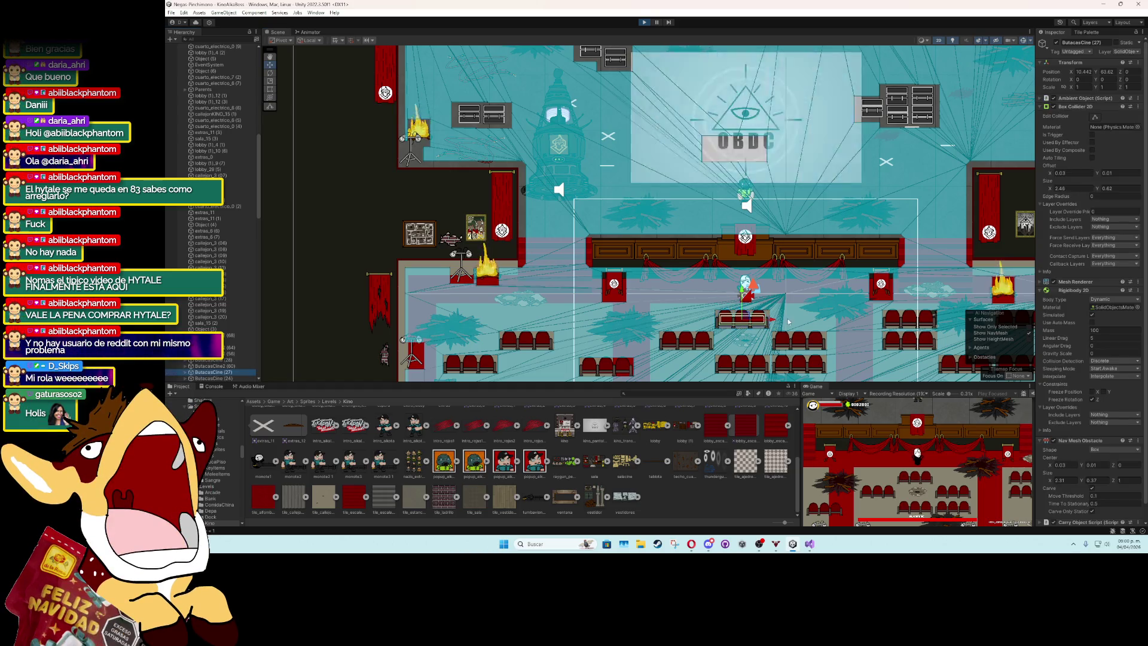
mouse_move(748, 320)
mouse_down()
mouse_move(714, 245)
mouse_move(739, 201)
mouse_move(874, 203)
mouse_move(913, 181)
mouse_move(905, 172)
mouse_move(954, 176)
mouse_move(947, 167)
mouse_move(973, 135)
mouse_move(1012, 146)
mouse_move(981, 123)
mouse_move(1003, 128)
mouse_up()
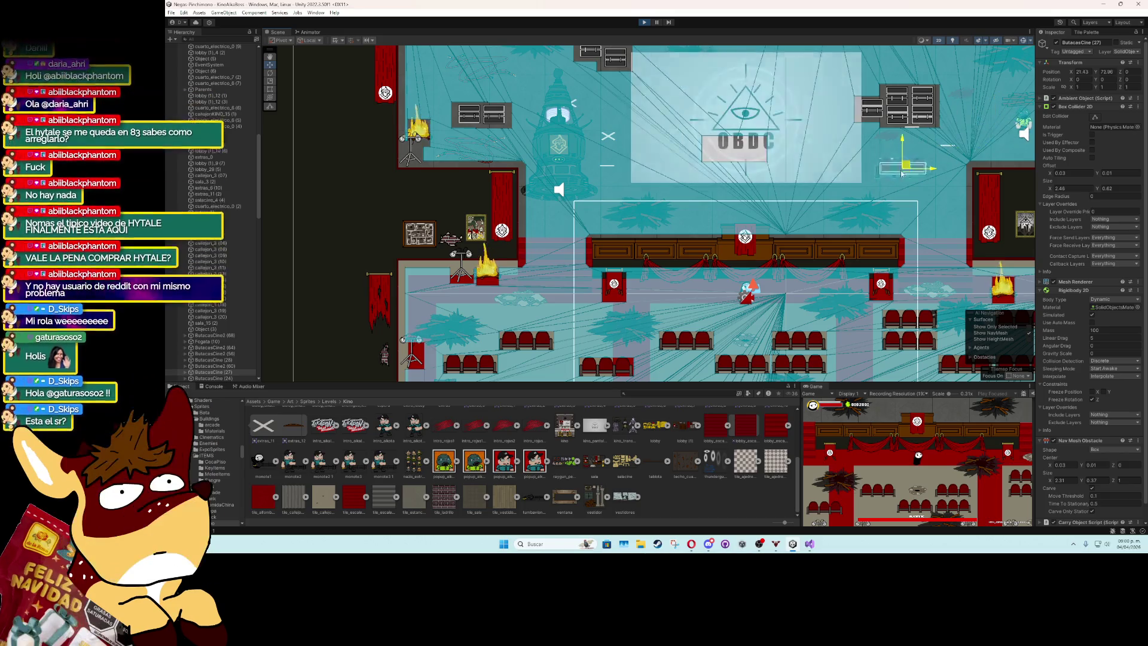
click(644, 23)
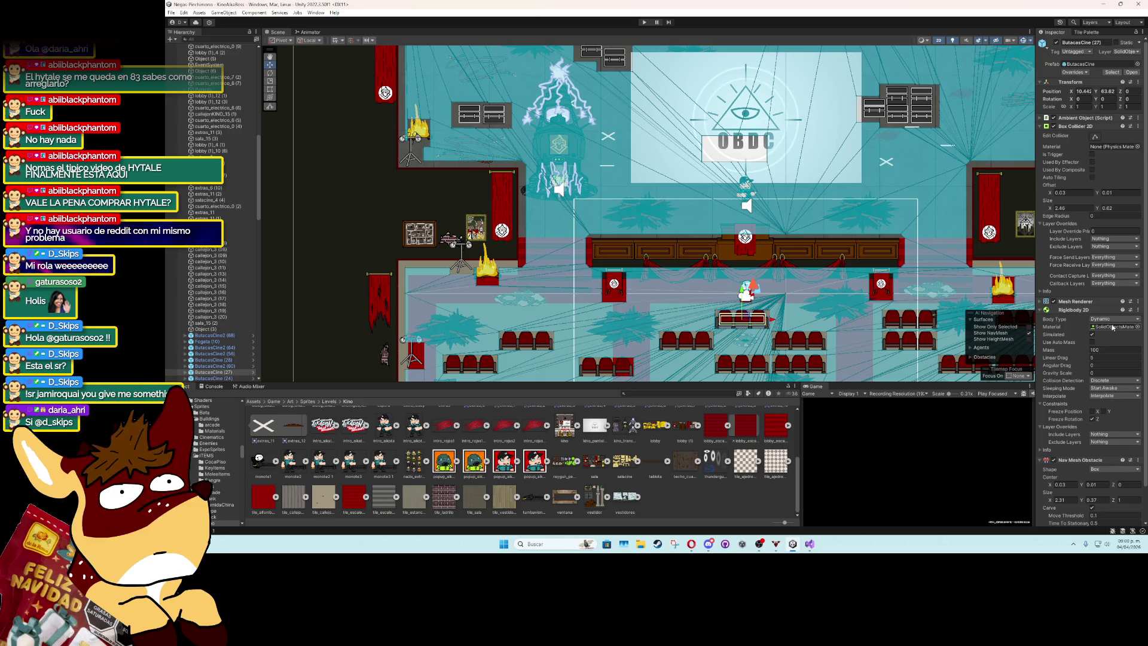
scroll(212, 238, up, 10)
scroll(211, 238, up, 5)
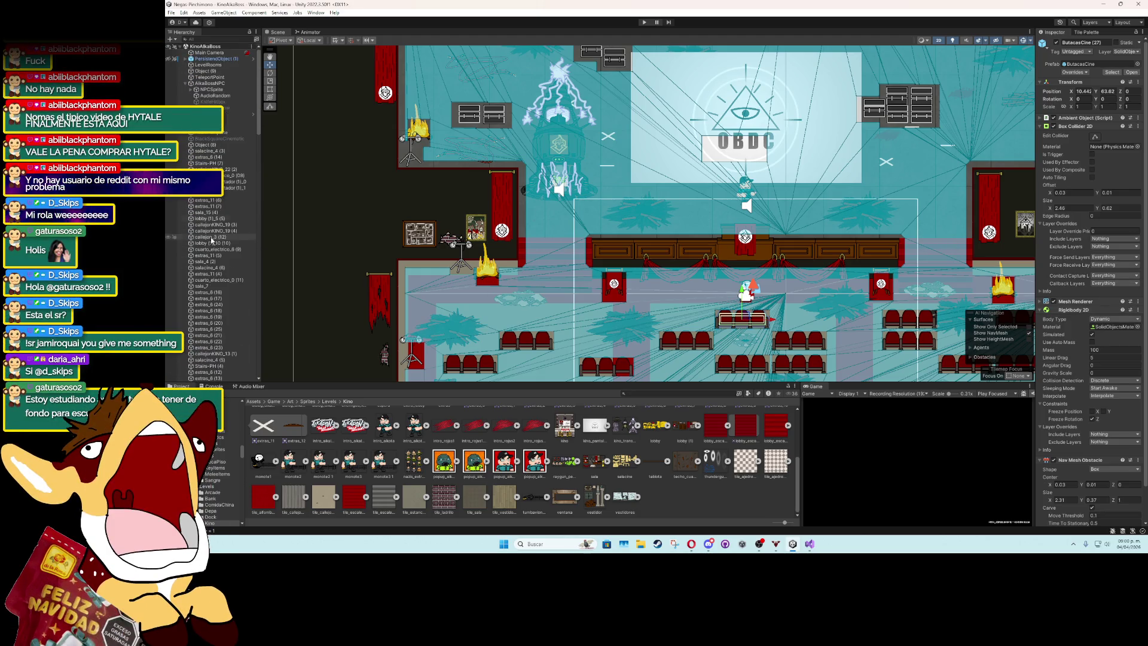
Select AlkaBossNPC to show its Kinematic Rigidbody 2D and open its Exclude Layers list.
click(224, 89)
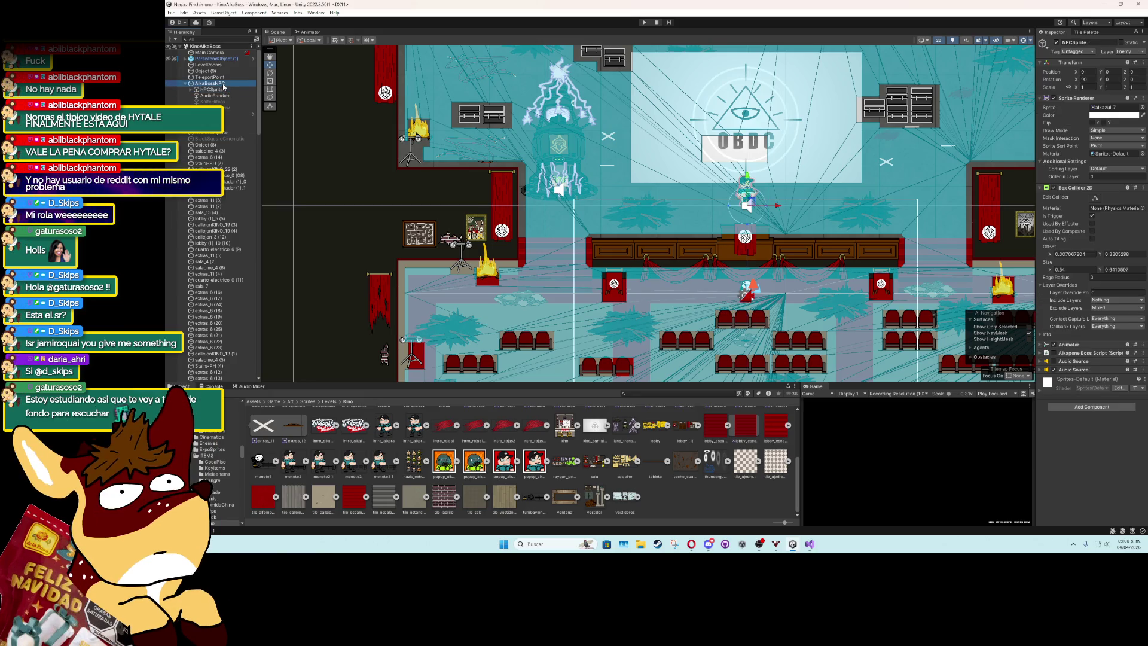
click(221, 83)
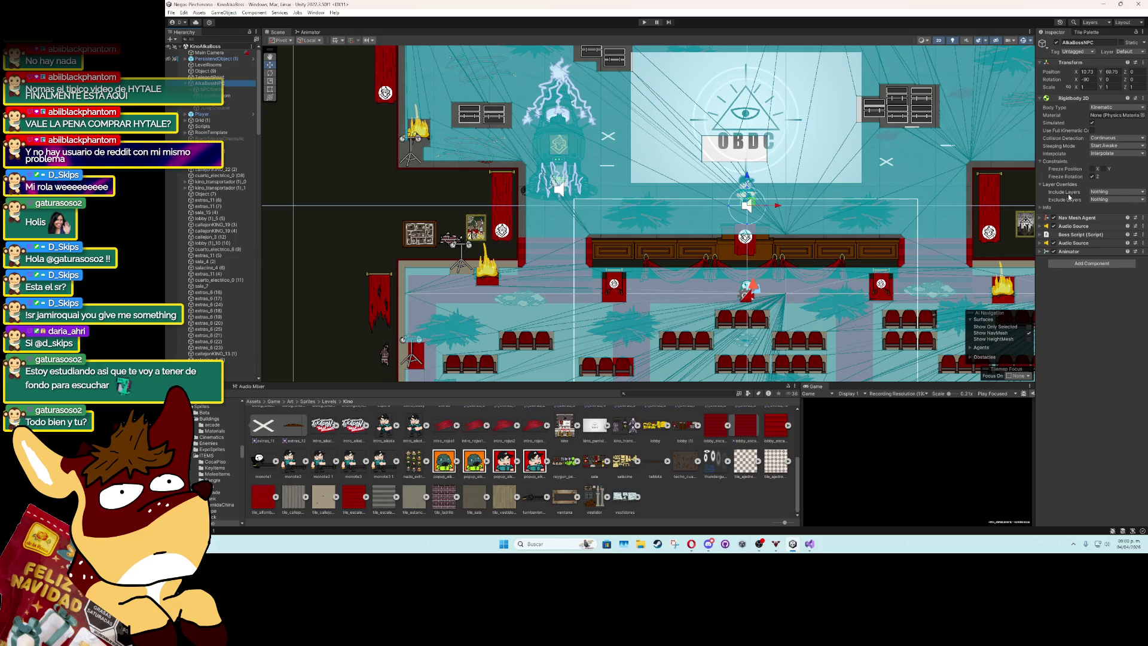
click(1098, 201)
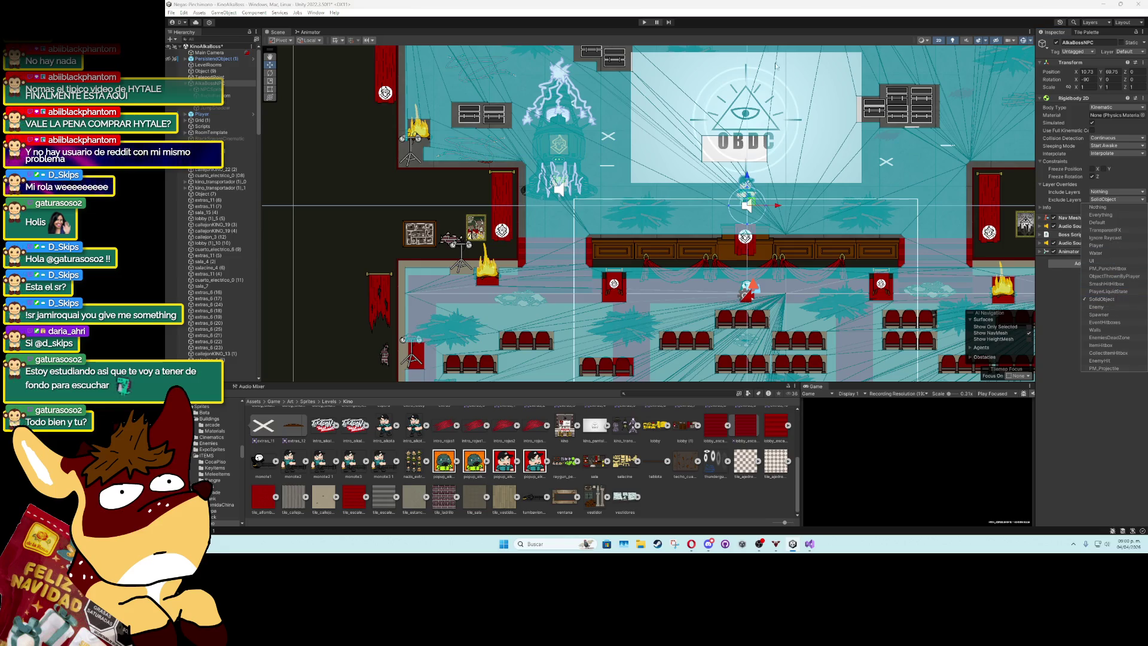
Exclude SolidObject on the boss's Rigidbody 2D, then playtest pushing ButacasCine (27) left and right.
click(644, 22)
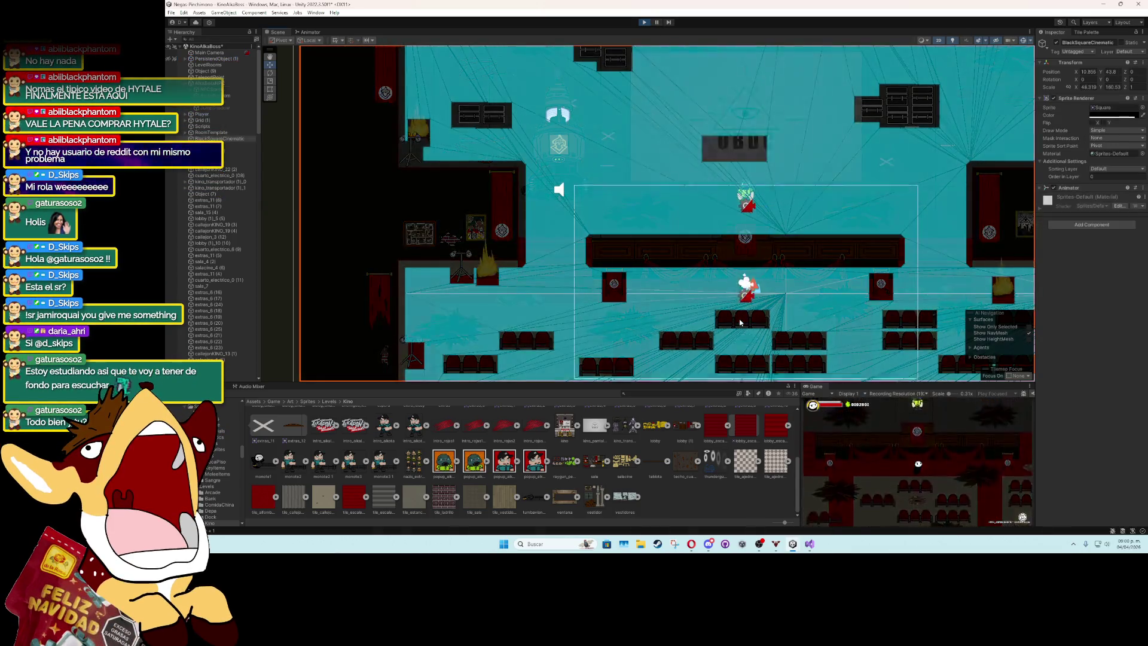
mouse_move(741, 317)
mouse_down()
mouse_move(641, 216)
mouse_move(792, 201)
mouse_up()
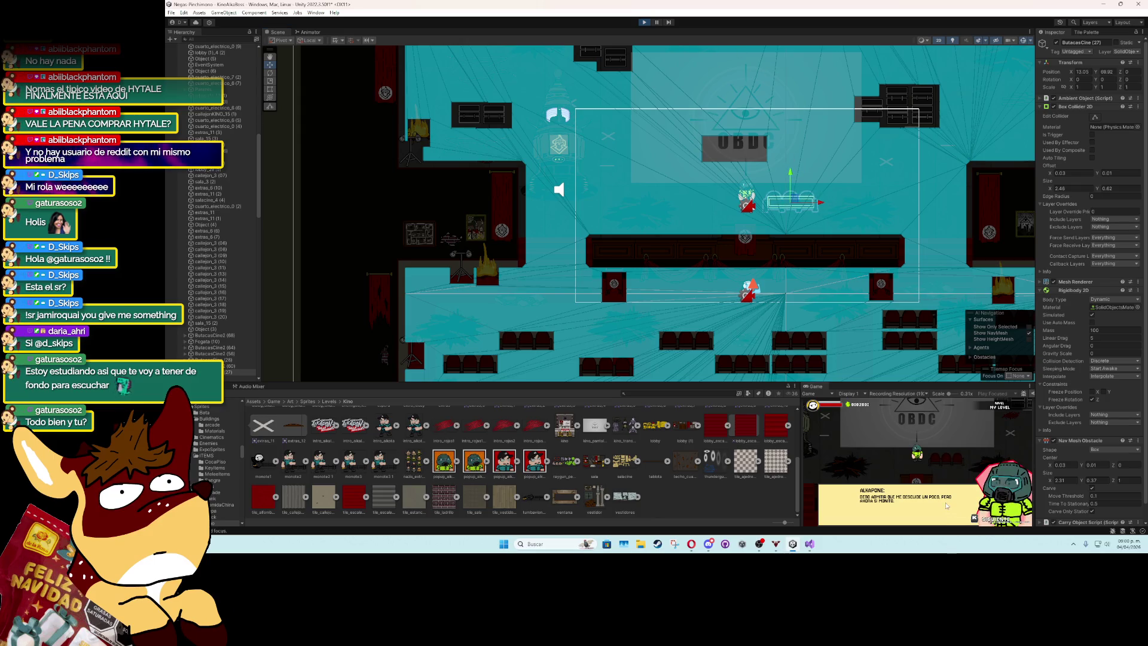
mouse_move(795, 202)
mouse_down()
mouse_move(751, 196)
mouse_move(767, 193)
mouse_up()
drag(734, 195, 795, 191)
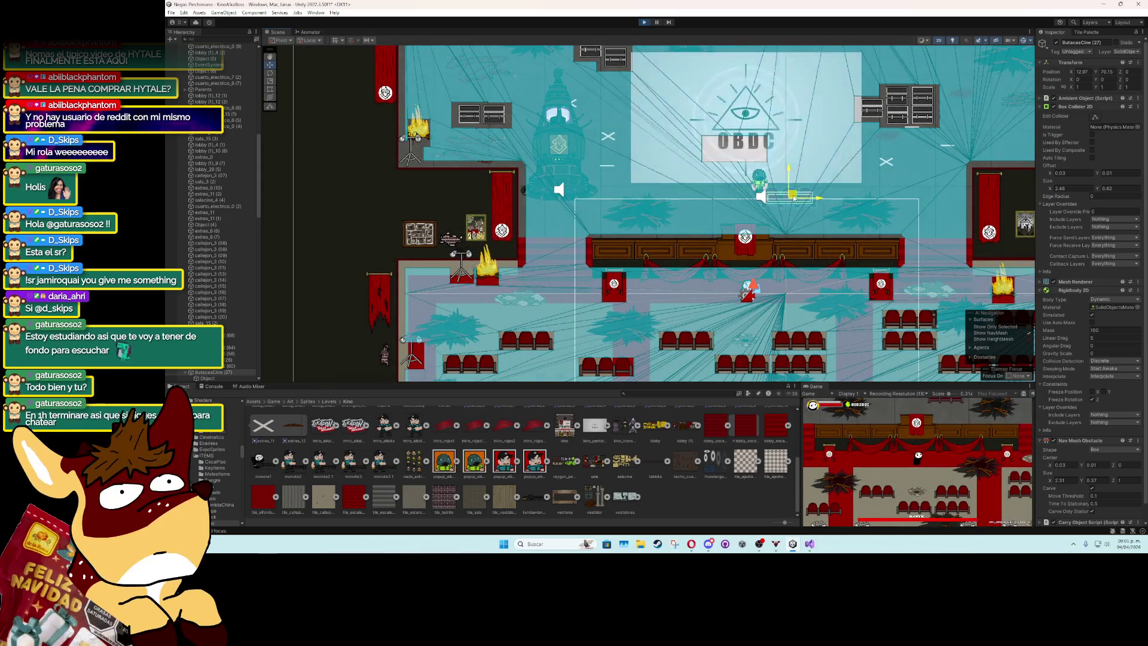
click(644, 23)
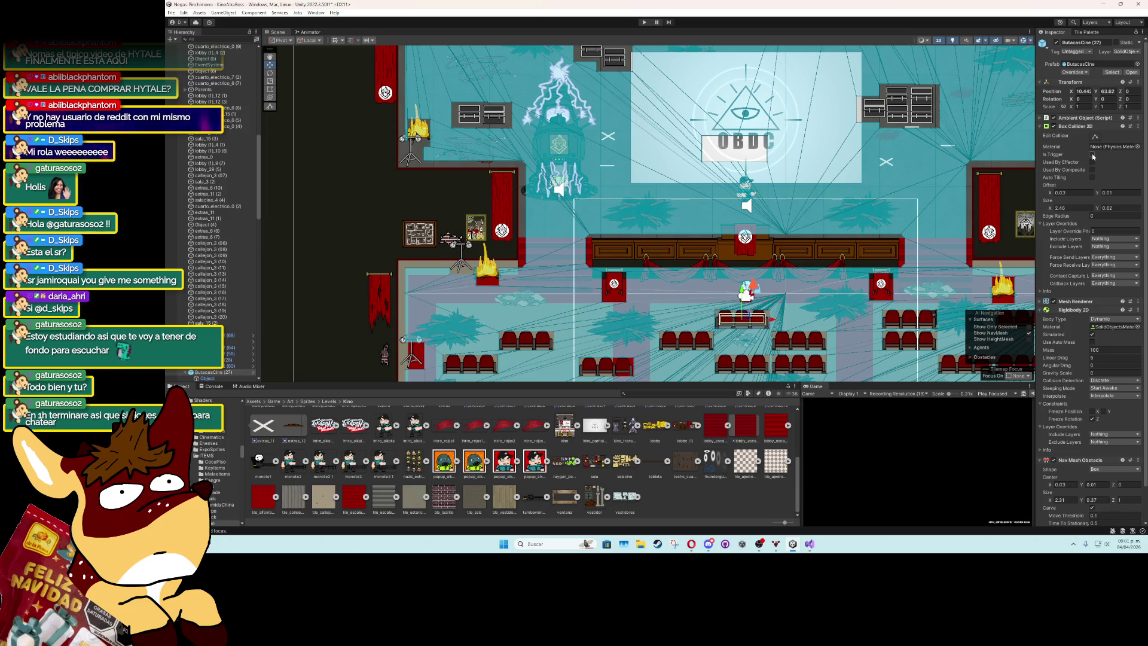
Fold the seat row's Box Collider 2D, verify Body Type stays Dynamic, and select the boss's NPCSprite.
click(1078, 126)
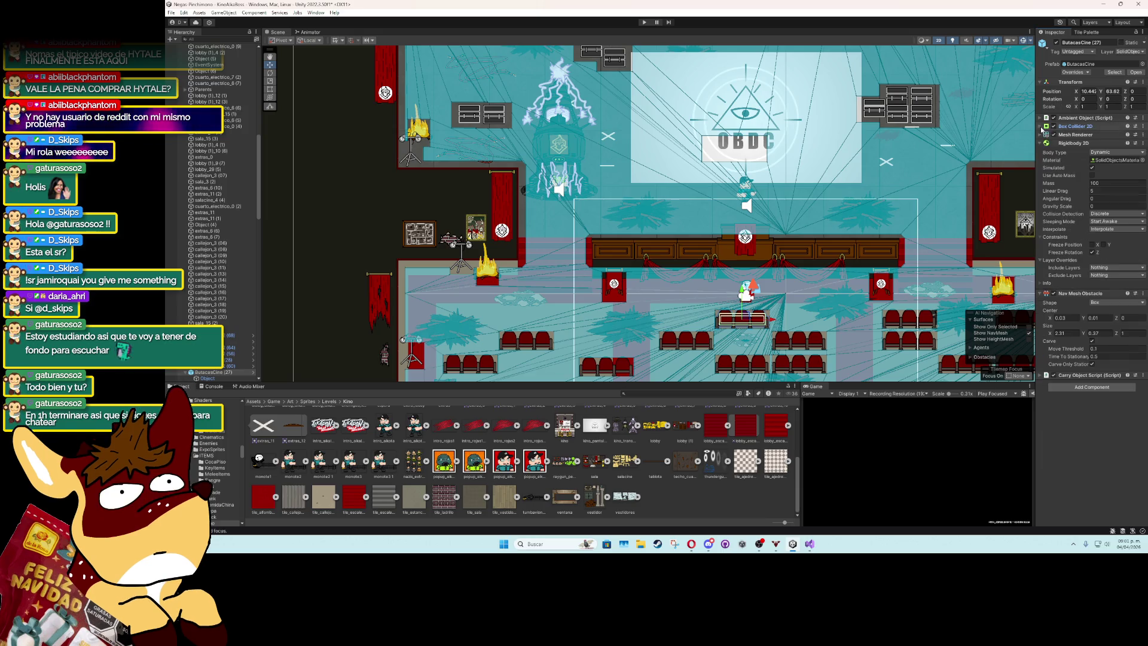
click(1089, 153)
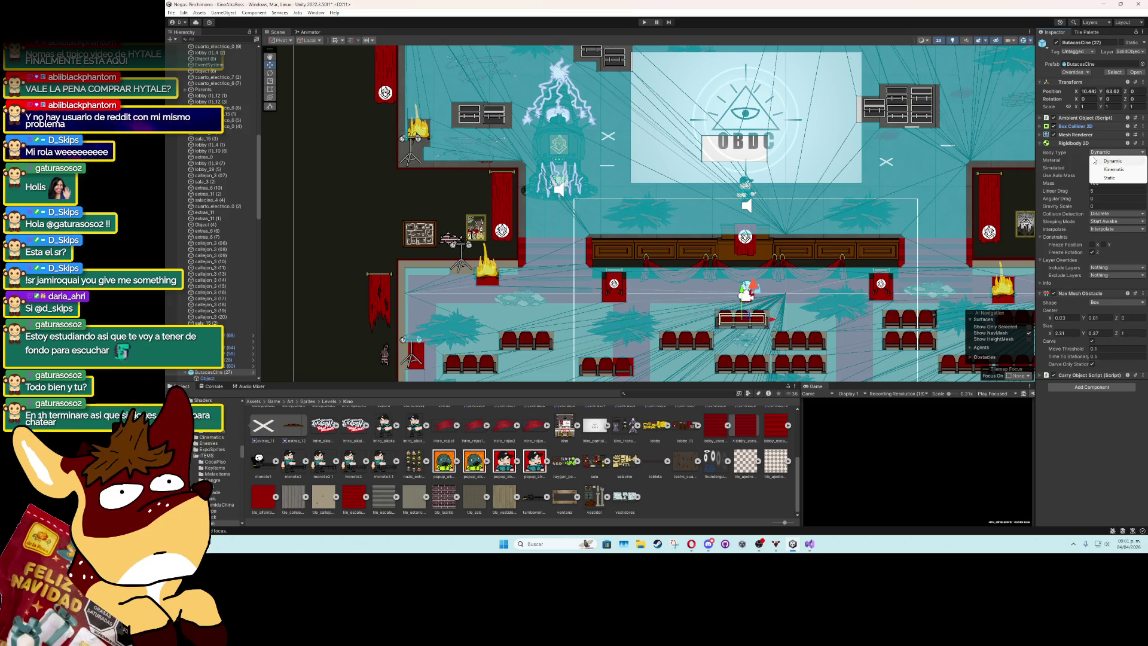
key(Escape)
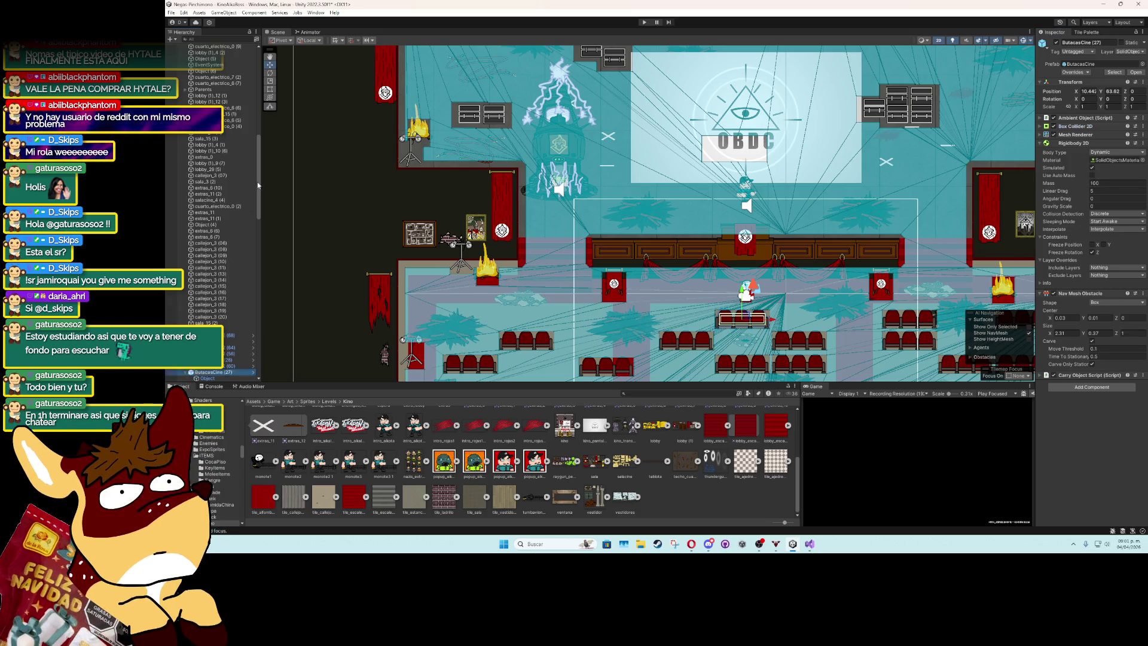
scroll(227, 180, up, 10)
click(212, 89)
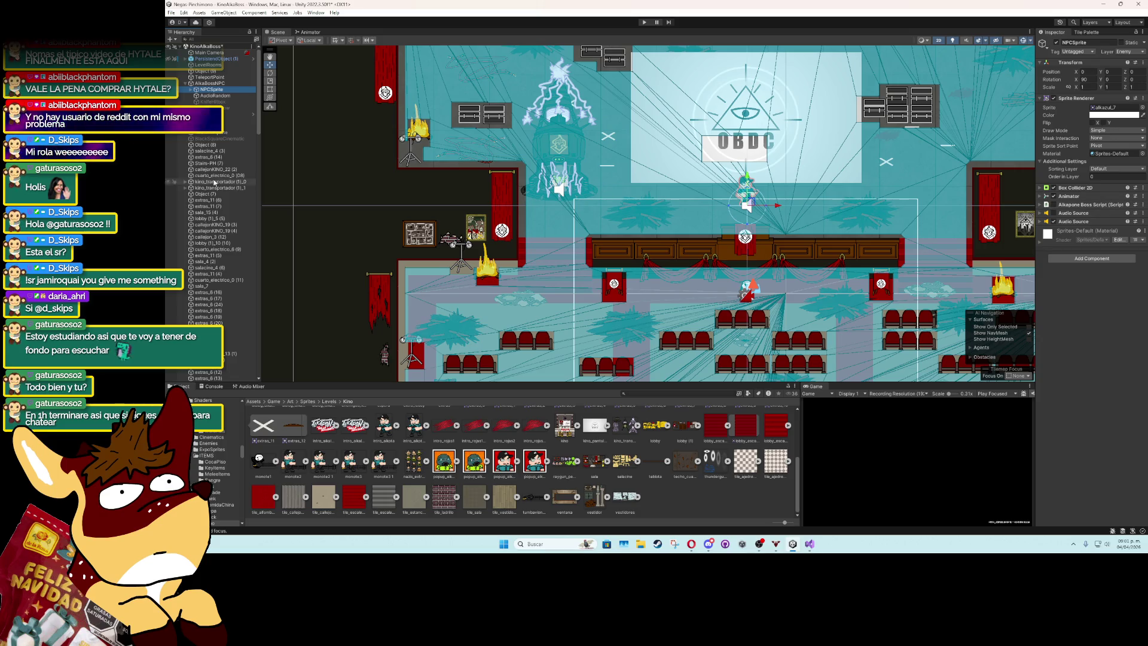
Set AlkaBossNPC's Rigidbody 2D Body Type to Dynamic with Mass 10.
click(210, 83)
click(1116, 107)
click(1112, 116)
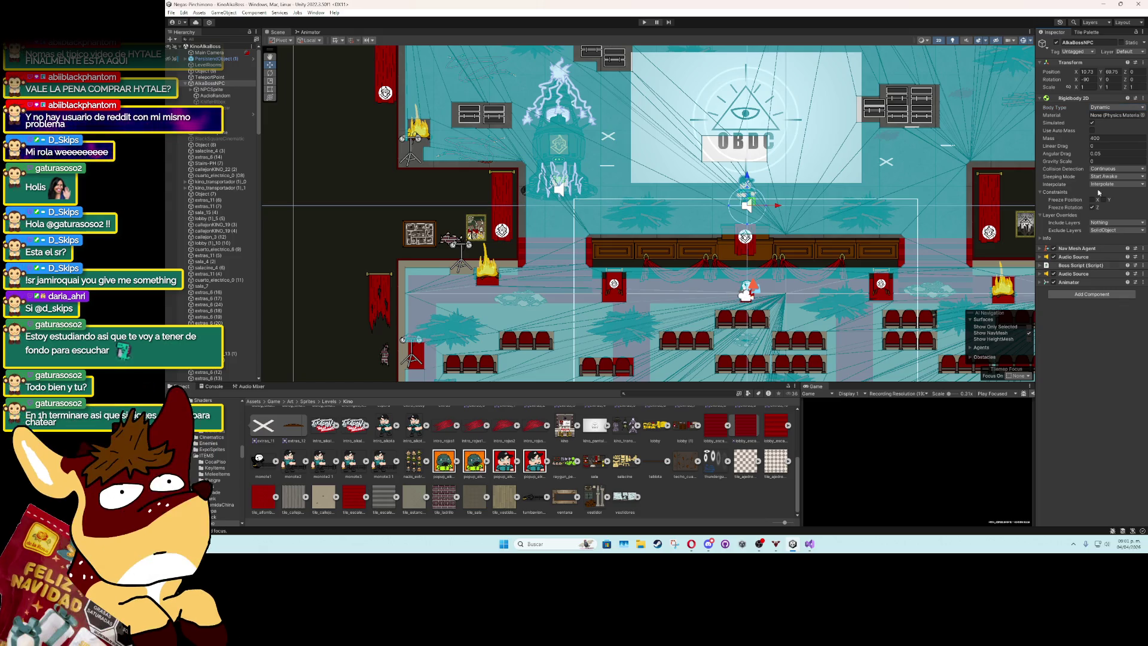
click(1104, 138)
text(10)
click(1117, 364)
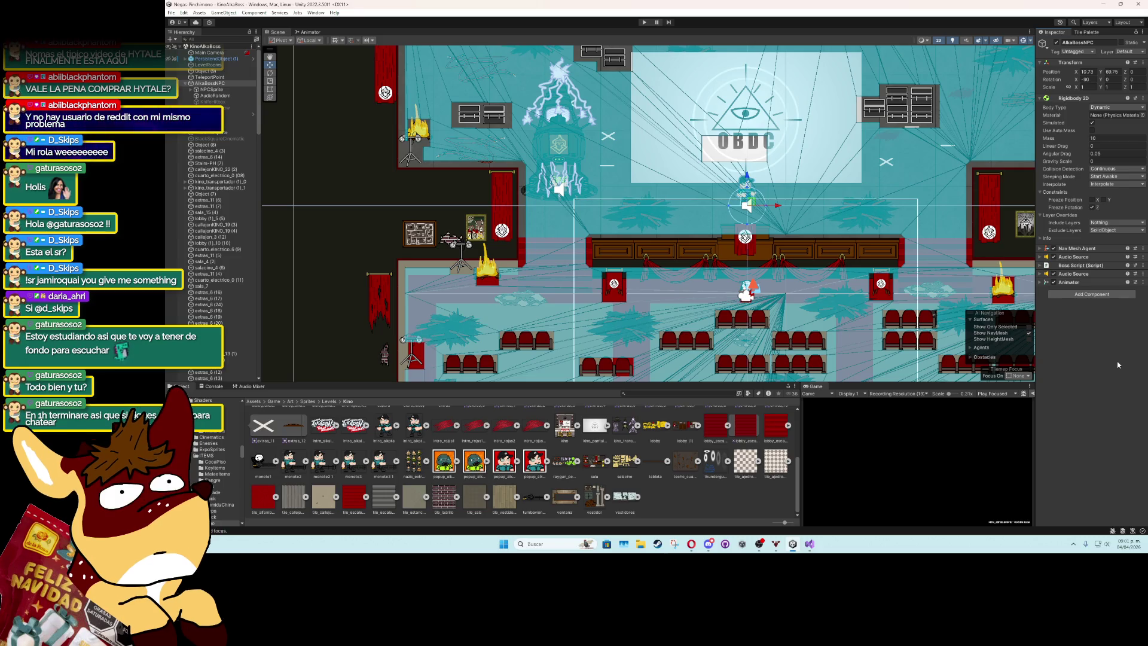
Leave the boss's Exclude Layers unchanged and expand its Nav Mesh Agent settings.
click(1095, 231)
click(1096, 239)
click(1052, 248)
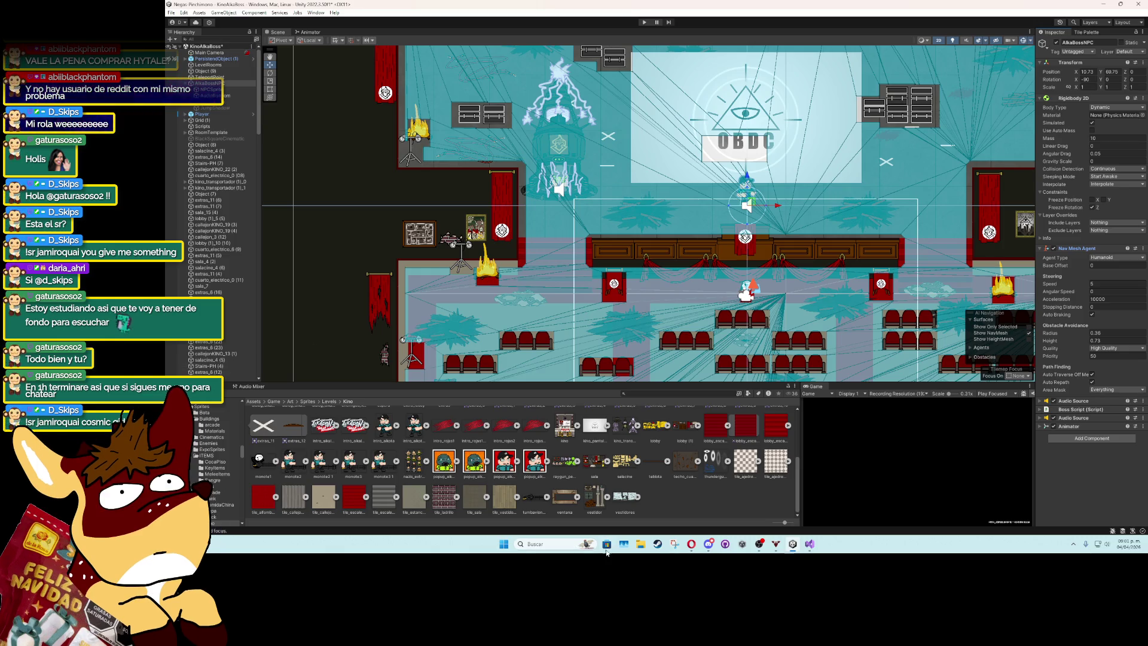
mouse_move(691, 535)
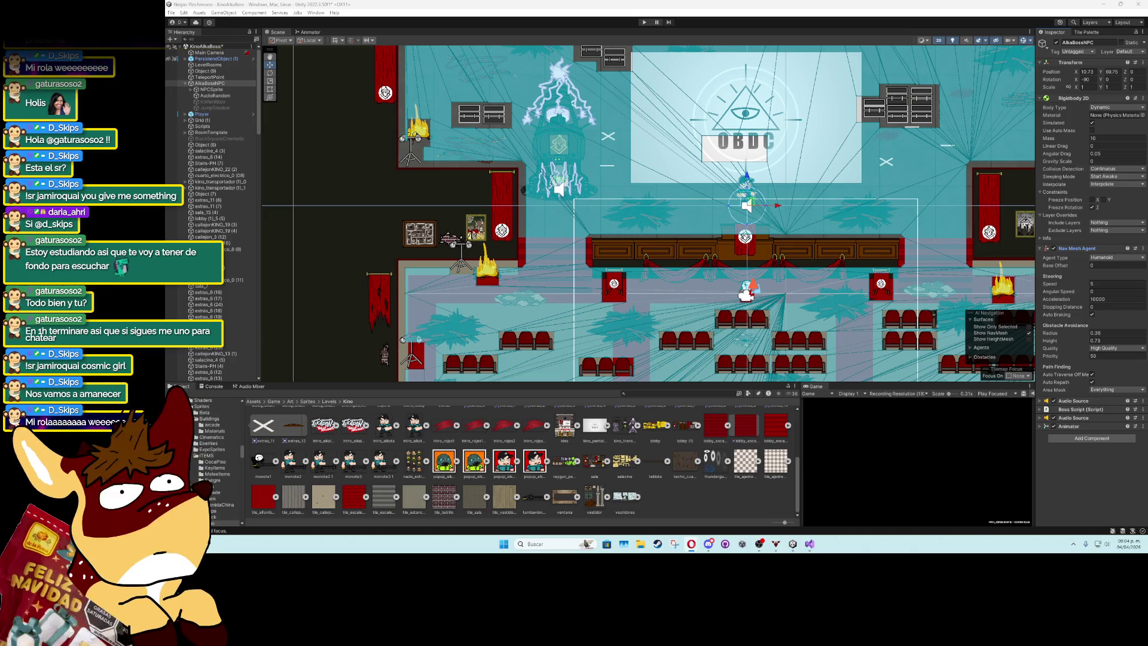
Set the boss's Nav Mesh Agent Speed to 5, keeping Area Mask at Everything.
scroll(729, 217, up, 6)
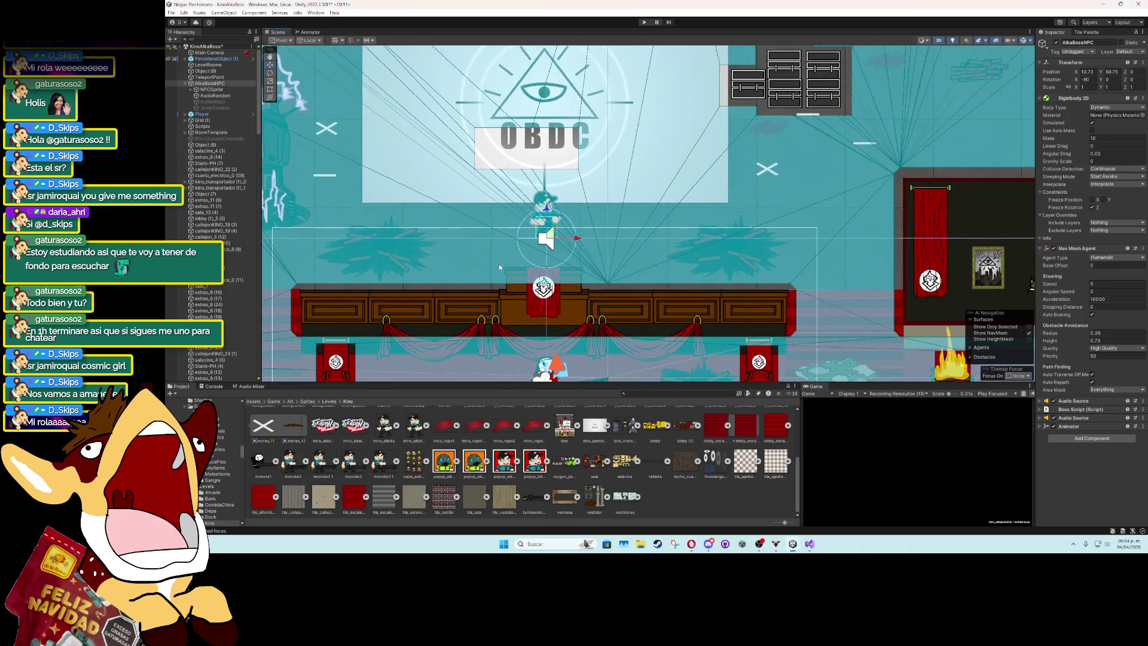
scroll(690, 242, up, 3)
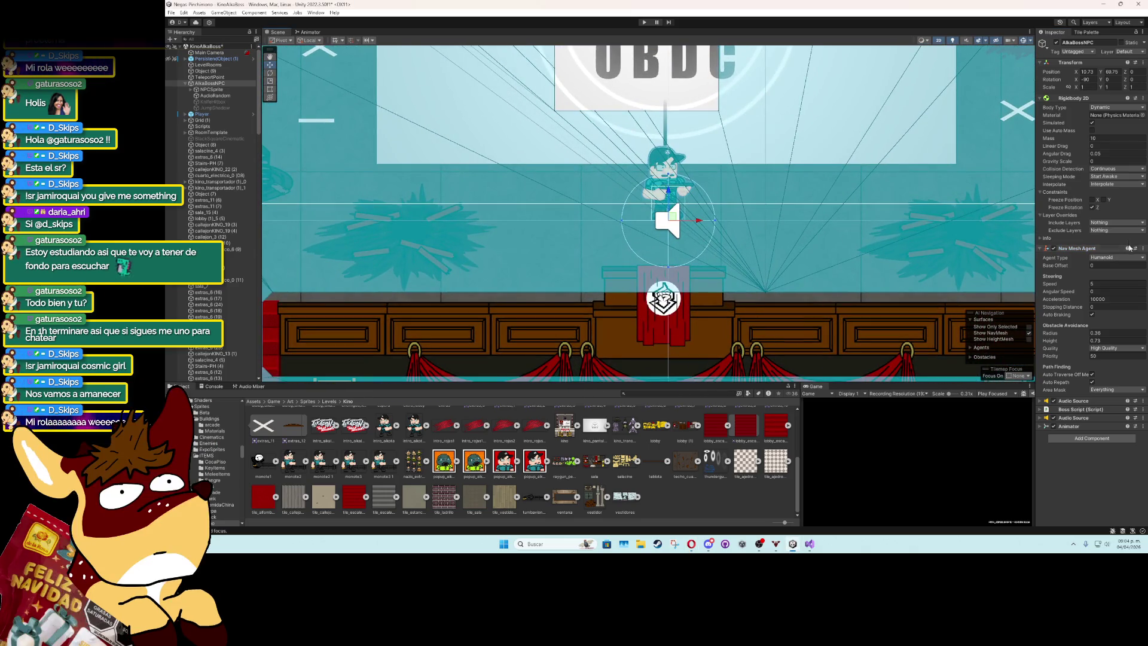
text(5)
key(Return)
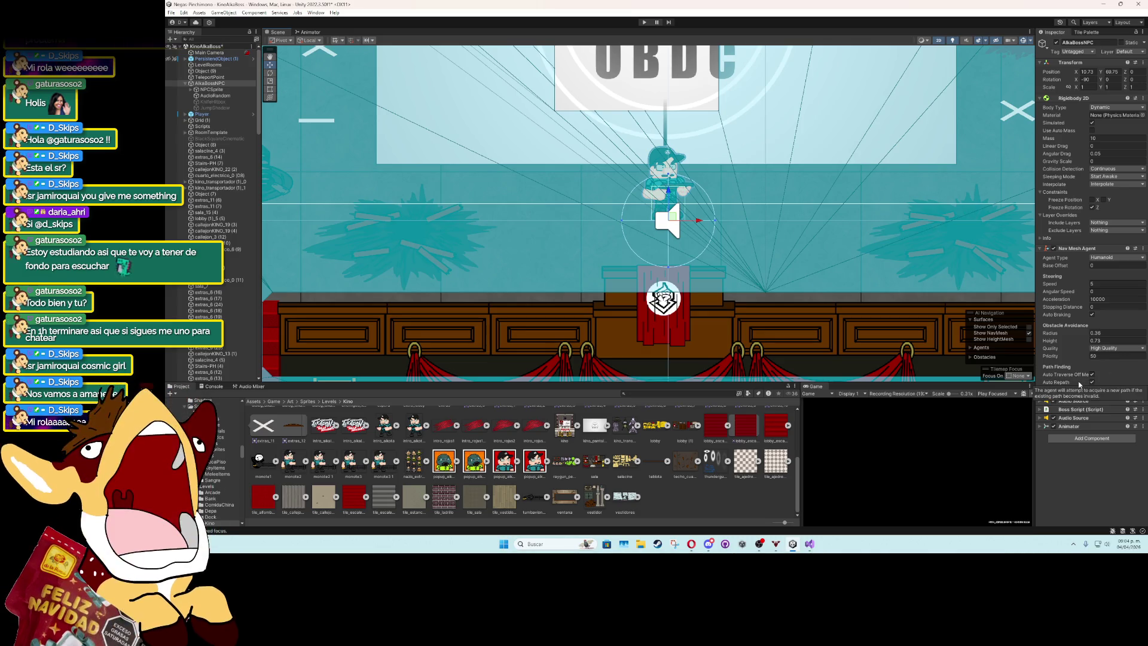
click(1104, 390)
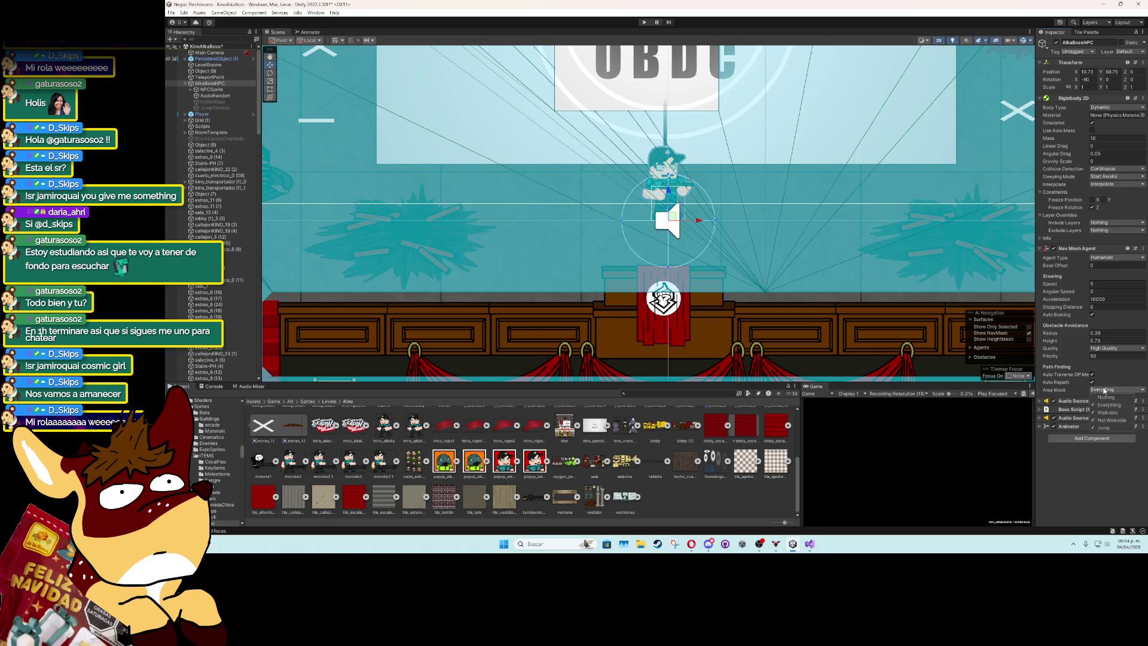
click(1057, 476)
click(1076, 248)
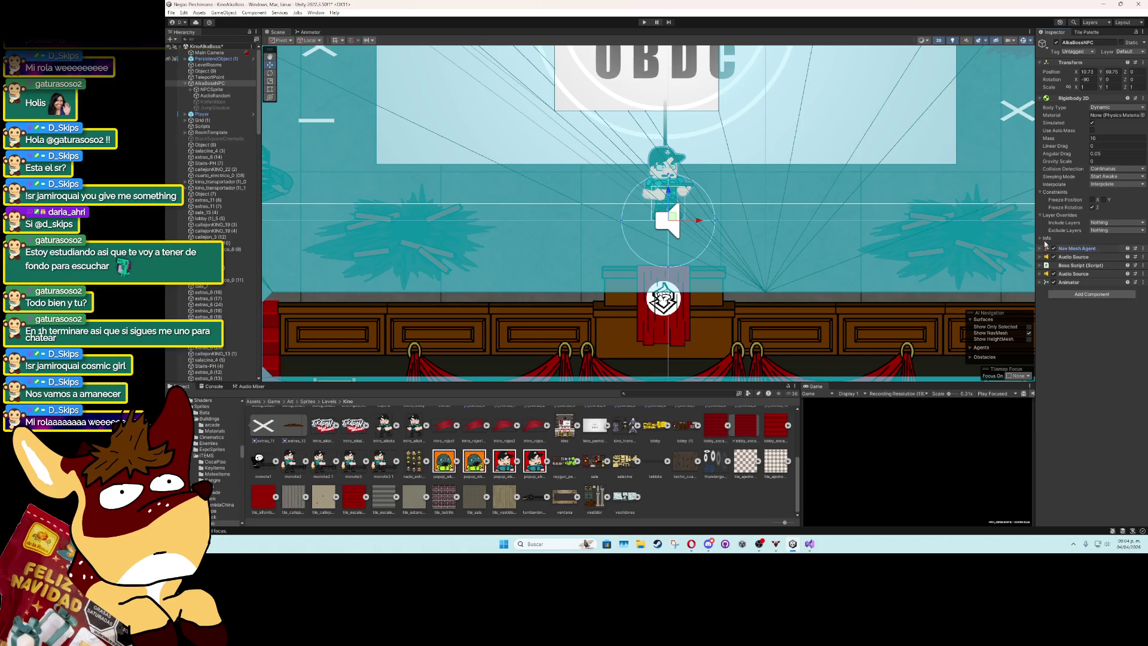
Switch the boss's Rigidbody 2D to Static, then remove the Rigidbody 2D component entirely.
click(1098, 109)
click(1108, 134)
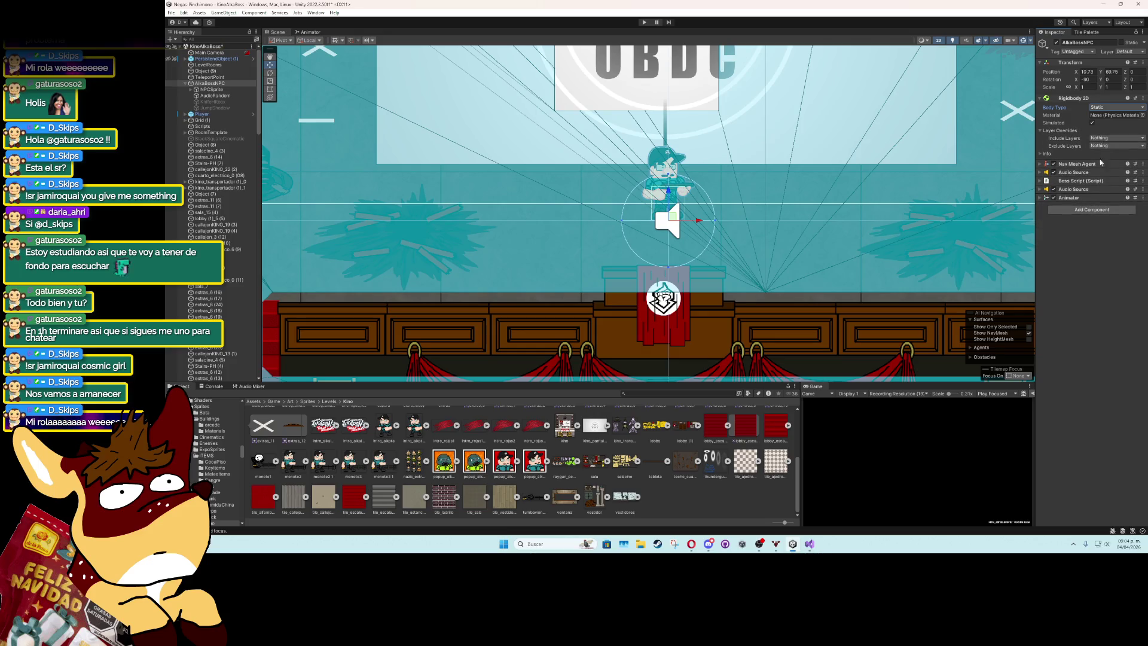
click(1138, 99)
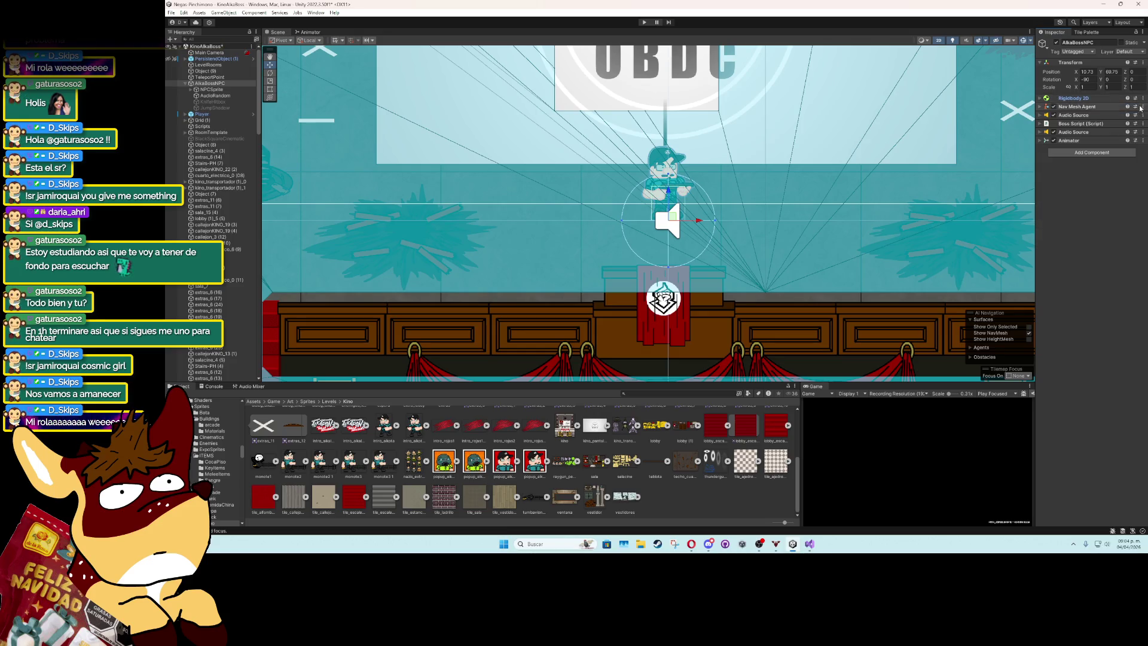
click(1140, 99)
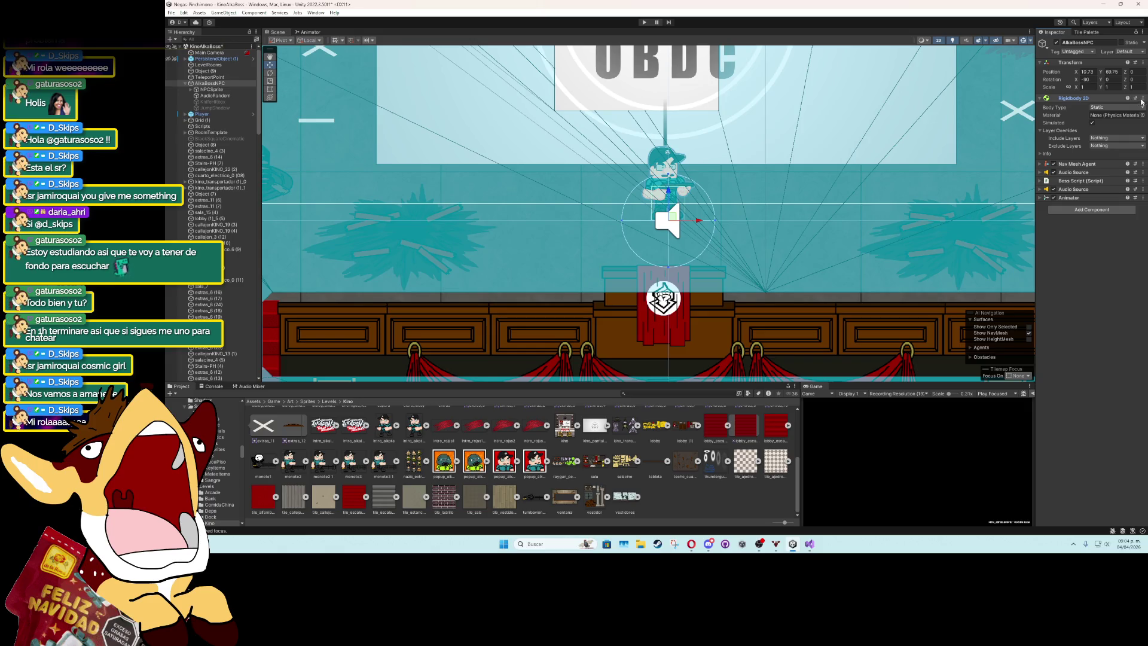
click(1143, 99)
click(1112, 116)
scroll(849, 155, down, 3)
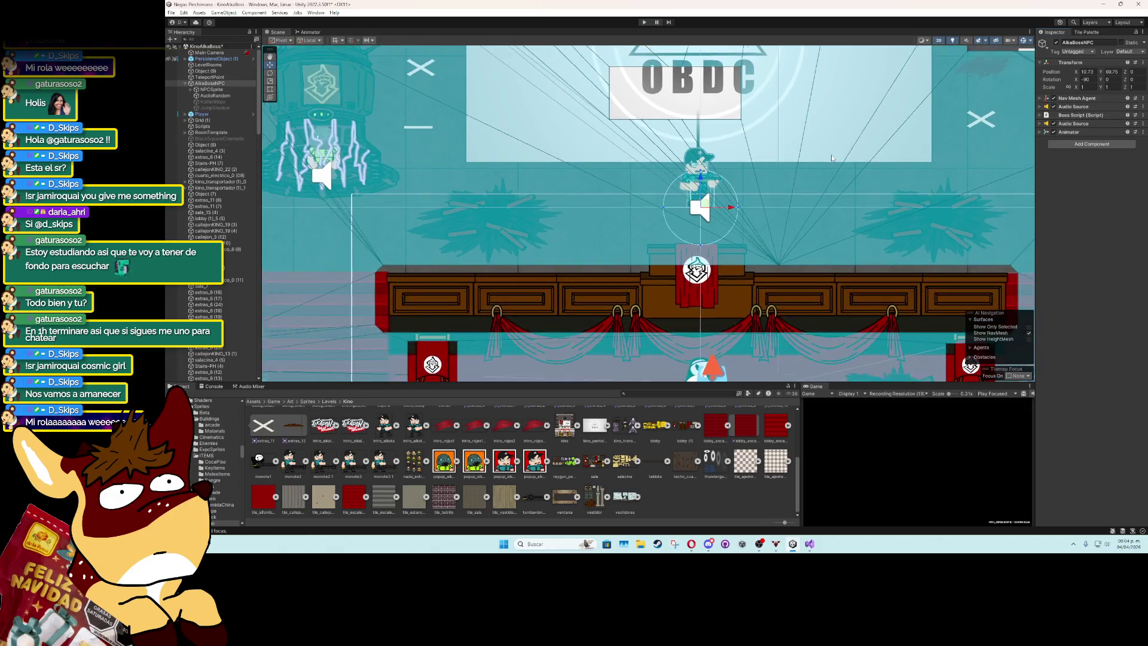
scroll(672, 128, down, 2)
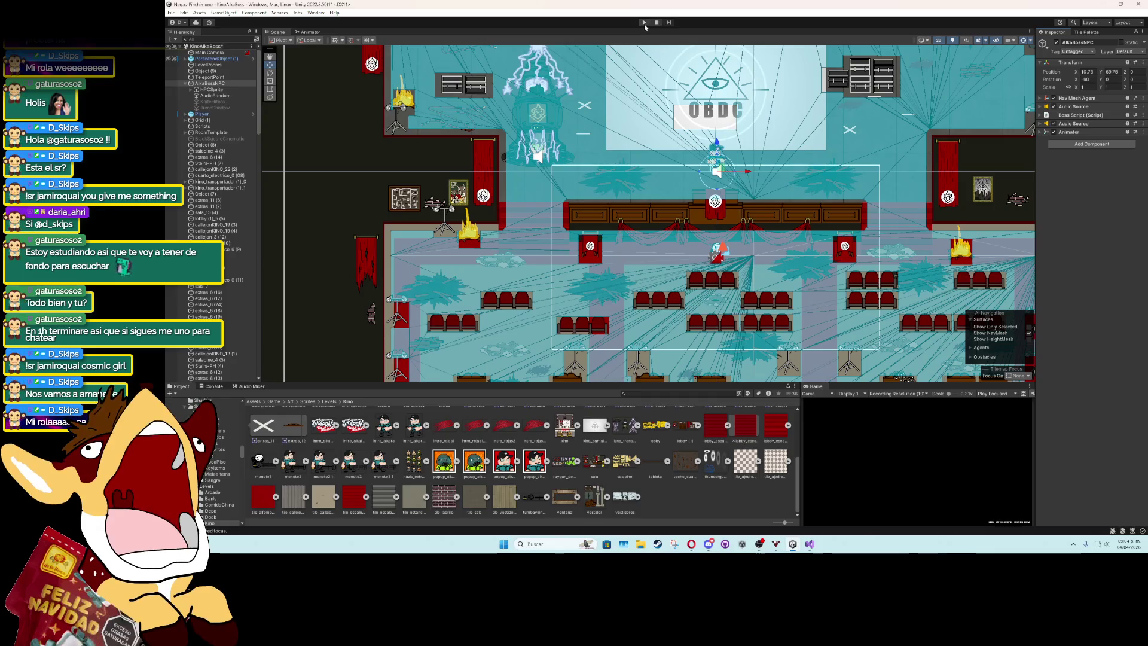
In play mode, move the ButacasCine (36) seat row up near the stage, then to the right.
click(644, 22)
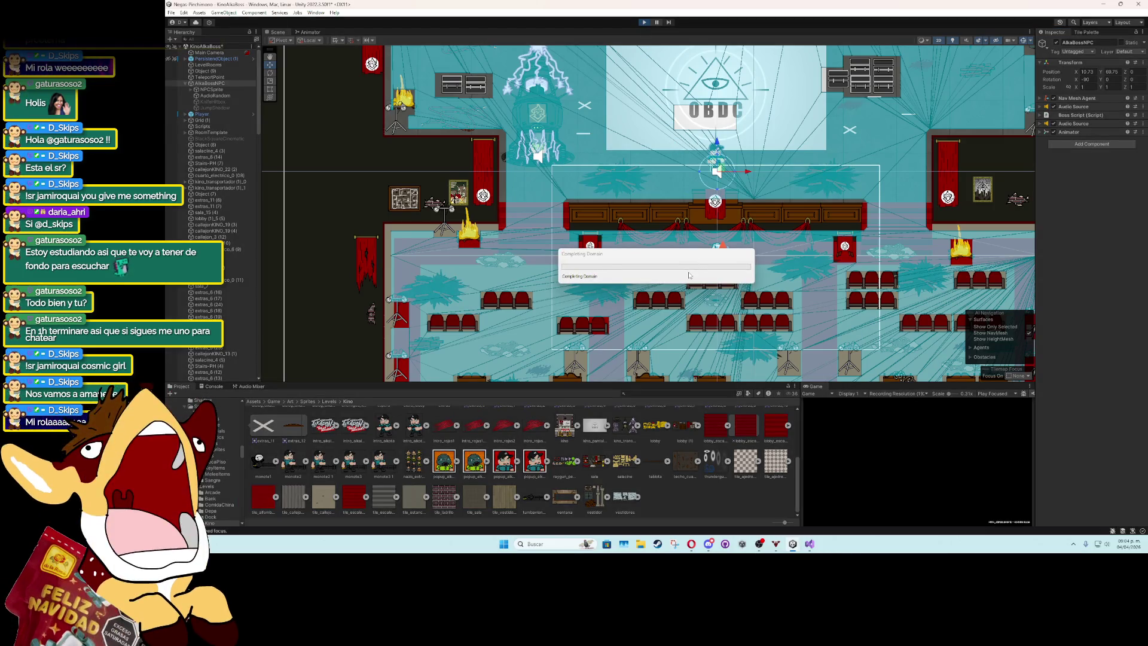
click(670, 303)
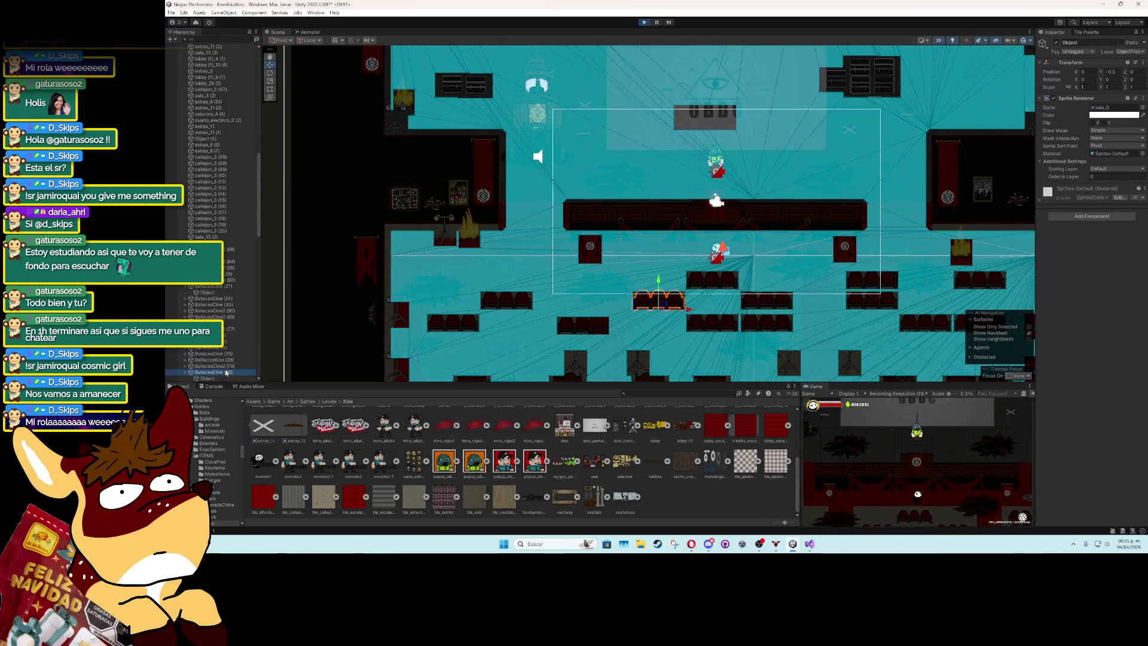
drag(659, 300, 683, 171)
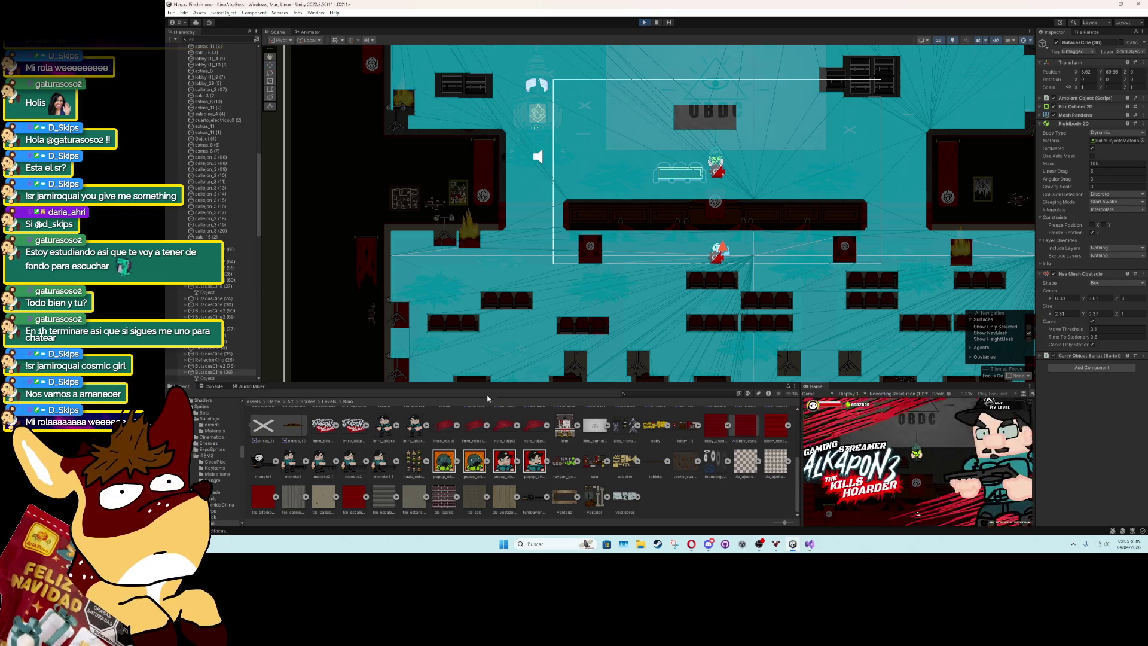
click(270, 64)
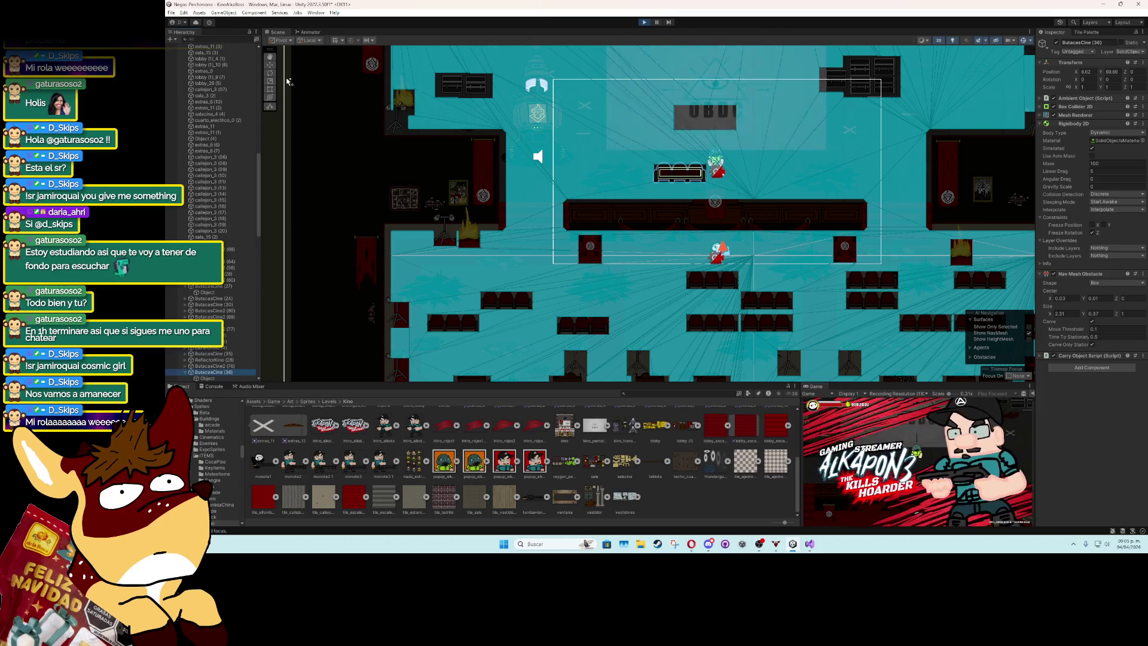
drag(682, 175, 741, 166)
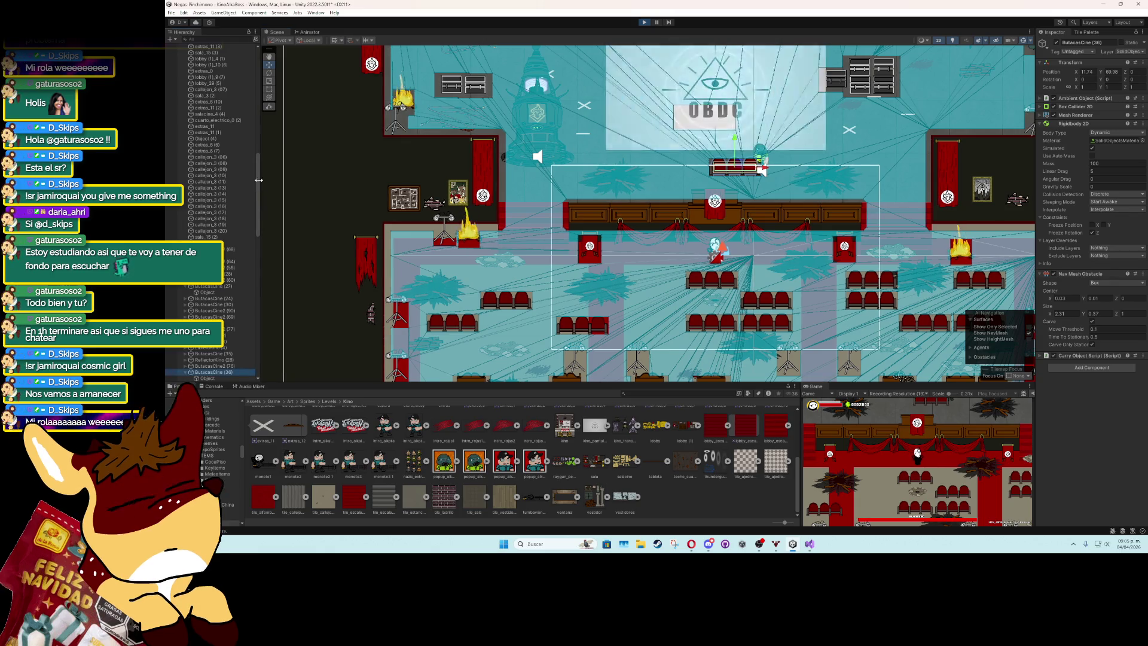
Check the boss AlkaBossNPC, push the seat row down-right, stop play, and select NPCSprite.
drag(259, 175, 231, 80)
click(231, 84)
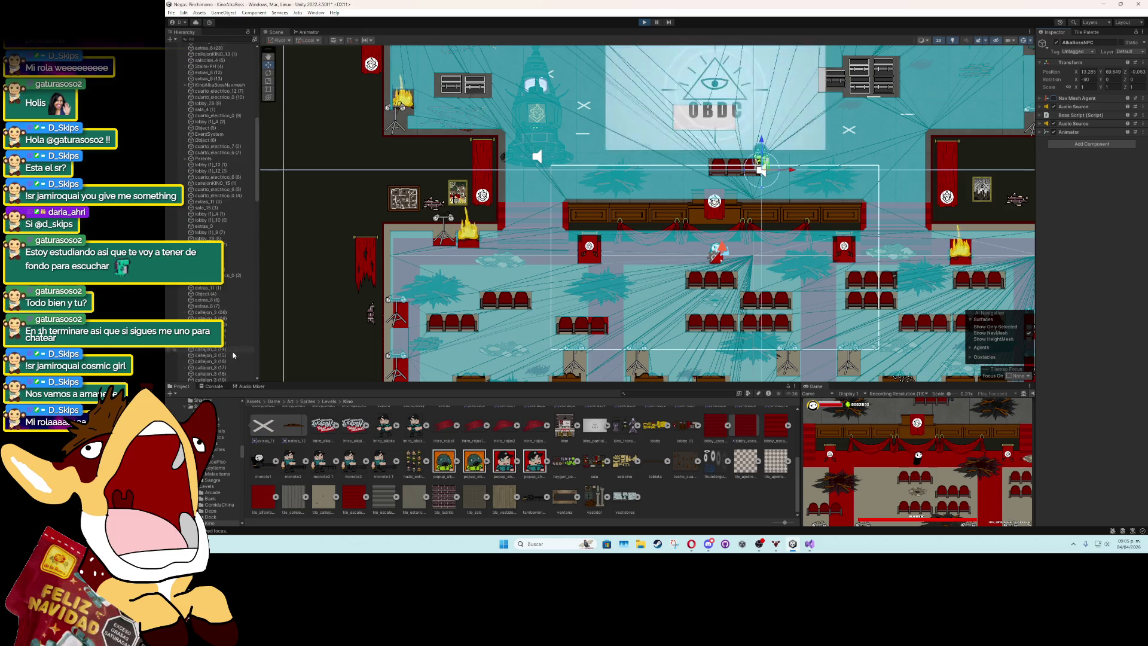
click(726, 168)
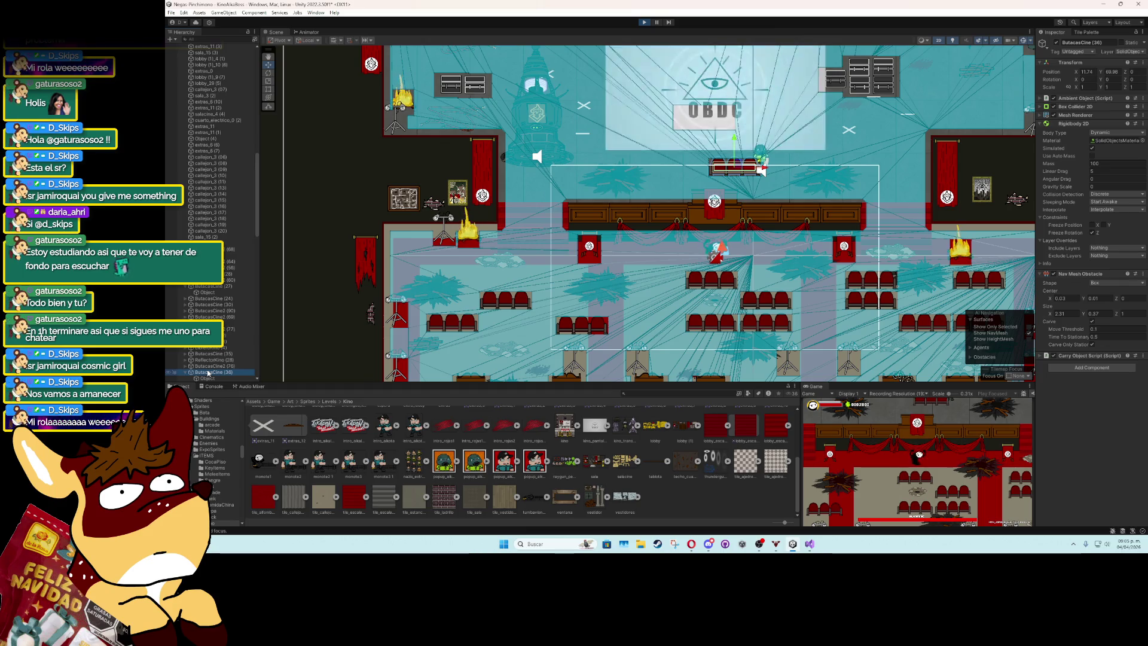
drag(737, 168, 761, 179)
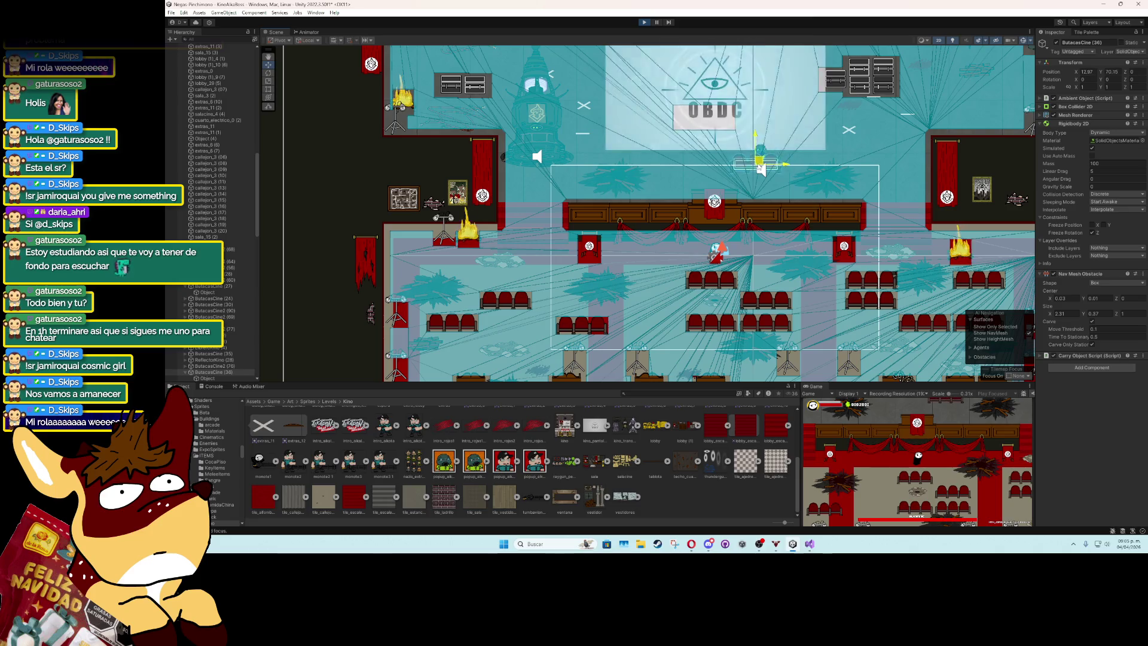
click(644, 22)
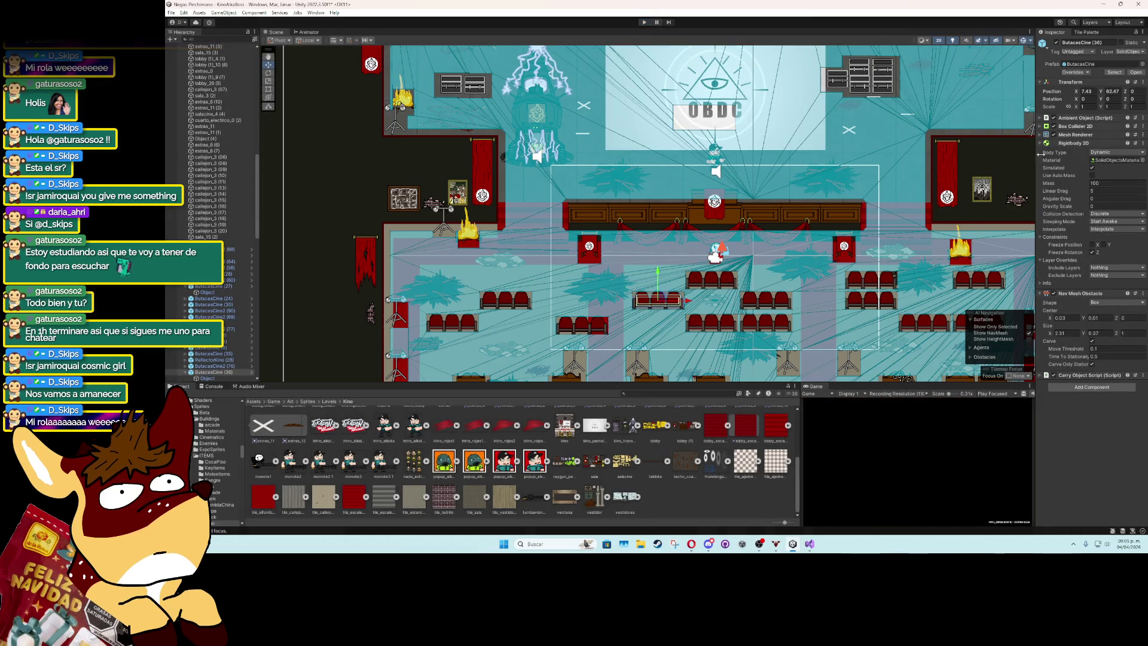
scroll(212, 94, up, 15)
click(212, 90)
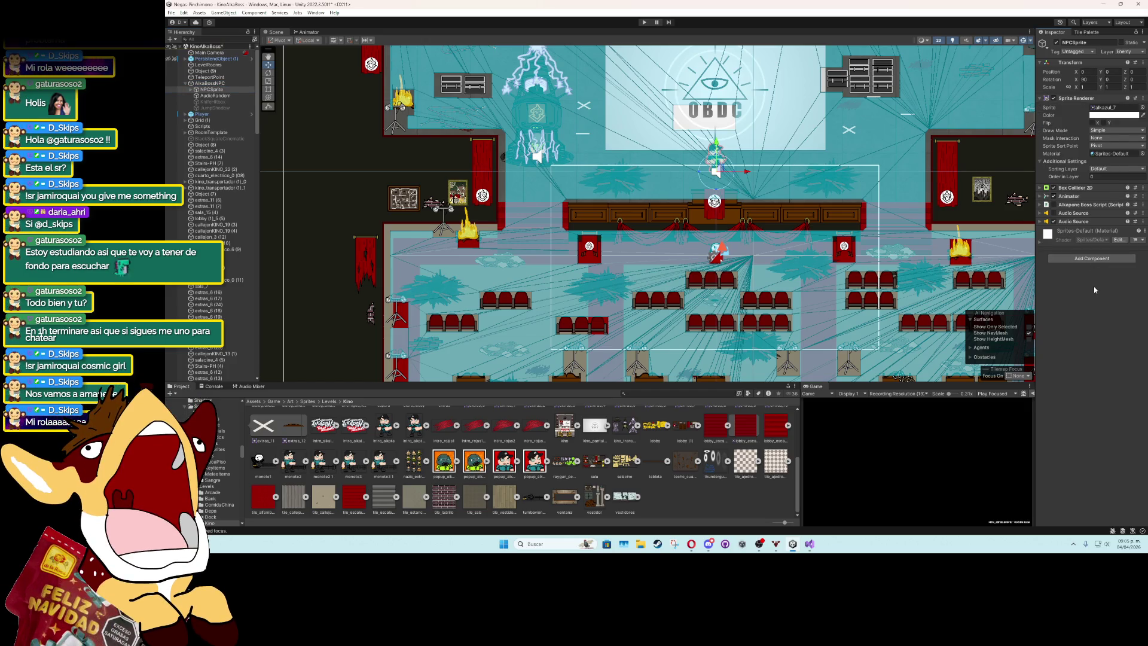
Undo back to the AlkaBossNPC selection, collapse its Rigidbody 2D and expand Nav Mesh Agent.
key(ctrl+z)
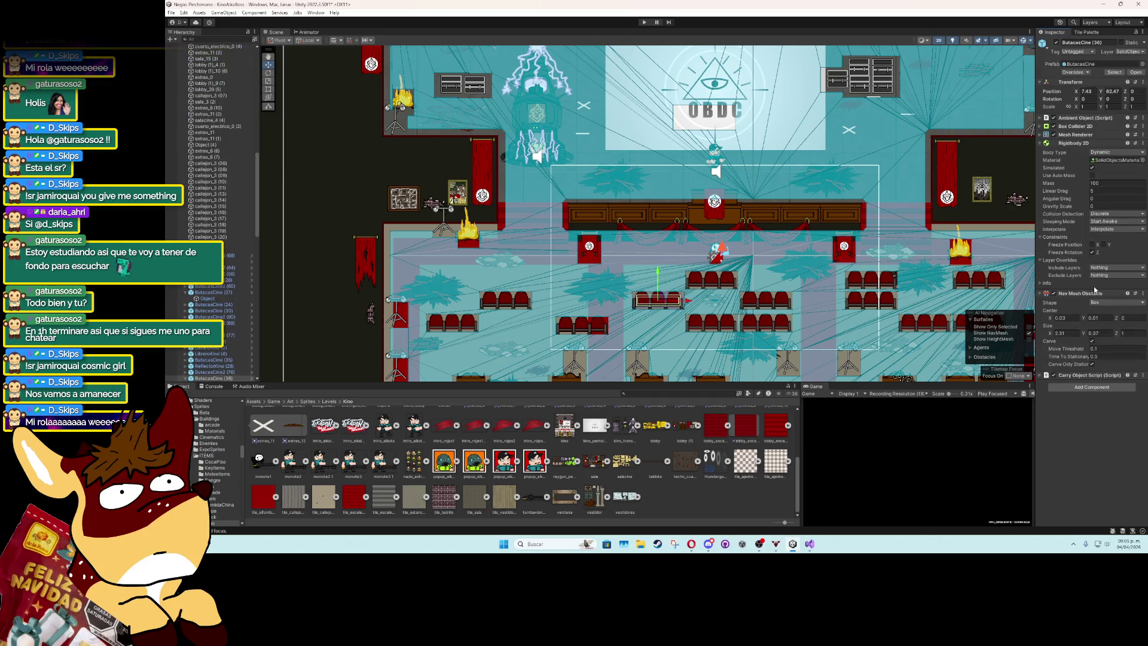
key(ctrl+z)
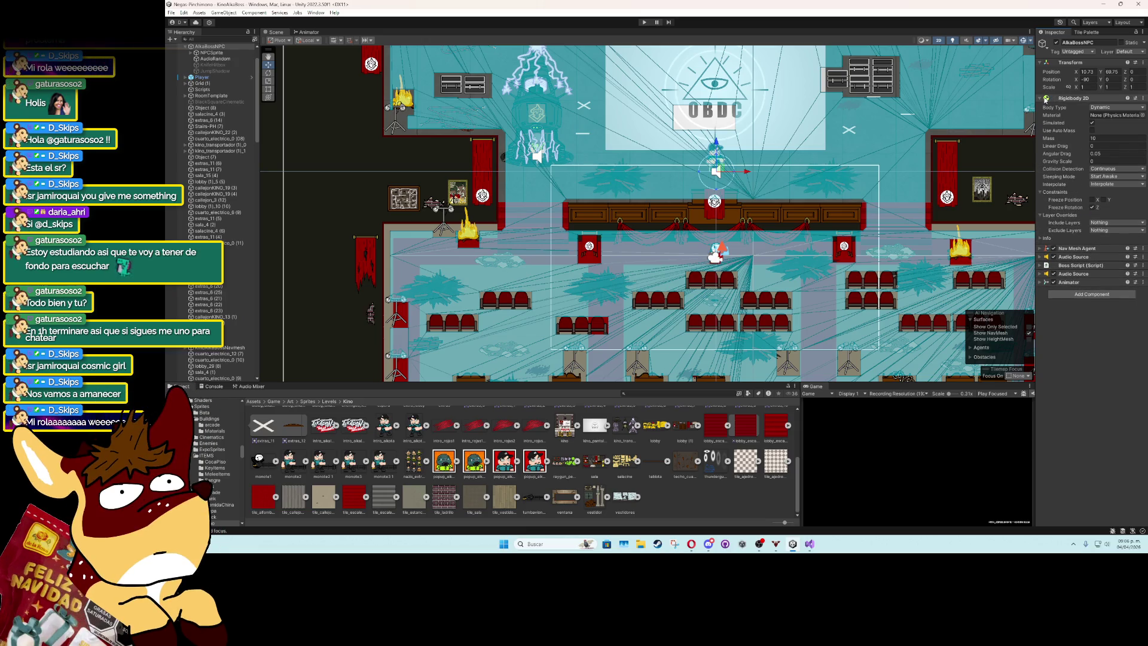
click(1046, 99)
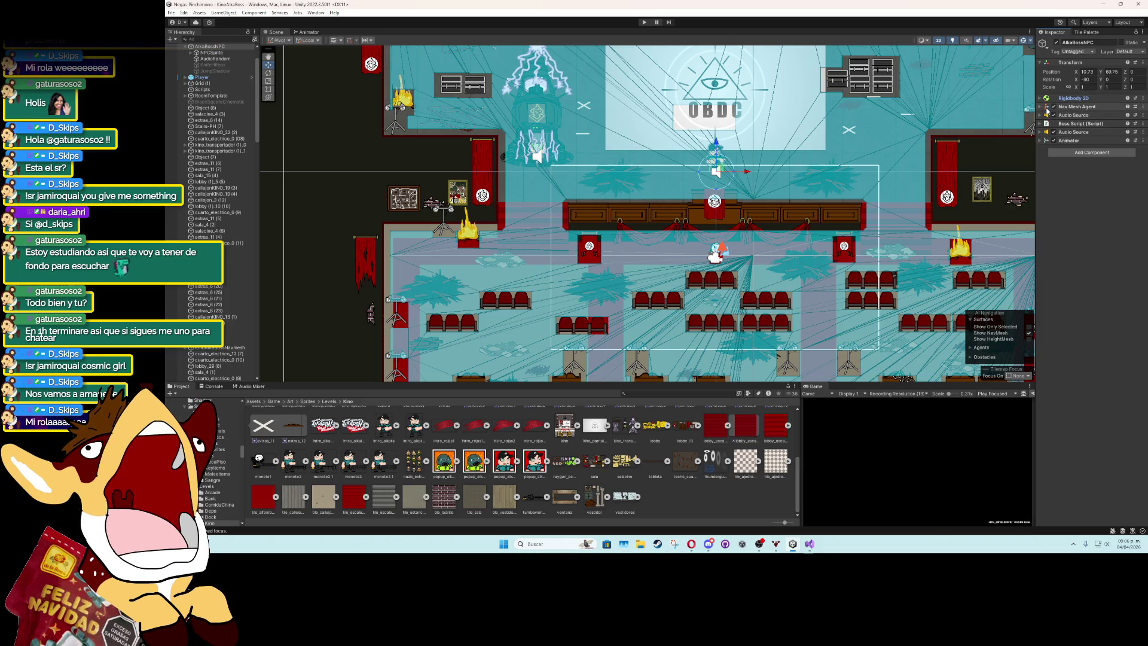
click(1047, 108)
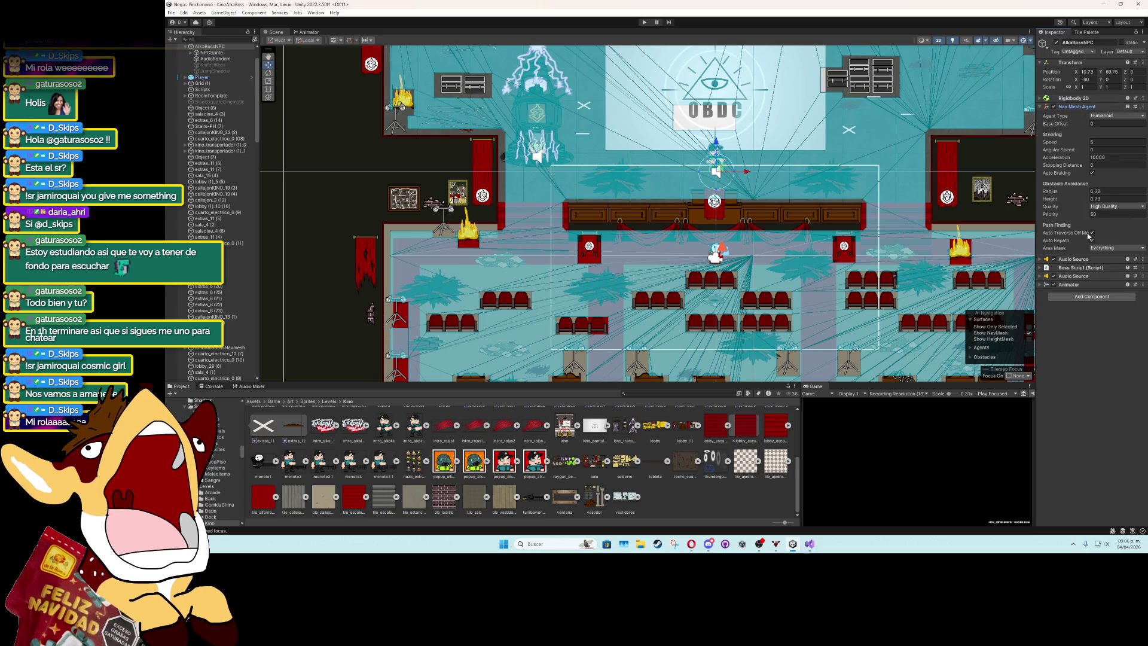
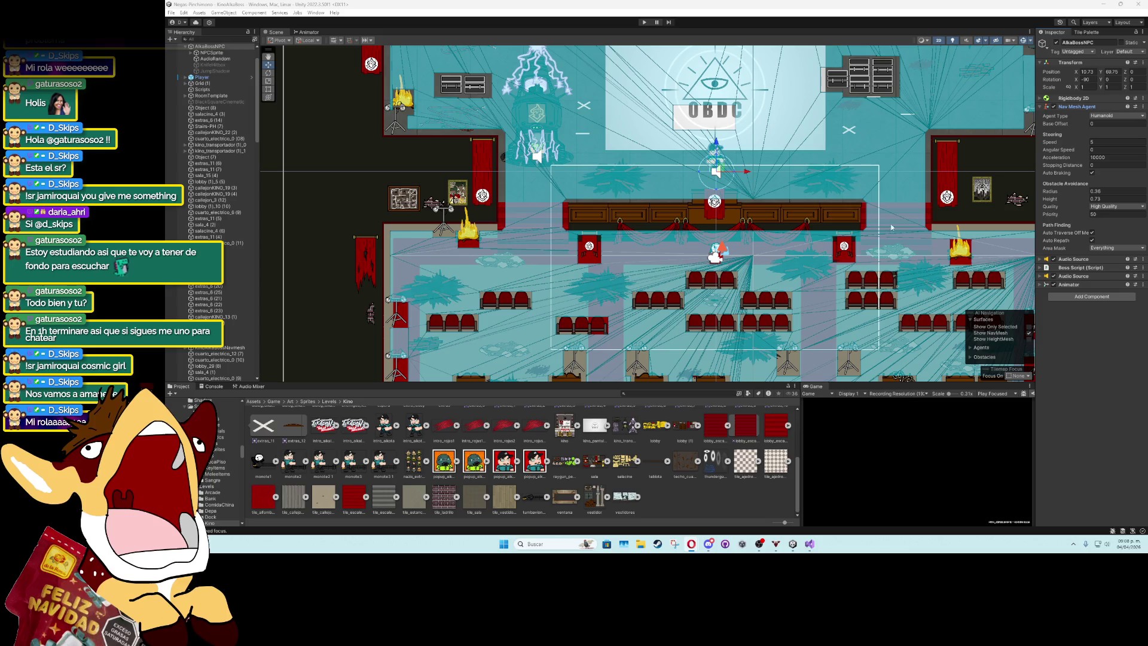
Set AlkaBossNPC's Rigidbody 2D to Kinematic with Interpolate None, then enter Play mode.
click(1040, 107)
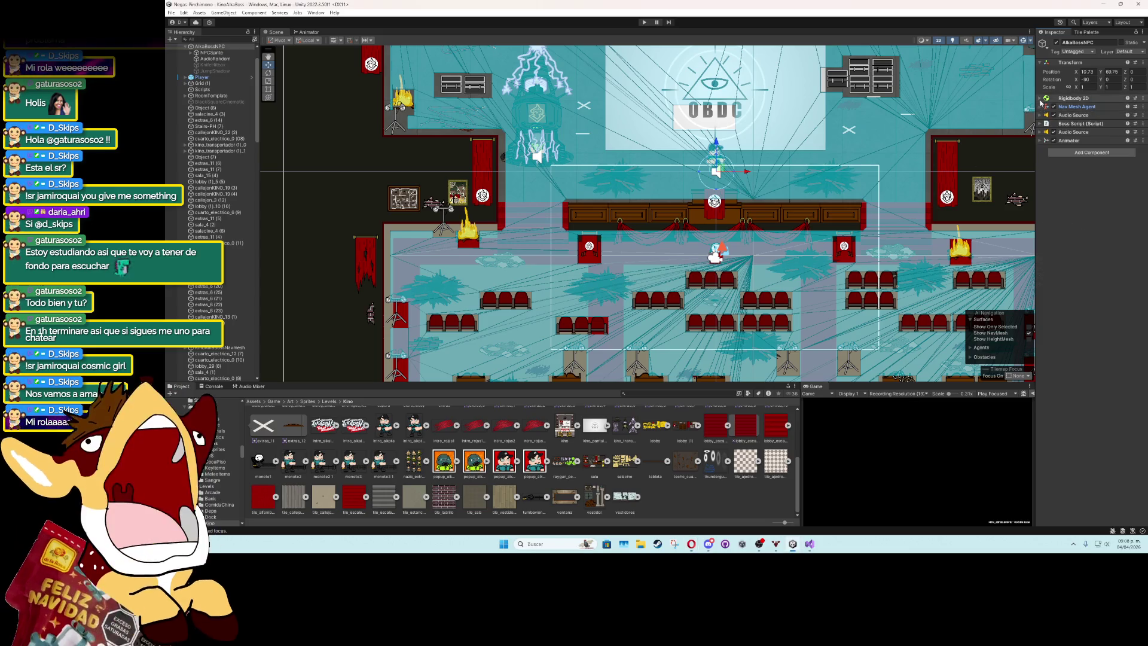
click(1040, 98)
click(1109, 108)
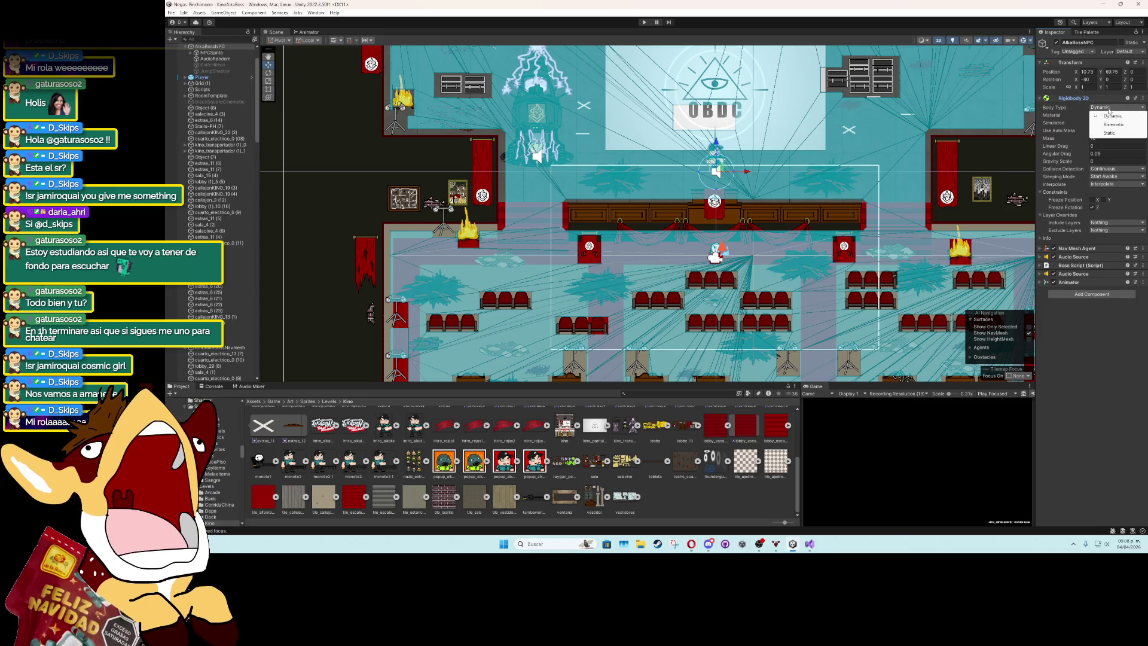
click(1114, 125)
click(1112, 154)
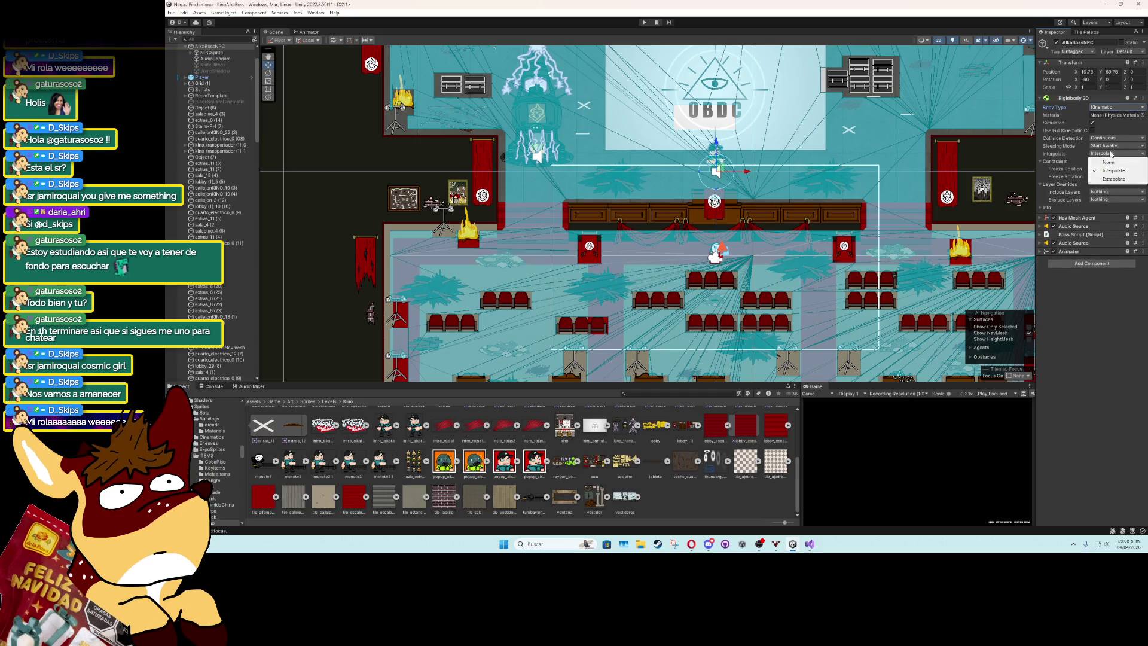
click(1110, 163)
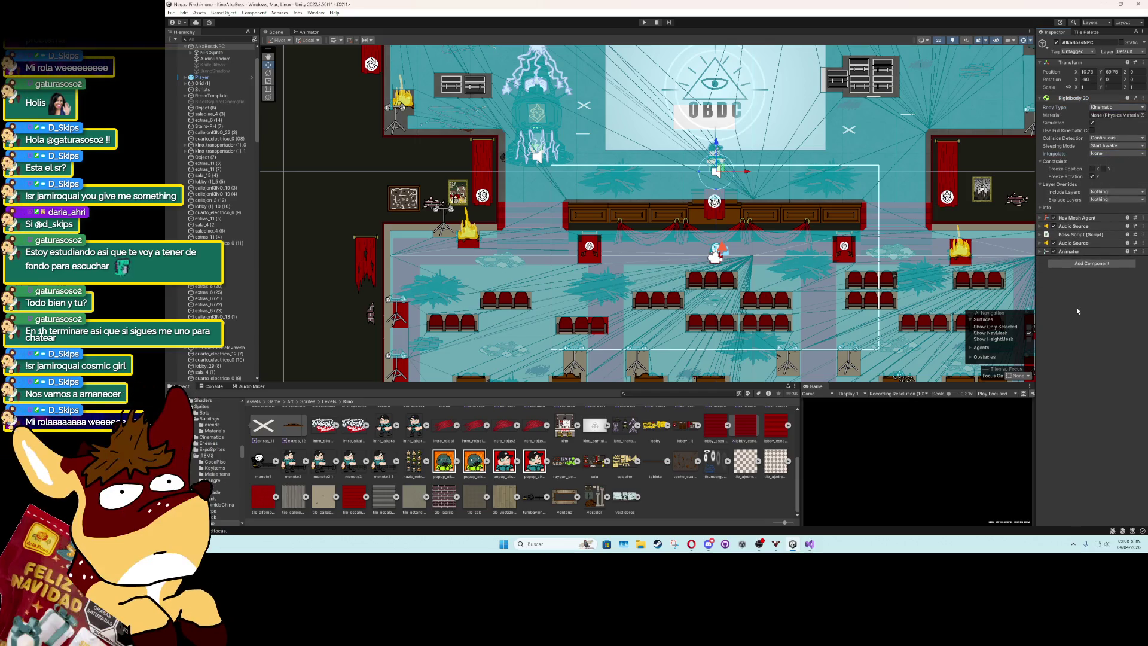
click(643, 23)
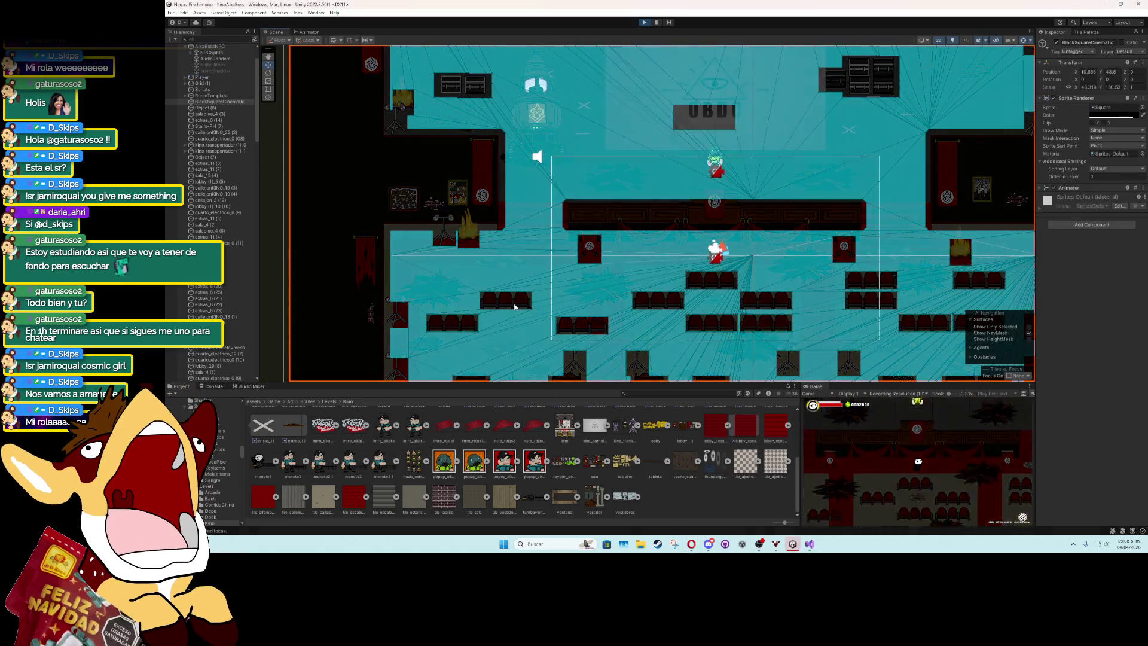
Select ButacasCine (35) and drag the seat row up beside the player.
click(513, 303)
click(505, 300)
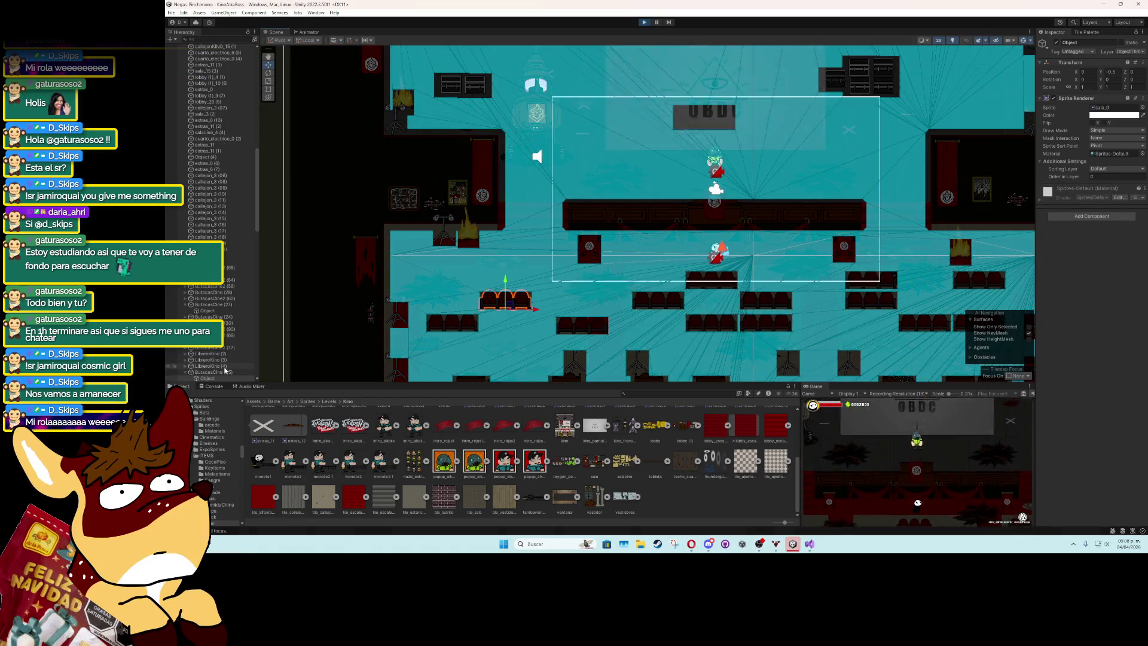
mouse_move(505, 300)
mouse_down()
mouse_move(576, 185)
mouse_move(679, 168)
mouse_up()
click(881, 448)
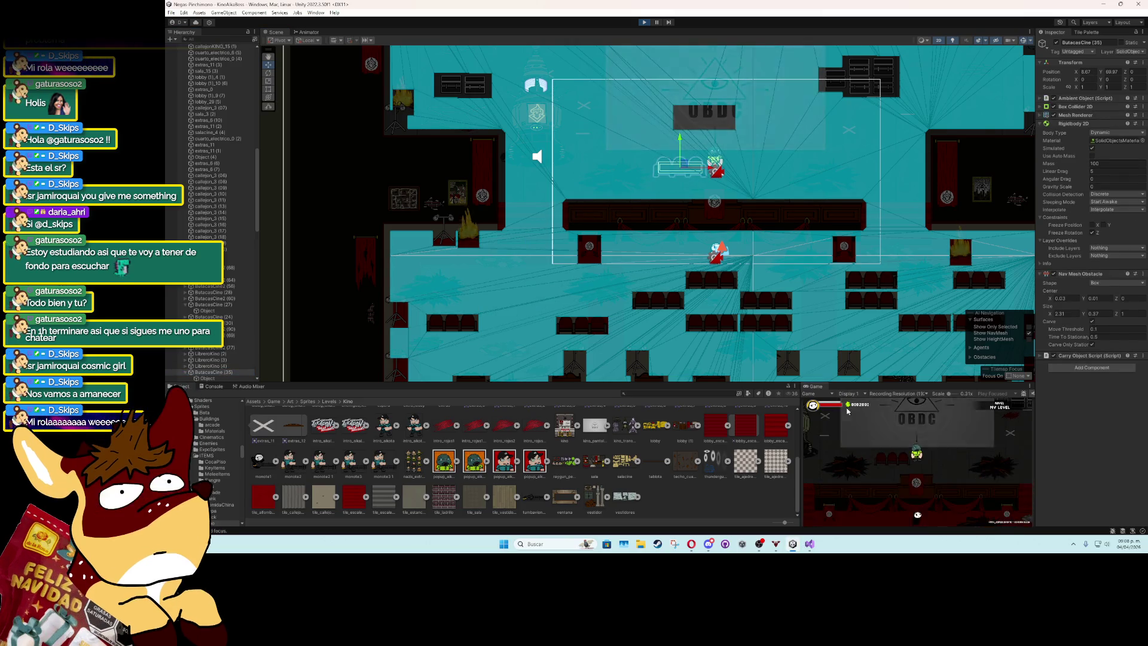
drag(683, 165, 721, 162)
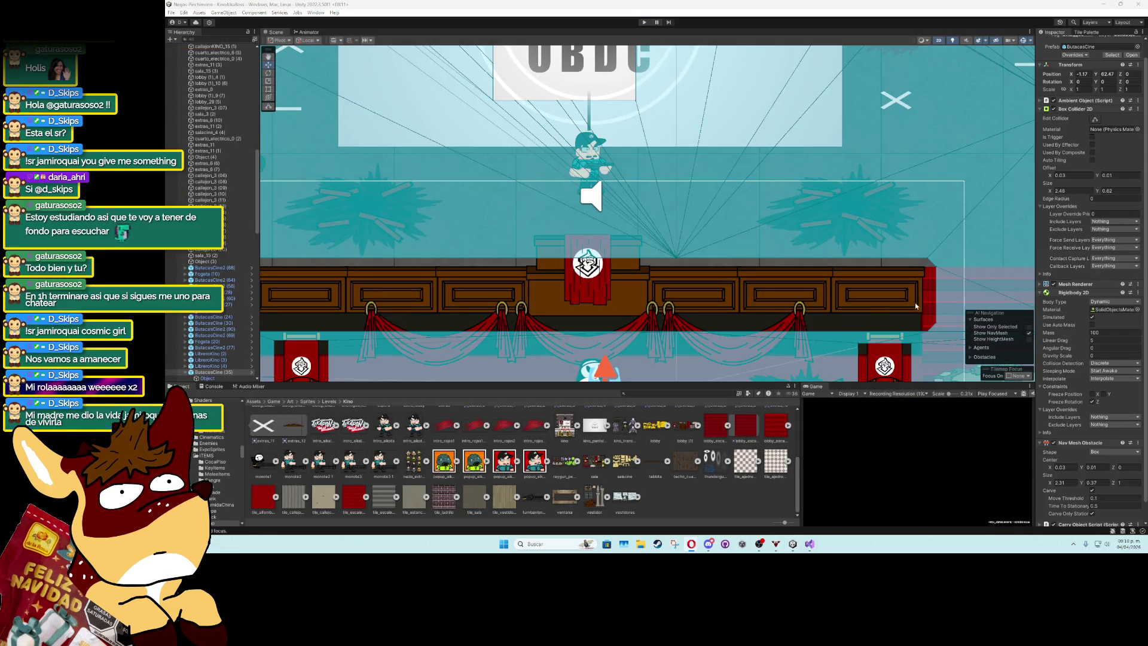
Collapse the Rigidbody 2D, Ambient Object and Box Collider 2D components, then edit AmbientObject.cs.
click(1040, 293)
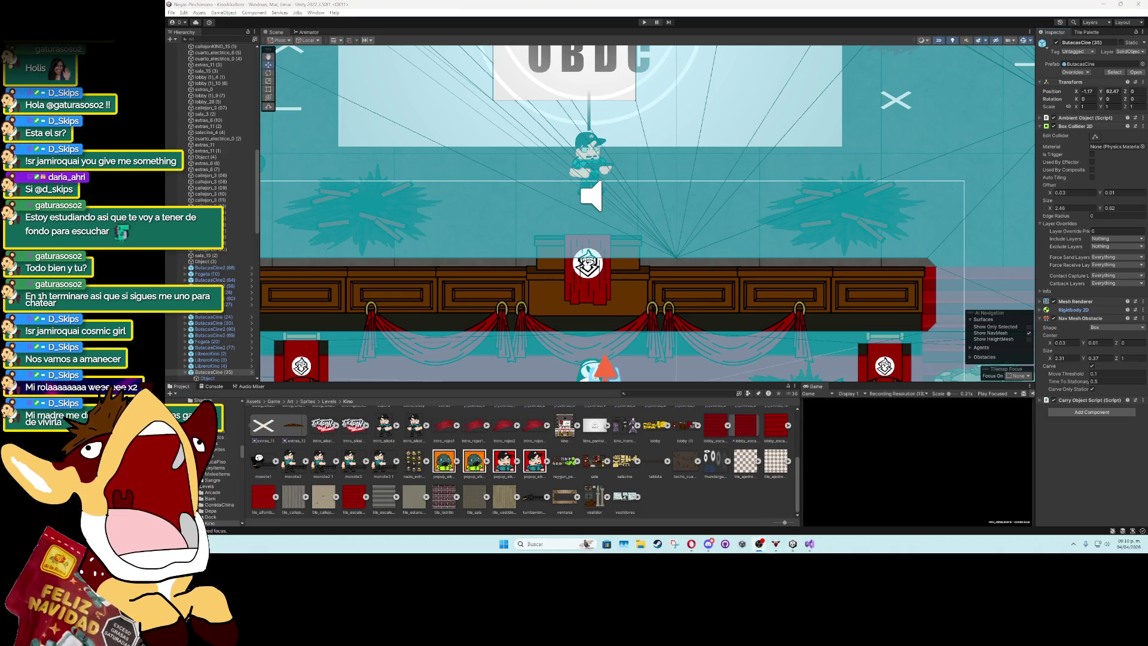
click(1125, 120)
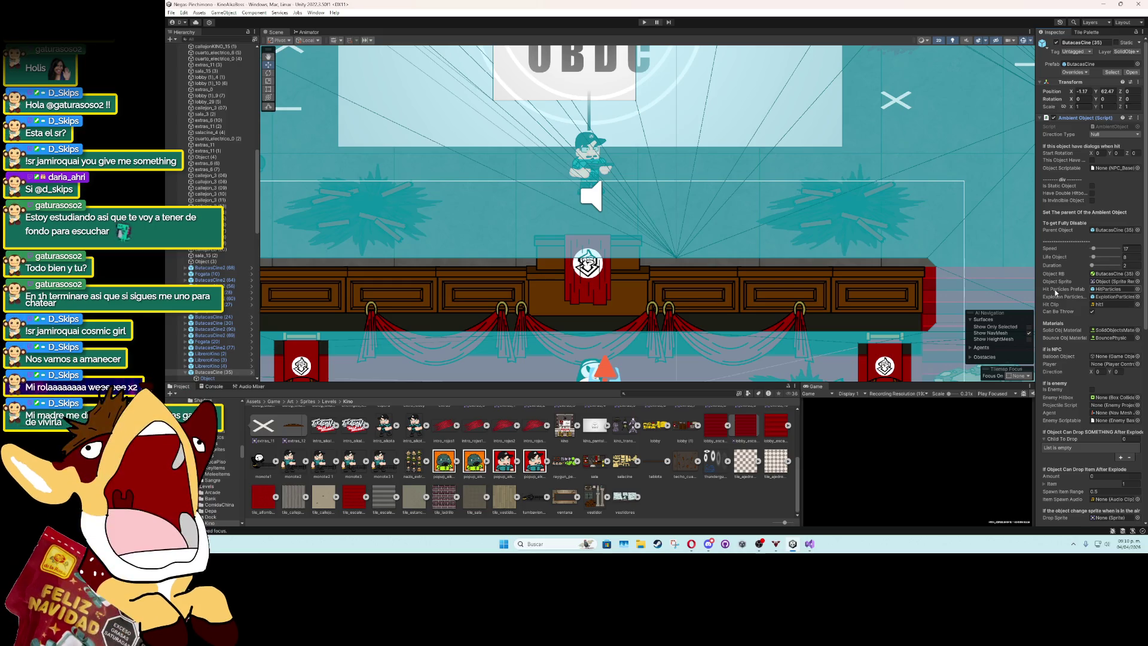
scroll(1061, 287, down, 5)
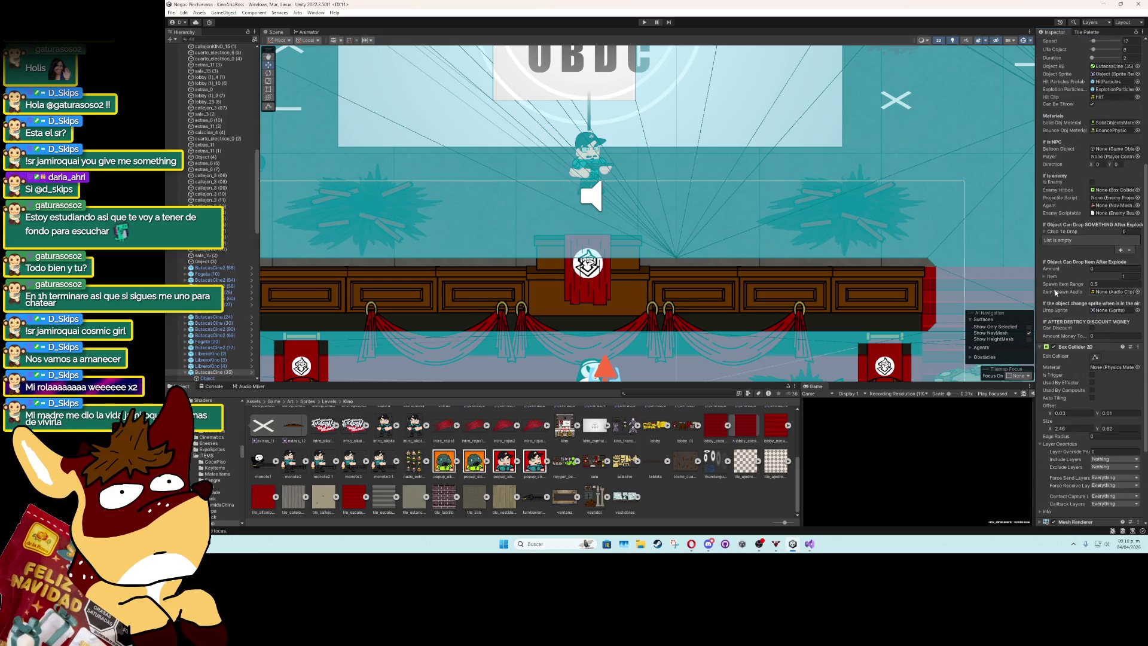
scroll(1055, 292, up, 2)
scroll(1055, 292, up, 2)
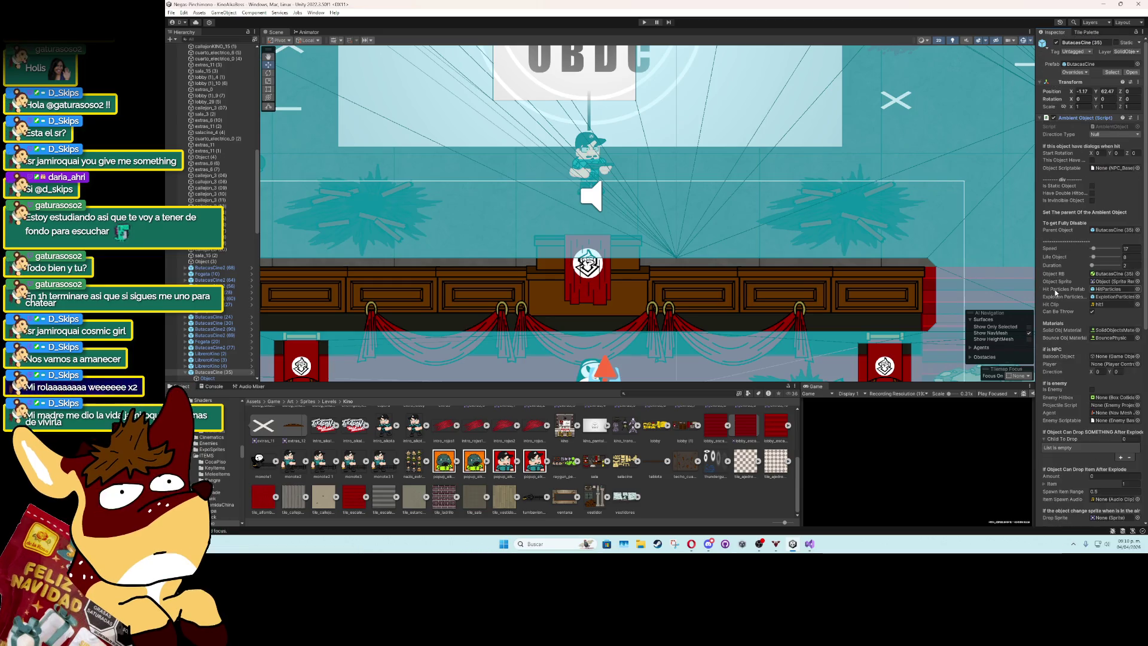
click(1039, 119)
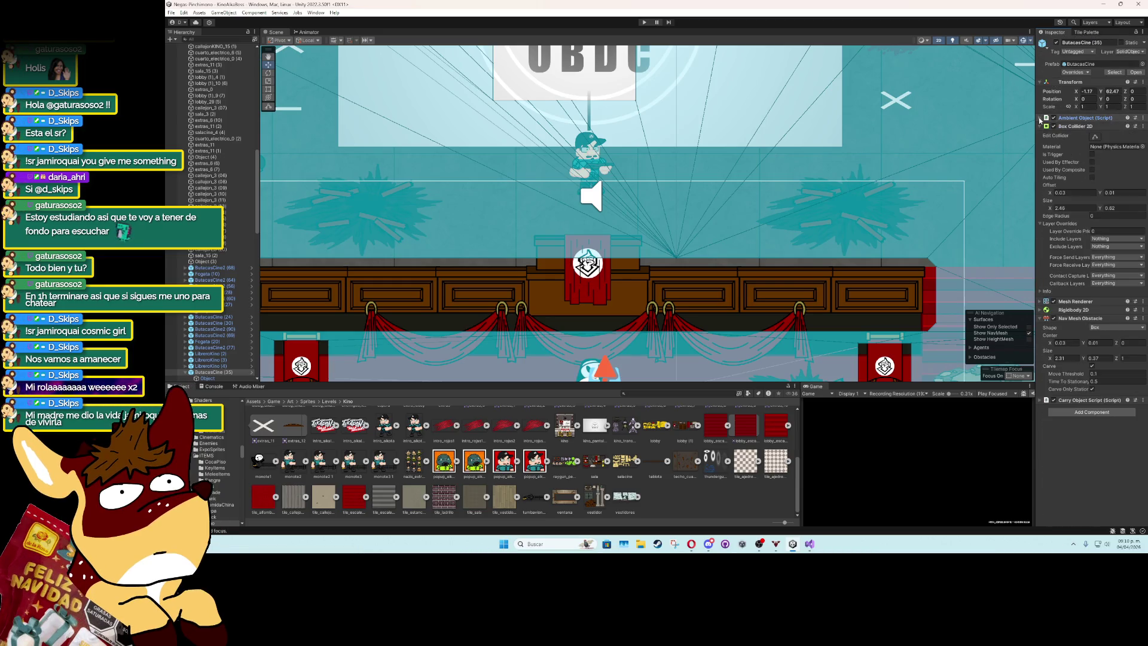
click(1040, 126)
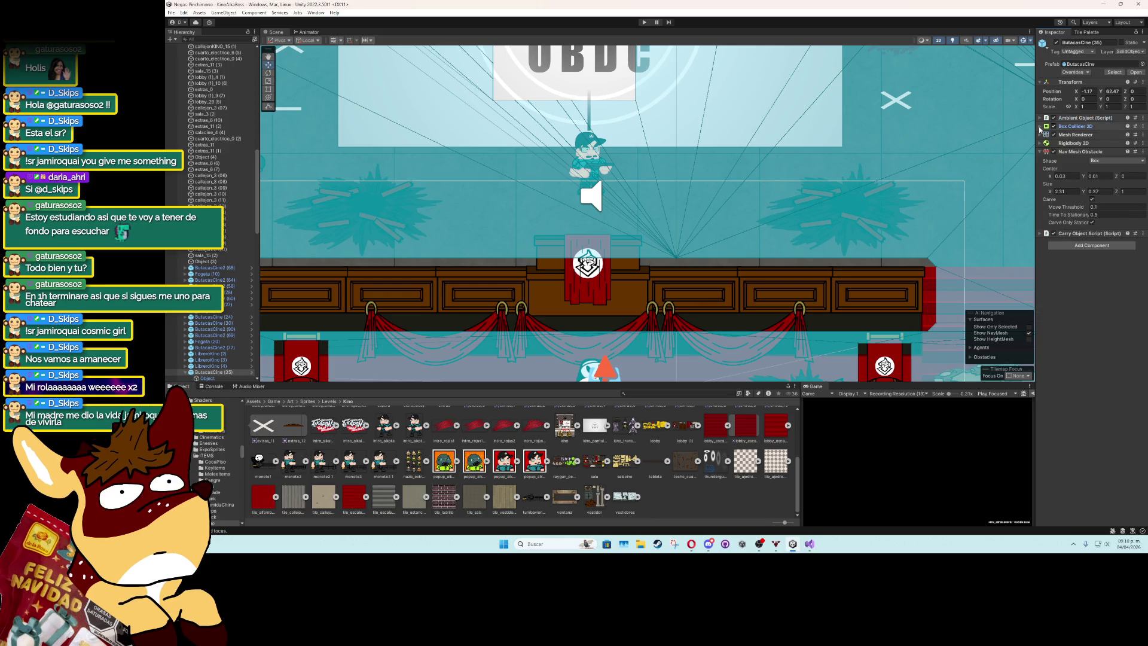
click(1142, 119)
click(1103, 203)
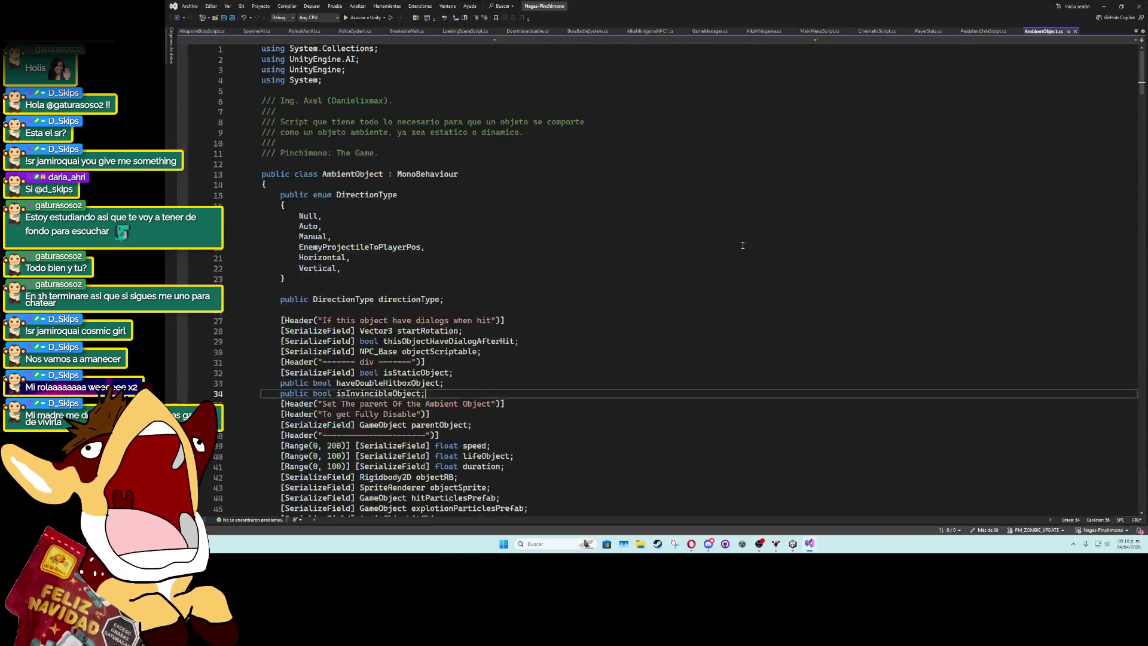
Declare a 'NavMeshObstacle obstacleScript;' field right after currentHit.
scroll(436, 339, down, 20)
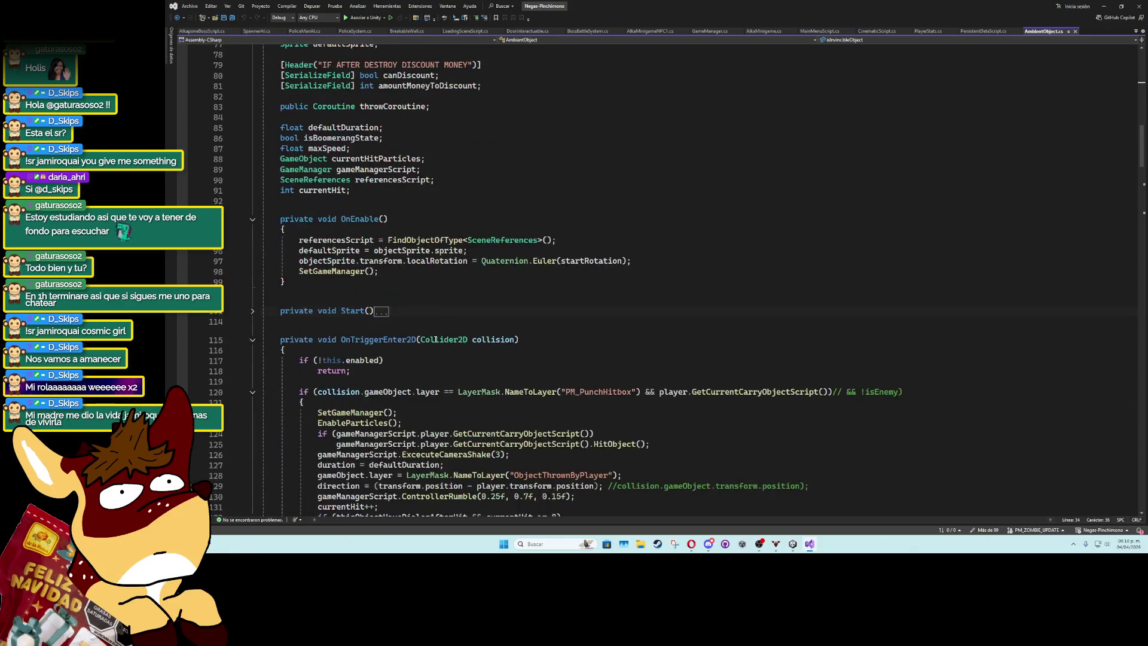
scroll(436, 339, up, 4)
click(604, 326)
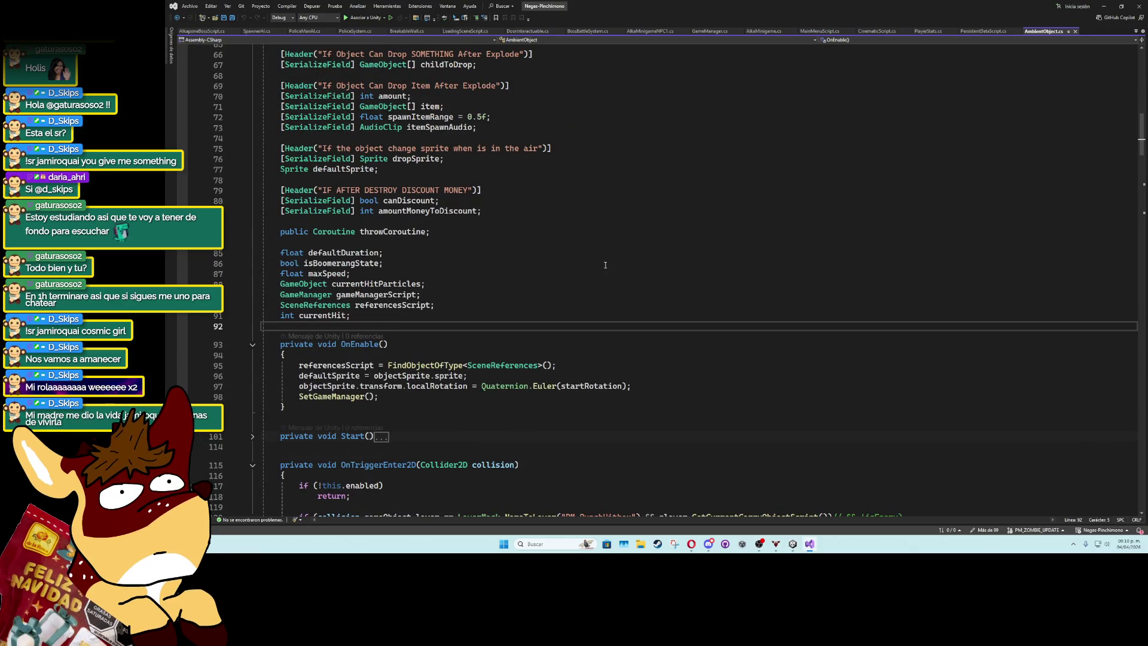
key(Return)
key(Up)
text(navmeshob)
key(Tab)
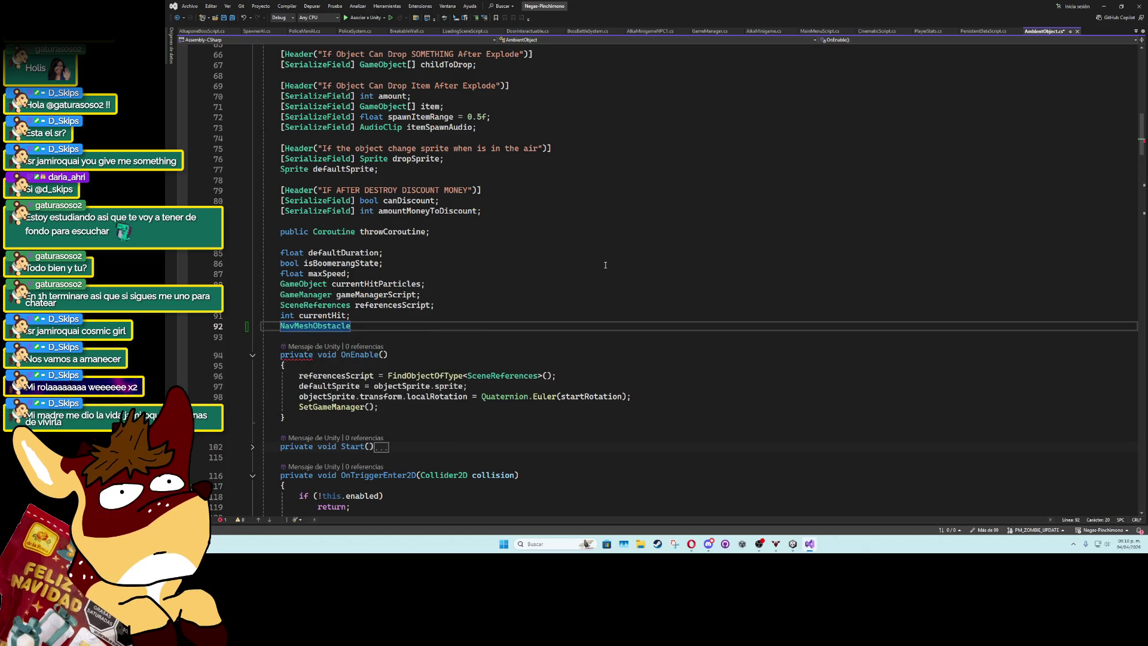
text(obstacleScript;)
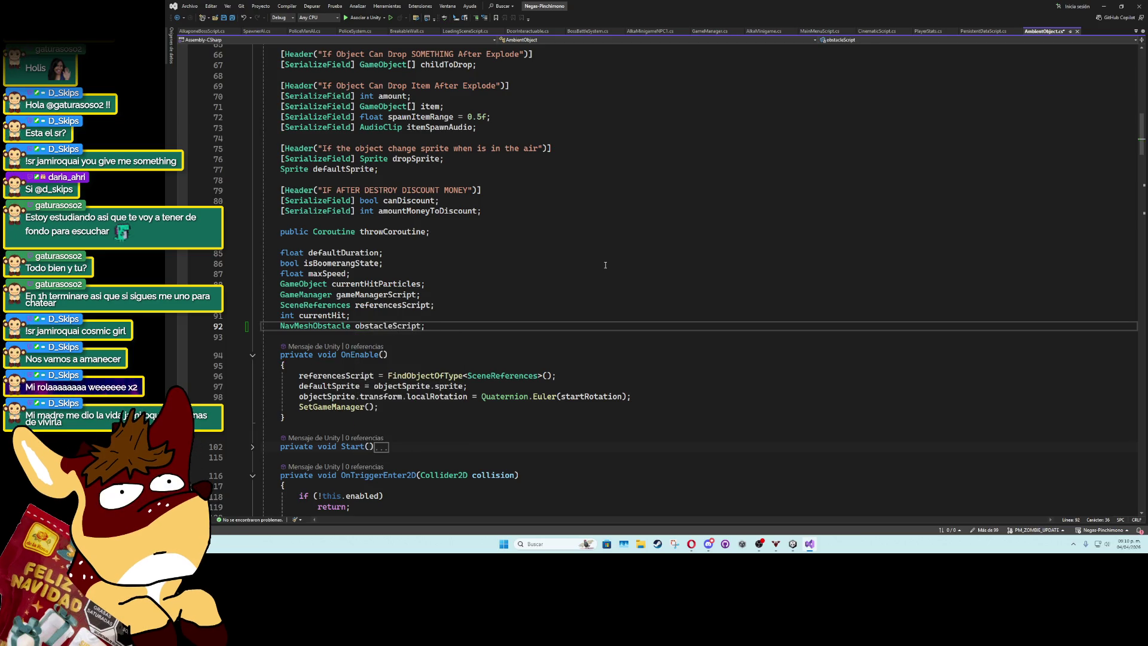
In OnEnable, assign obstacleScript = GetComponent<NavMeshObstacle>().
click(688, 375)
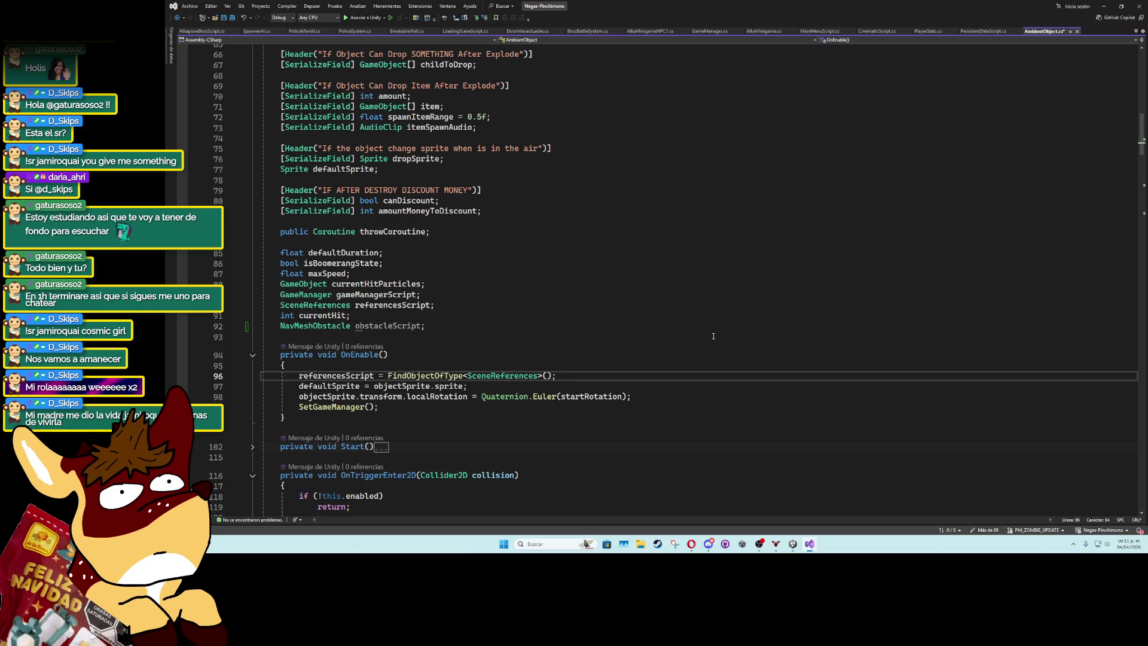
key(Return)
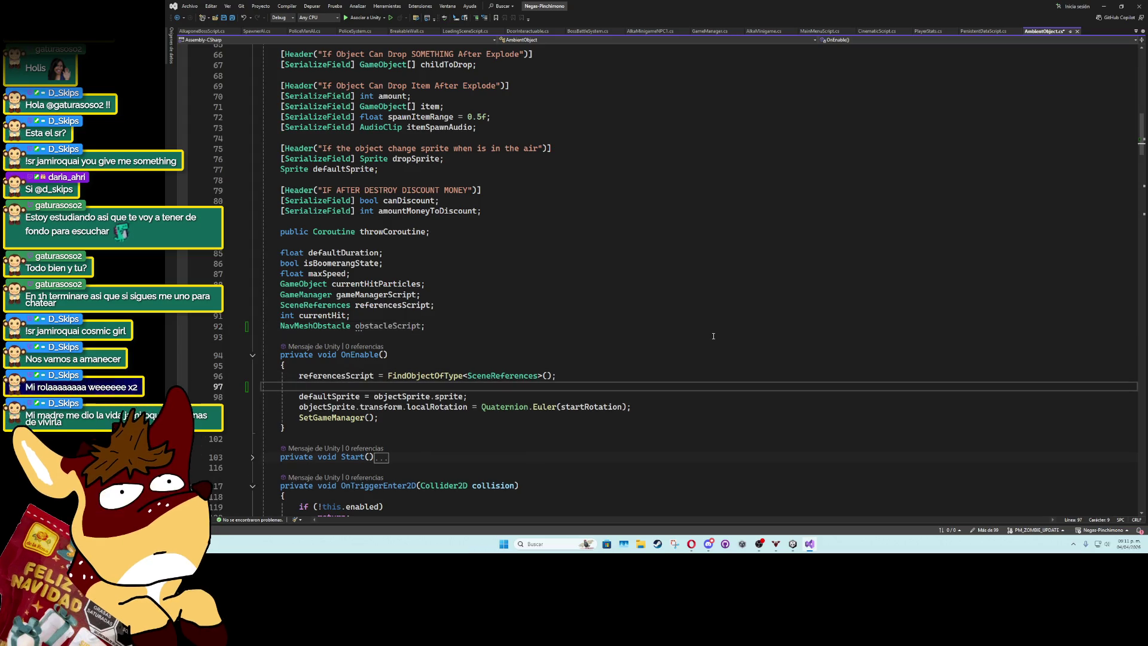
text(obstacleScript = fin)
key(BackSpace)
key(BackSpace)
key(BackSpace)
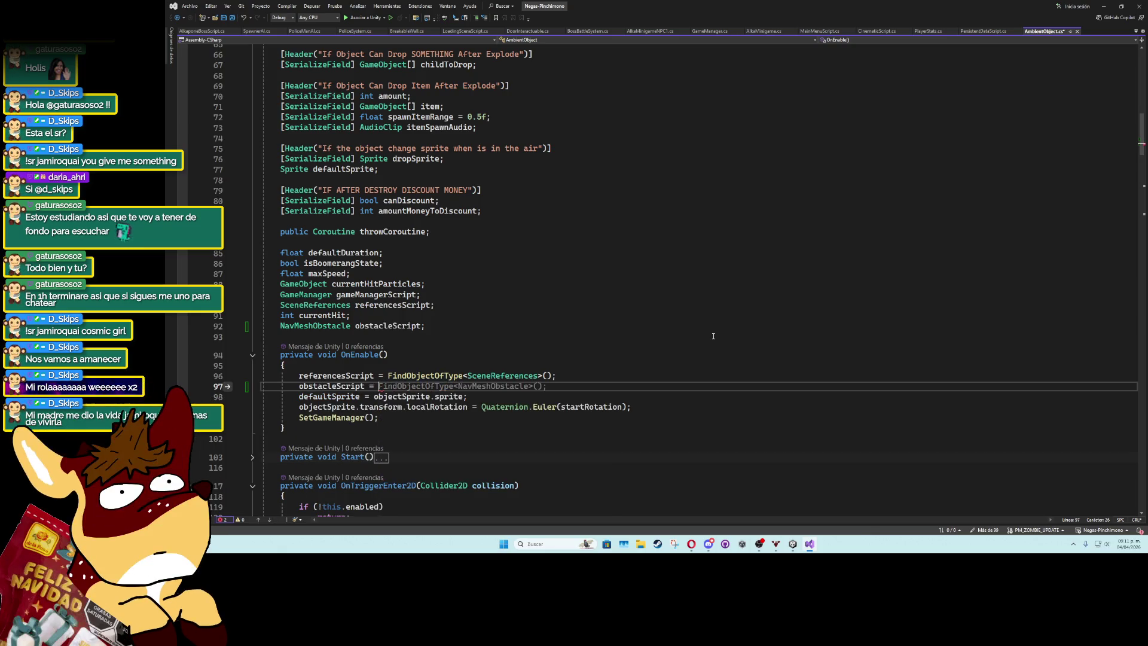
text(GetComponent<)
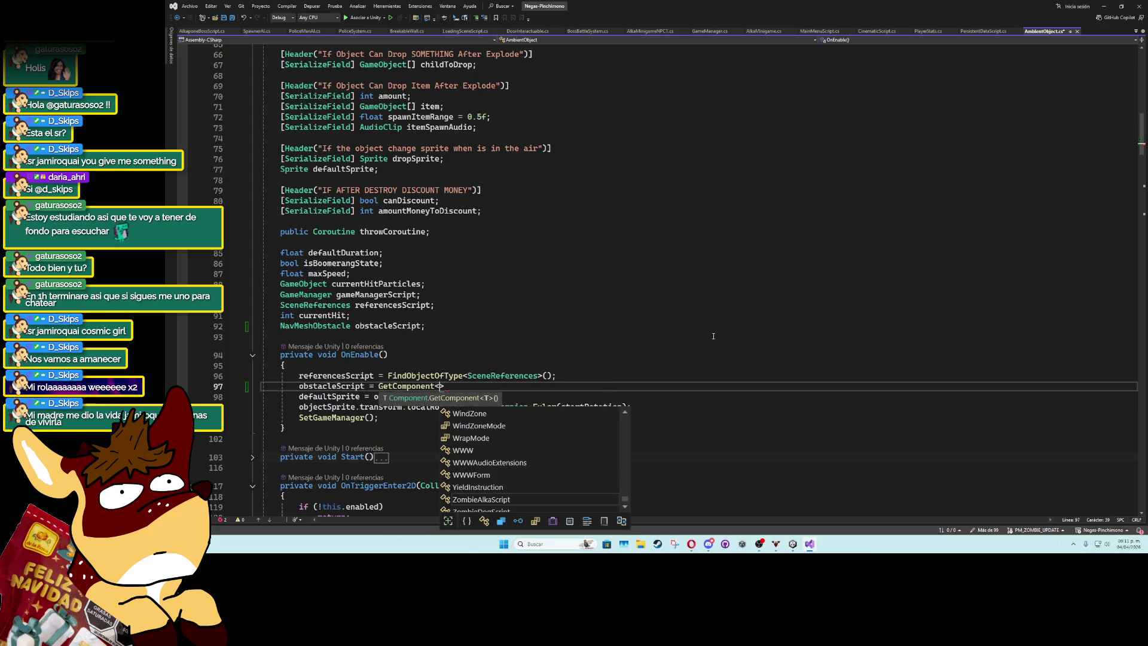
text(navme)
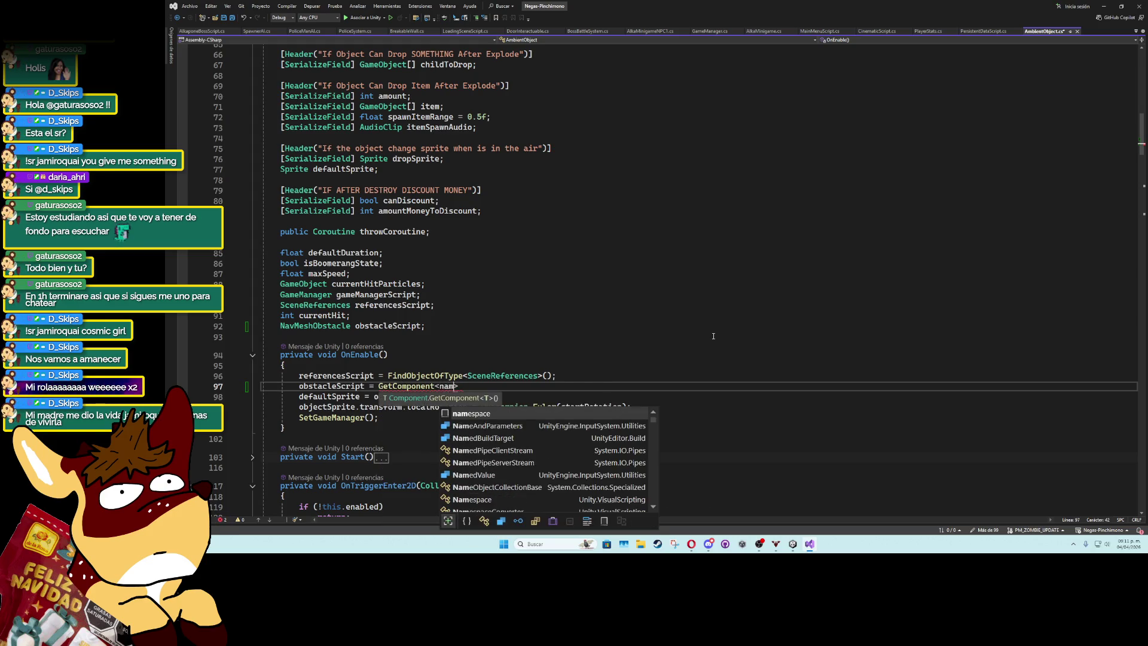
text(shob>)
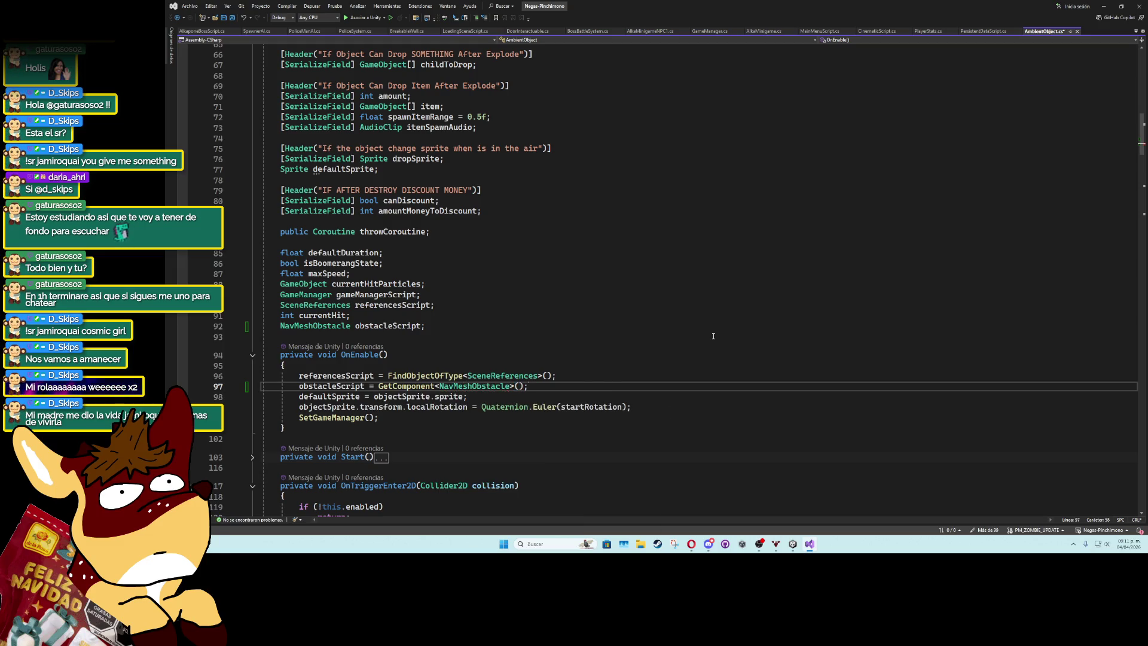
Move the obstacleScript field above throwCoroutine and back below currentHit, then return to Unity.
click(554, 356)
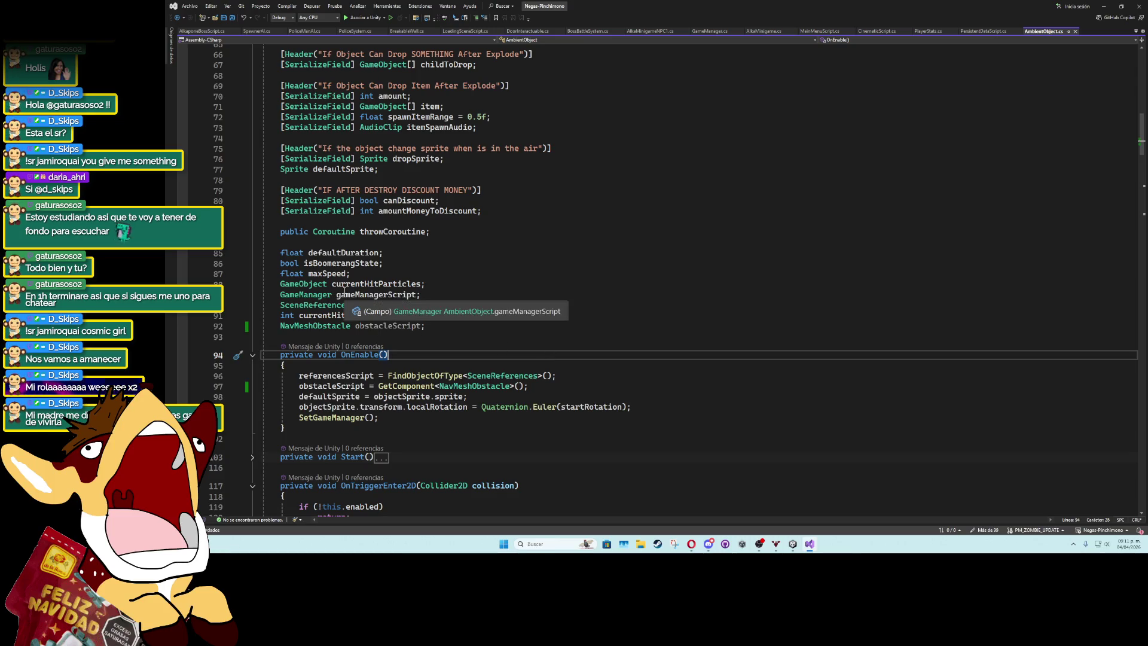
click(291, 325)
key(alt+Up)
key(alt+Up)
key(alt+Up)
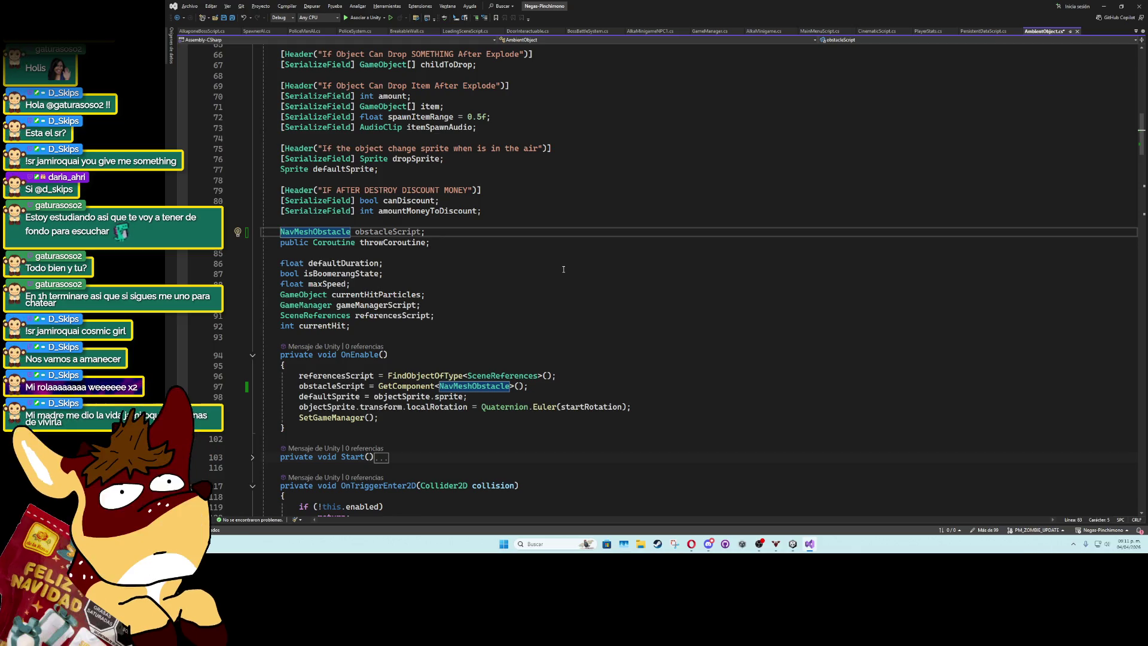
key(alt+Down)
key(alt+Down)
key(alt+Down)
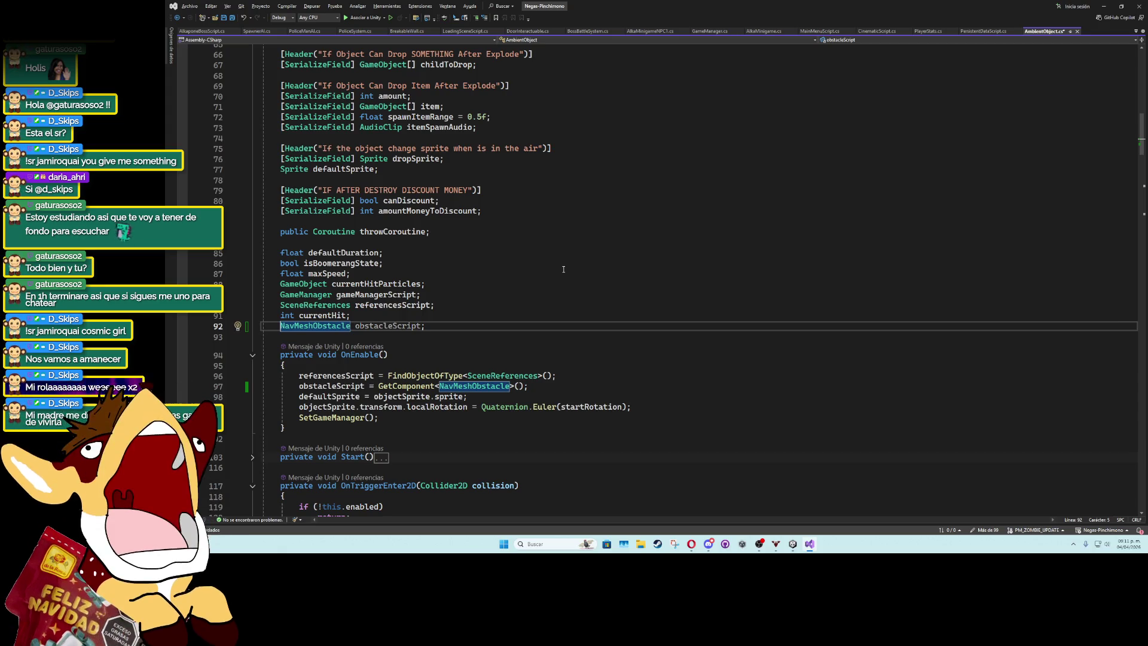
key(alt)
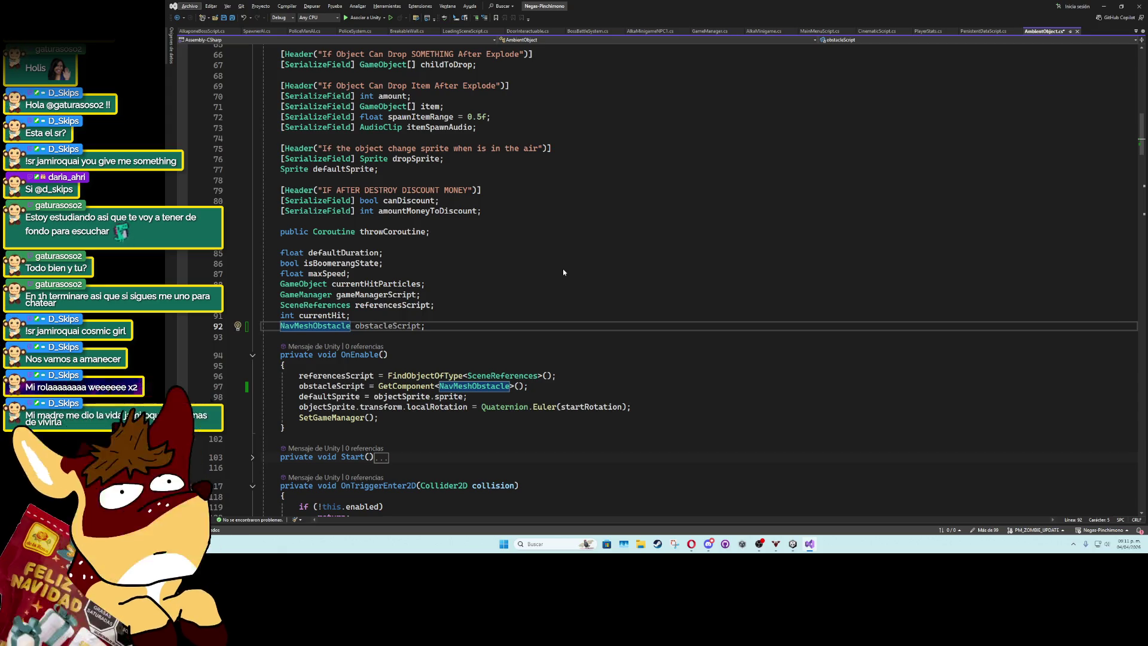
key(alt+Tab)
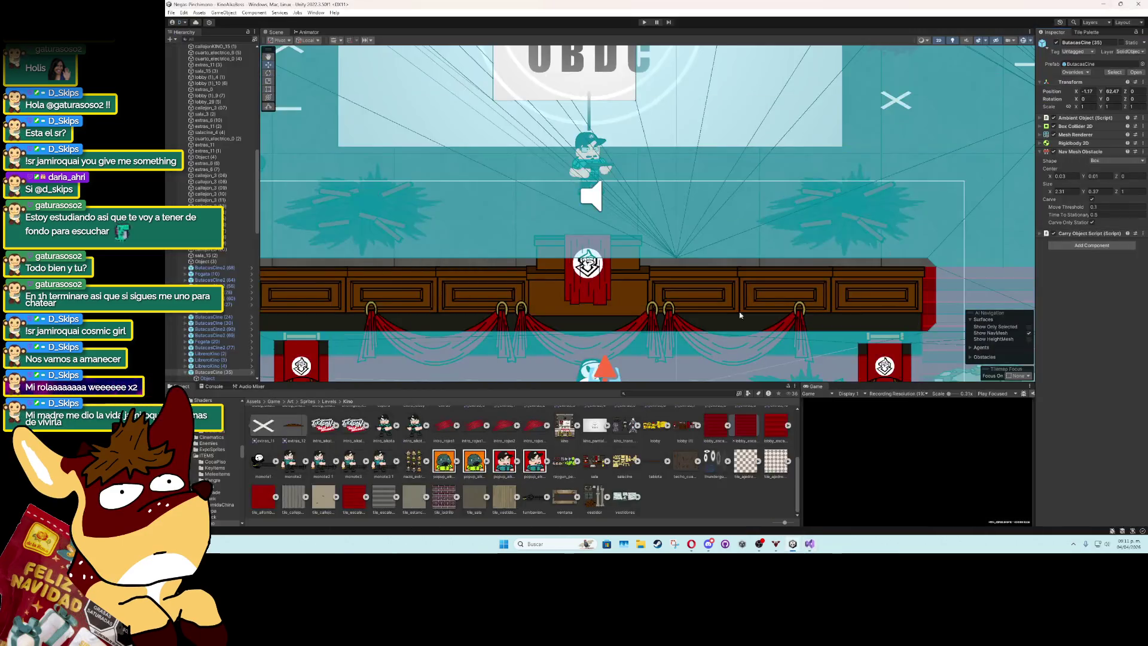
Open the KinoObj1 and ButacasCine prefabs in prefab mode, exit, then bring AmbientObject.cs back up.
scroll(475, 370, down, 5)
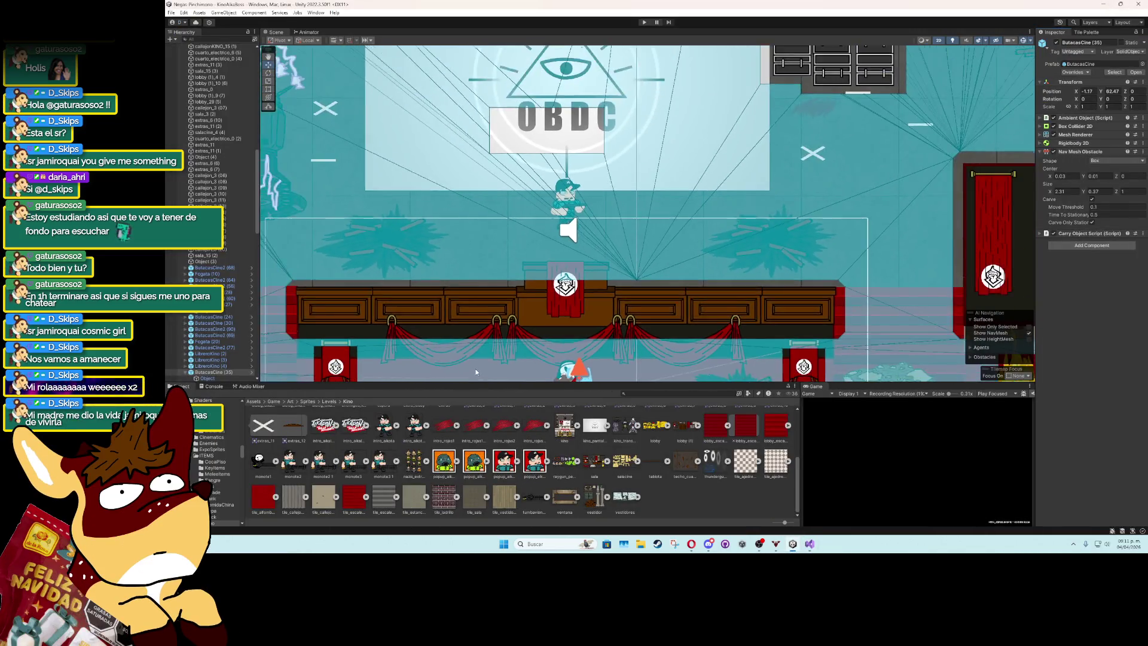
click(362, 367)
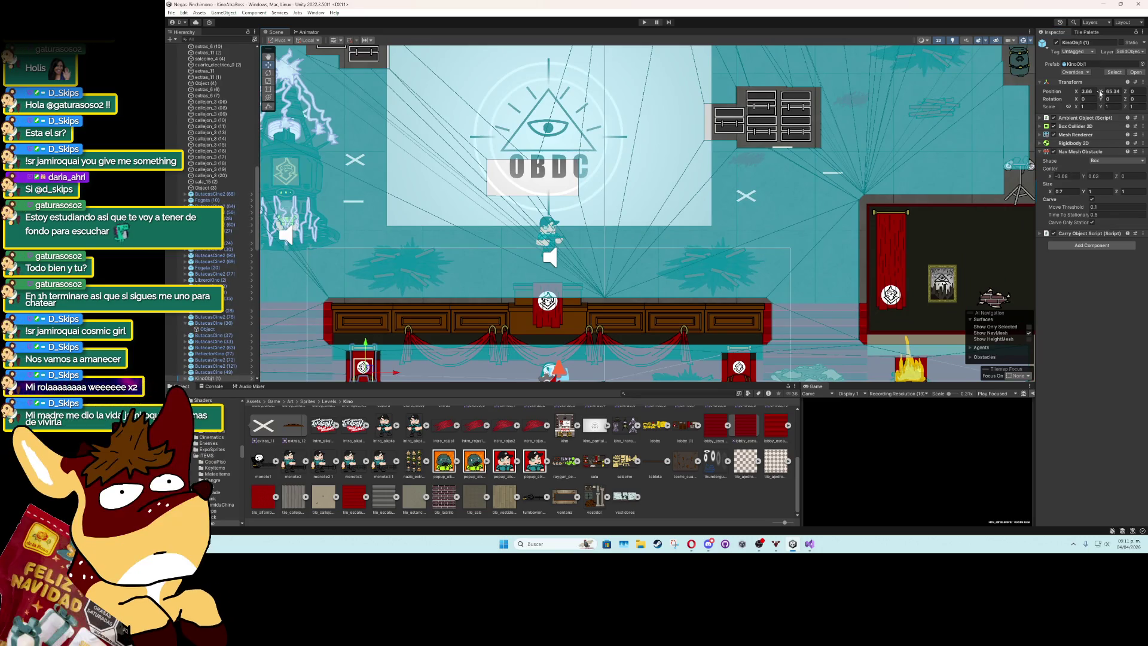
click(1114, 72)
double_click(328, 457)
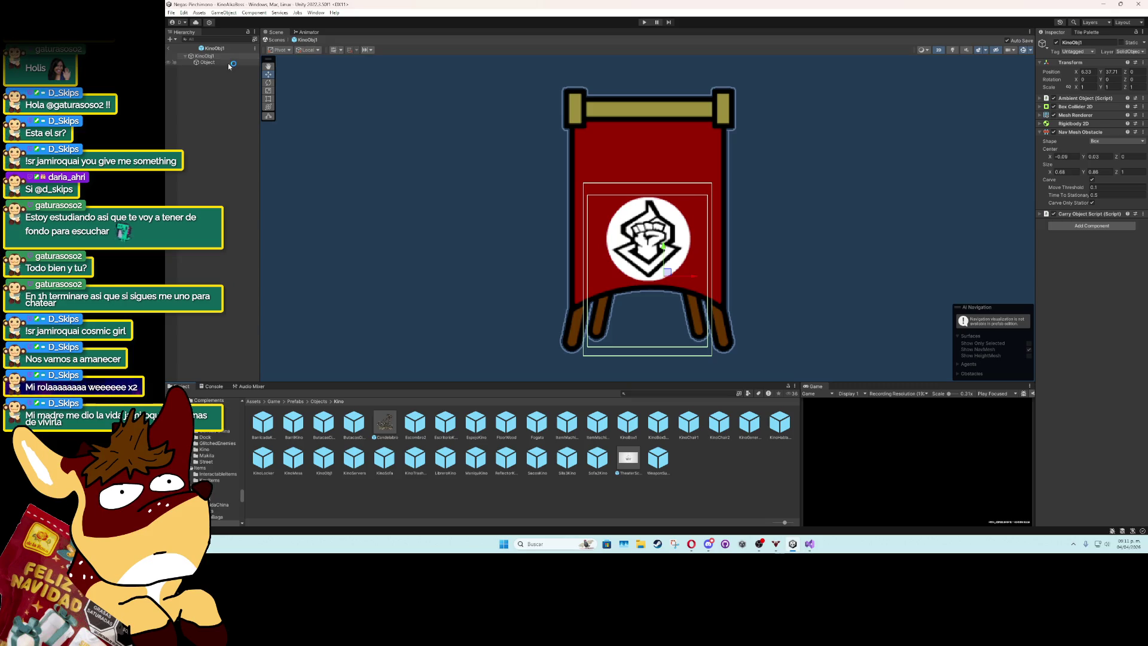
double_click(330, 422)
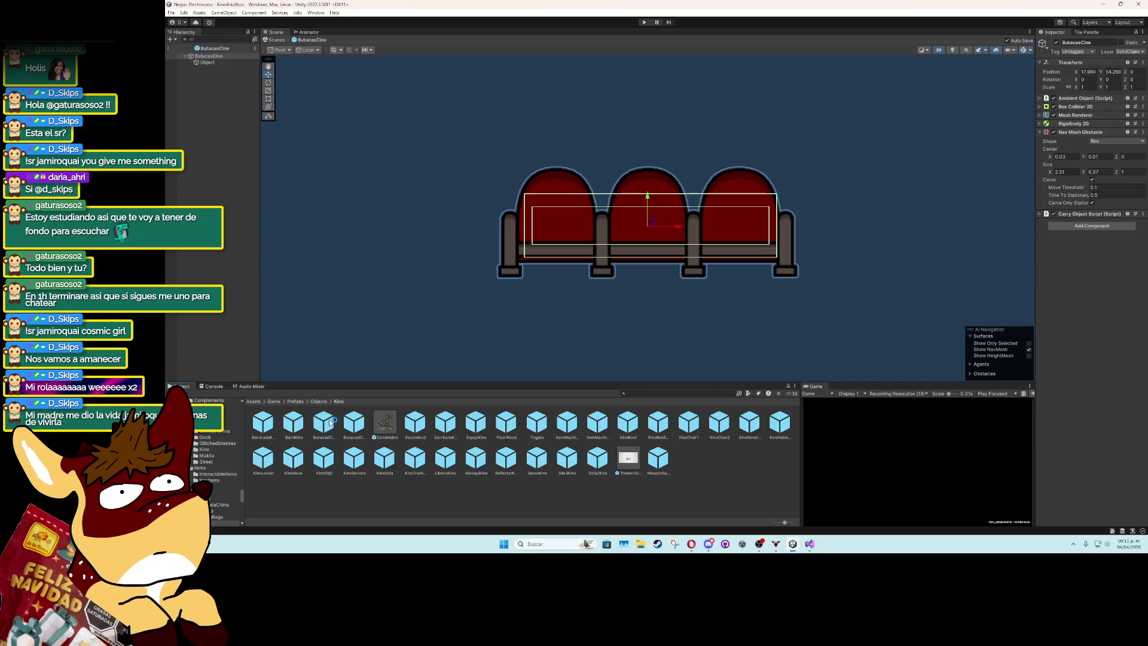
click(169, 49)
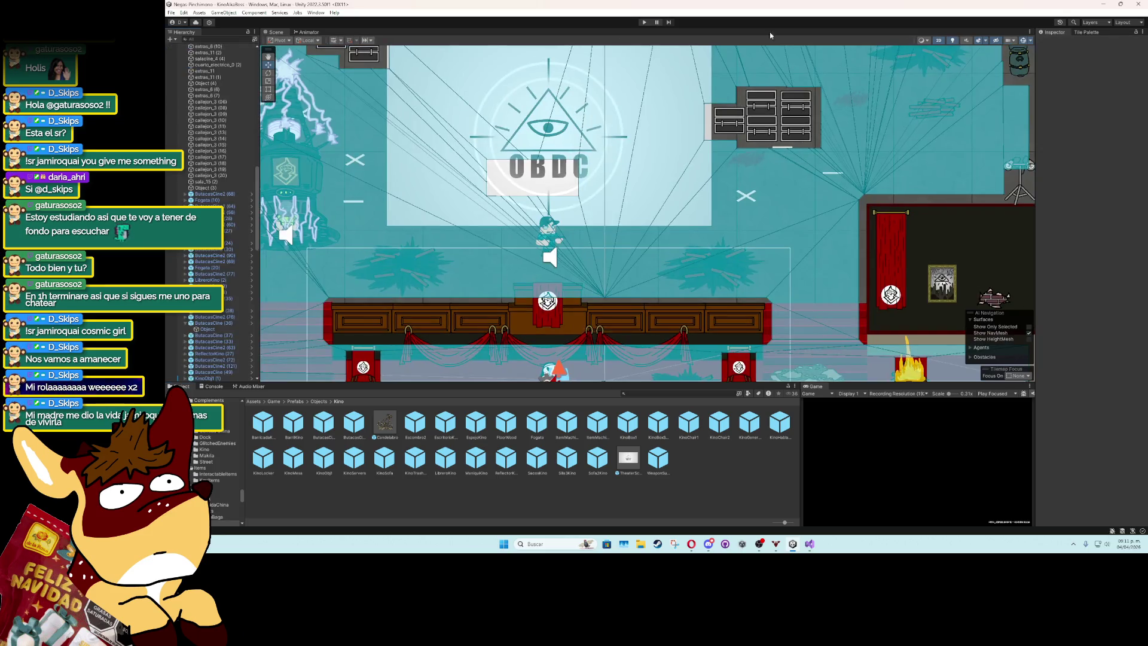
click(1104, 5)
click(809, 543)
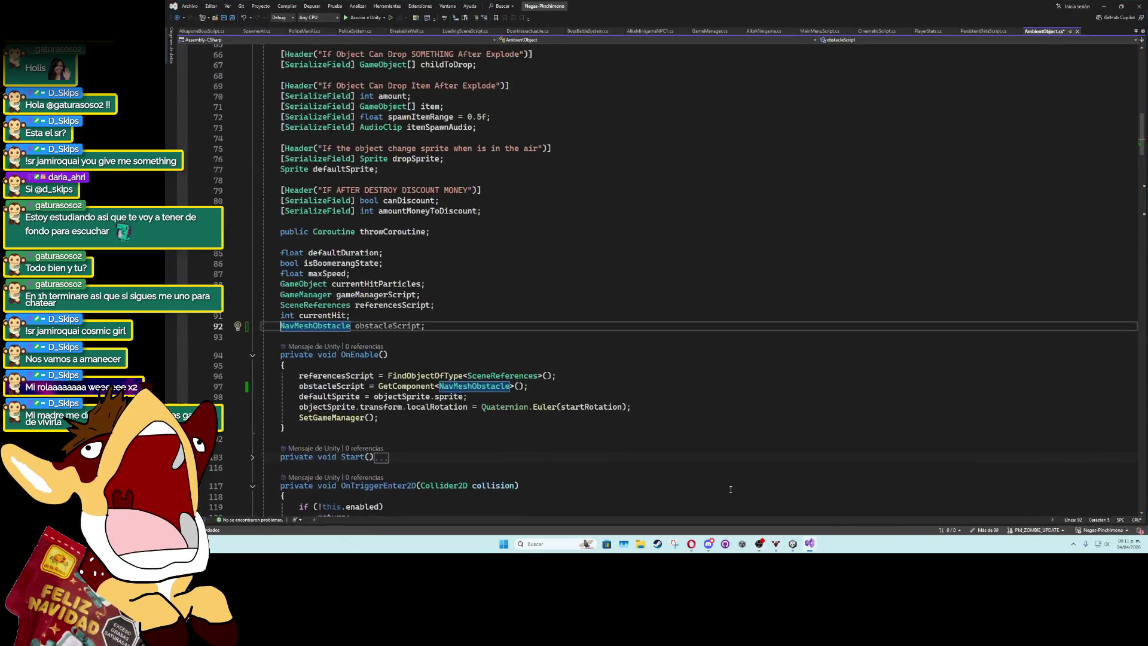
Highlight obstacleScript's uses and fold OnTriggerEnter2D, AutomaticDrop, HorizontalDrop and DropChilds.
click(527, 386)
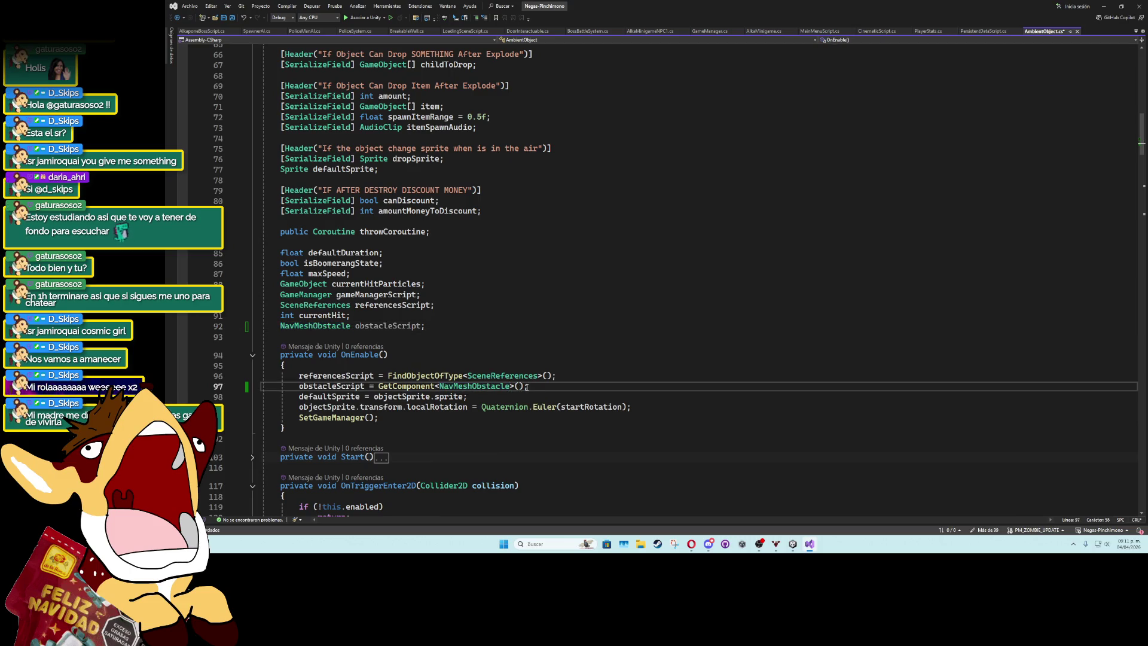
double_click(329, 386)
scroll(419, 355, down, 7)
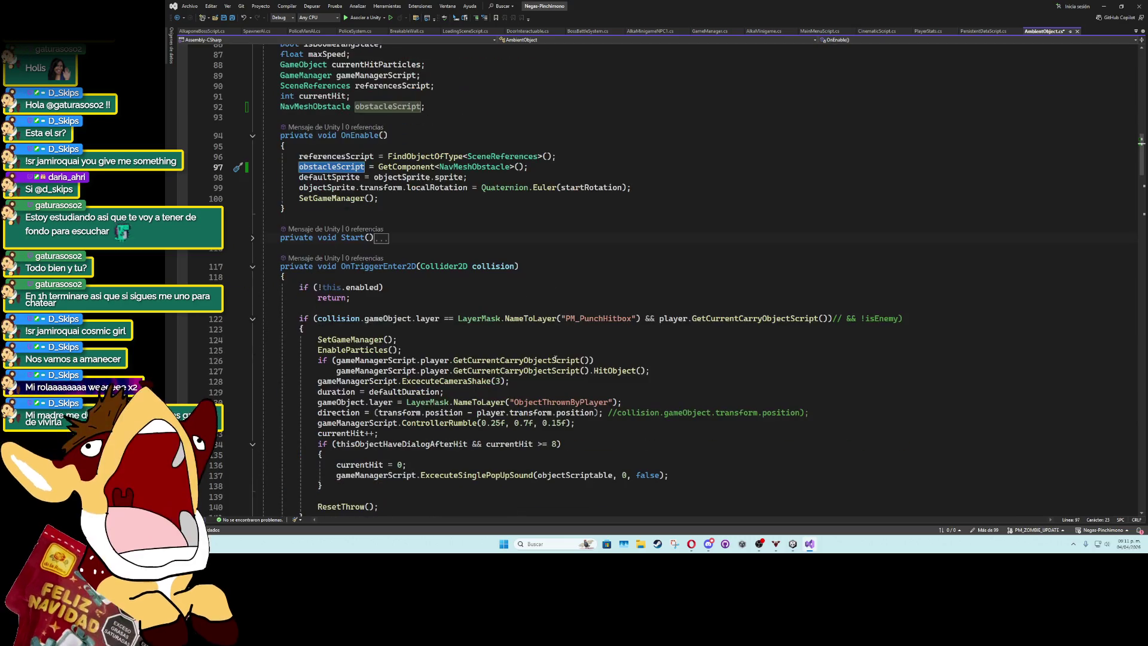
scroll(419, 343, down, 7)
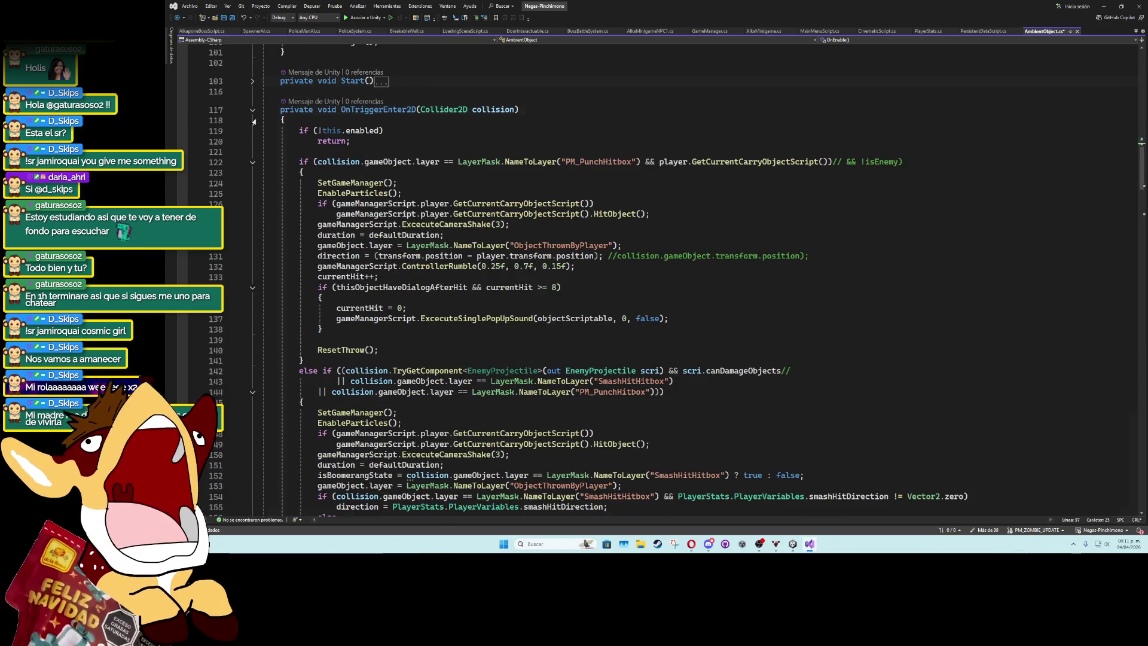
click(252, 61)
scroll(294, 179, up, 1)
scroll(306, 297, down, 2)
click(253, 277)
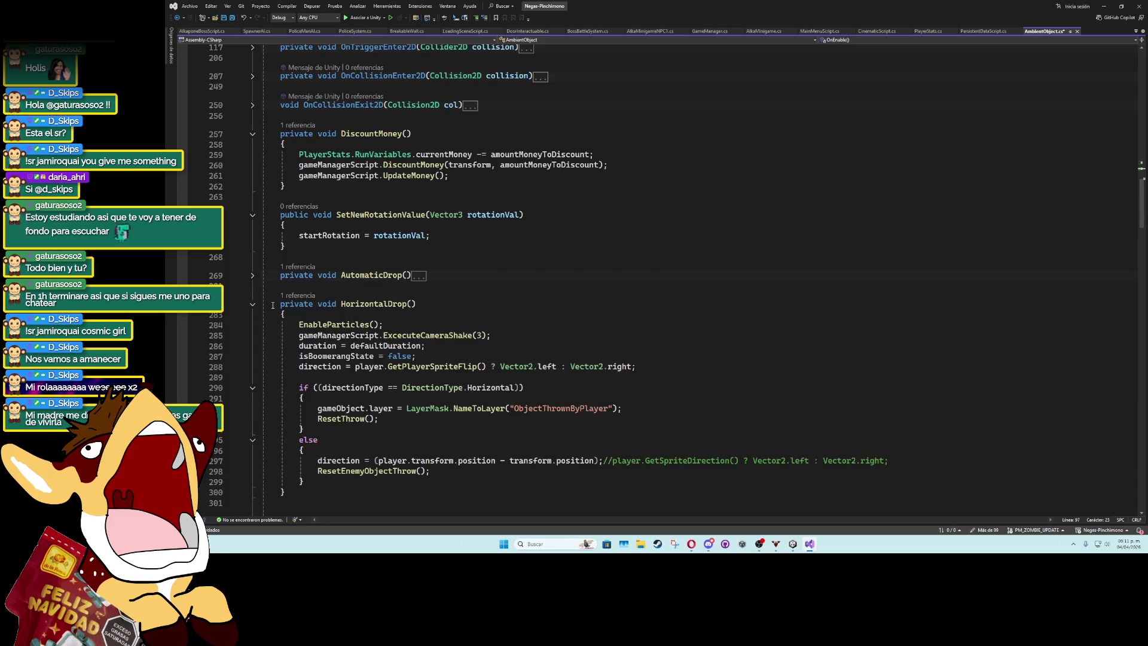
click(252, 304)
scroll(254, 287, down, 4)
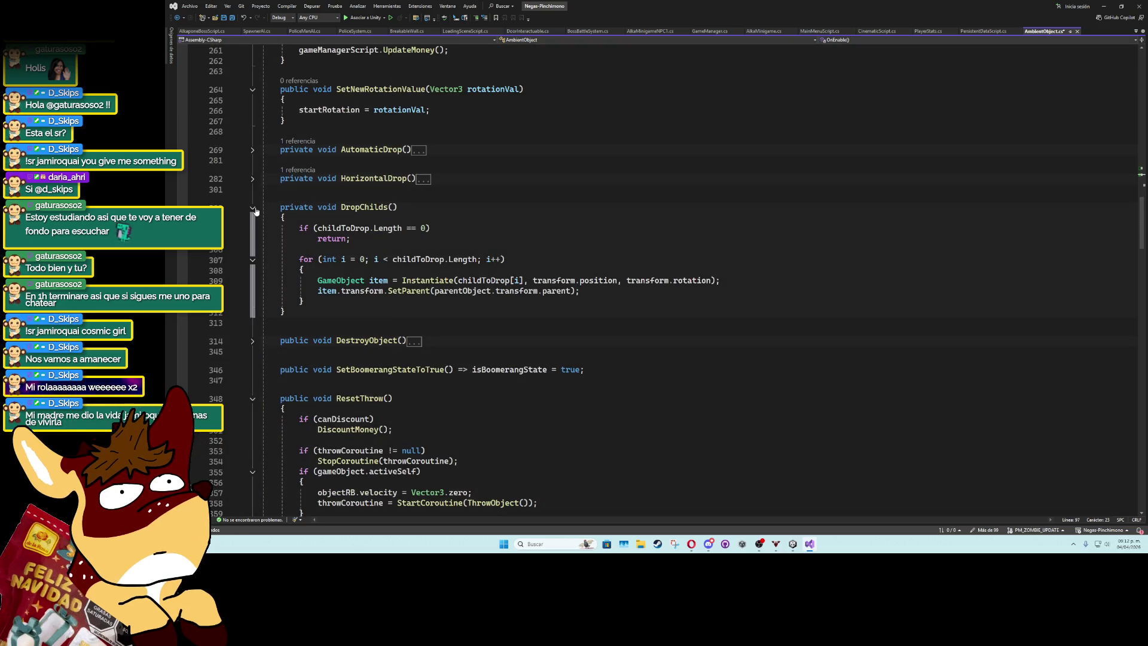
click(252, 208)
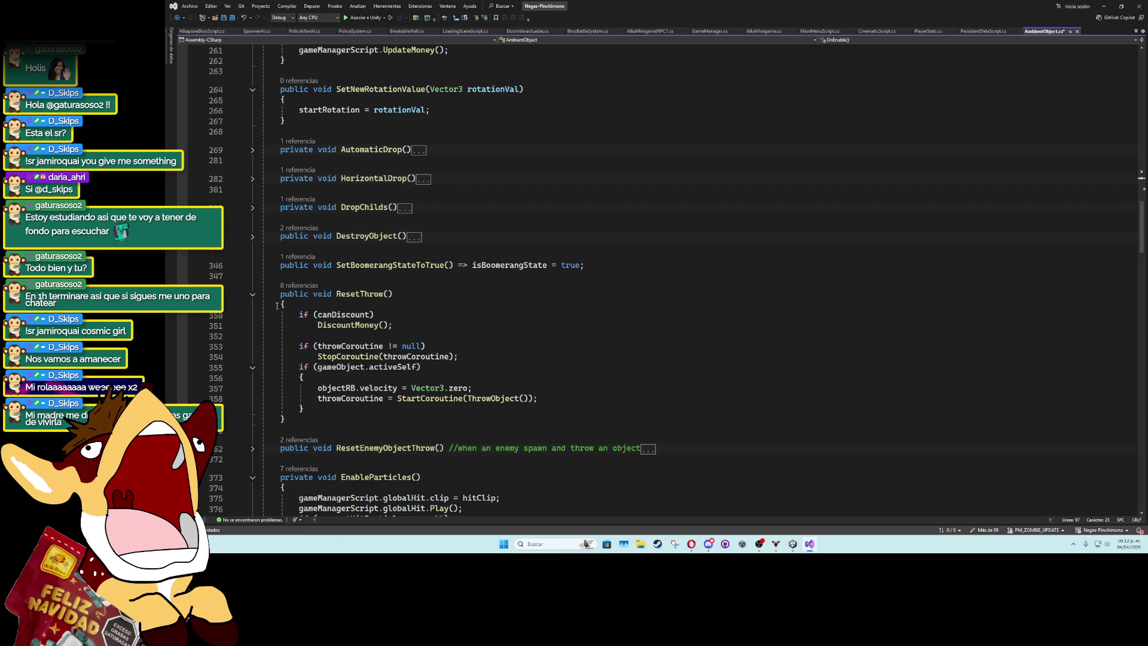
click(353, 336)
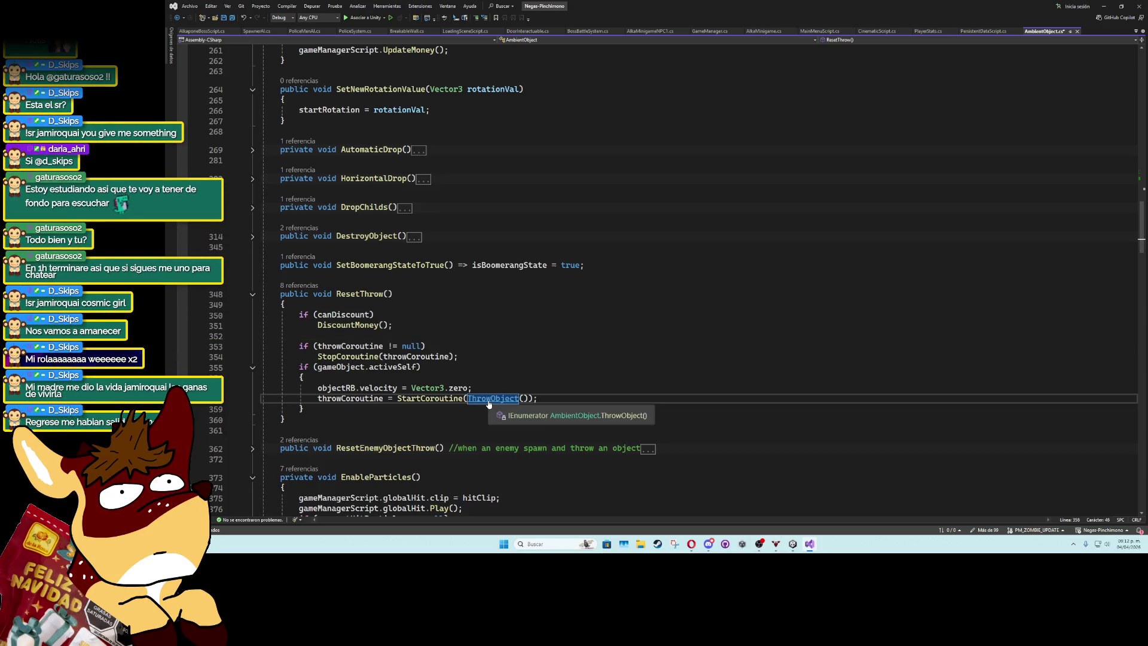
At the top of ThrowObject add 'if(obstacleScript != null) obstacleScript.enabled = false;'.
ctrl+click(486, 398)
click(639, 289)
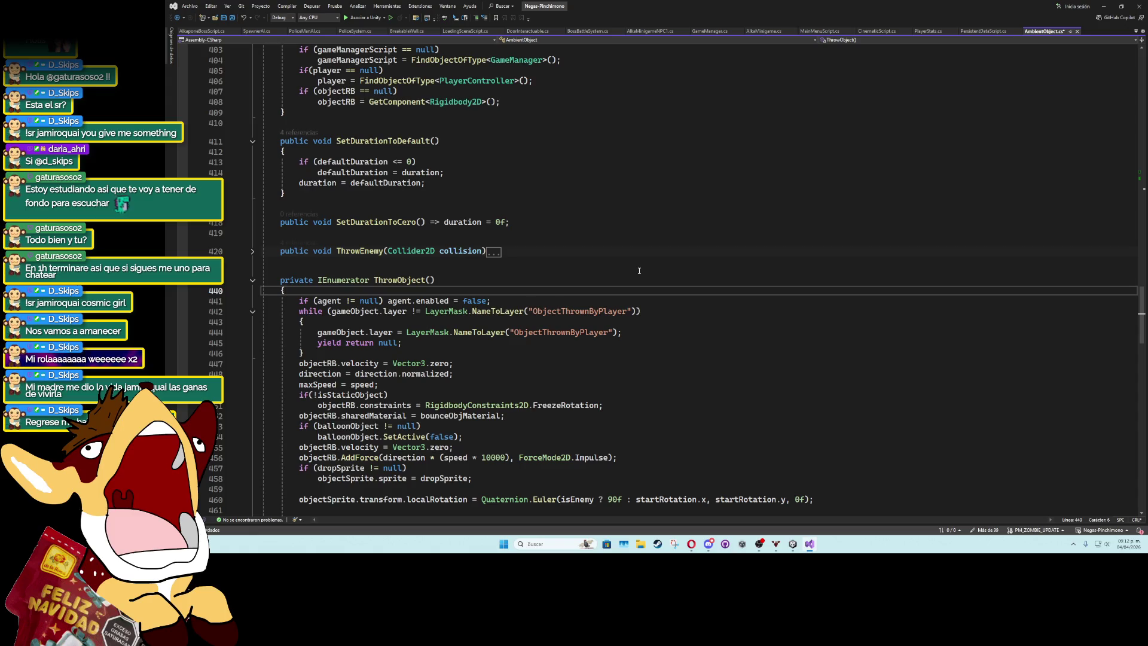
key(Return)
text(if(obstacleScript !)
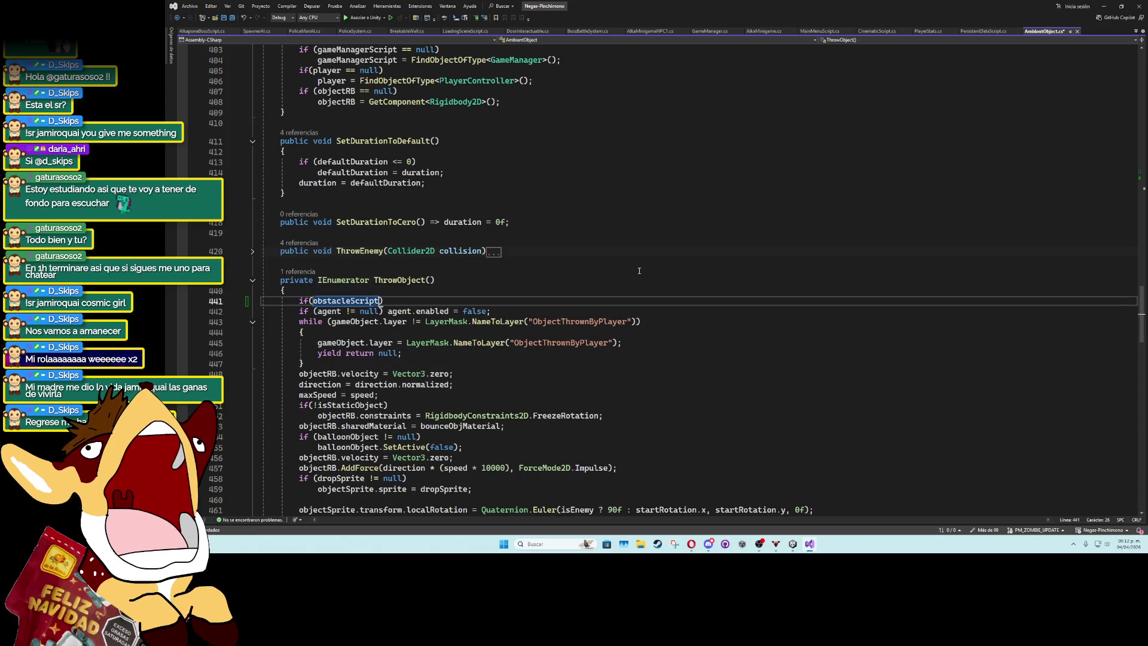
text(= null))
key(Return)
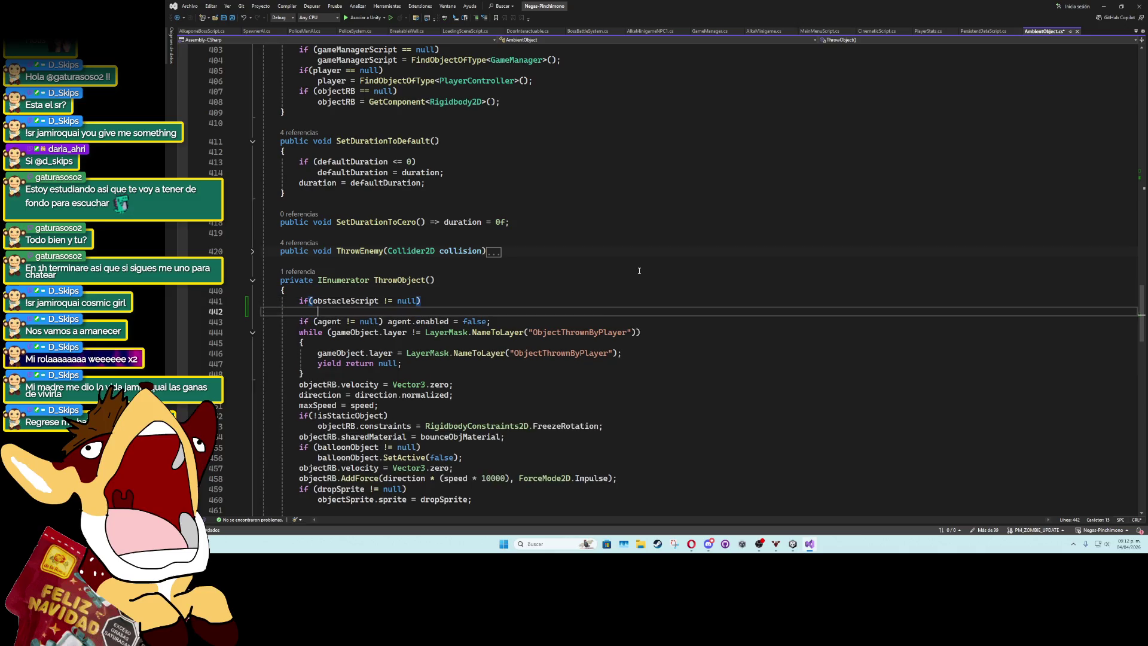
text(obstacleScript.enabled = fal)
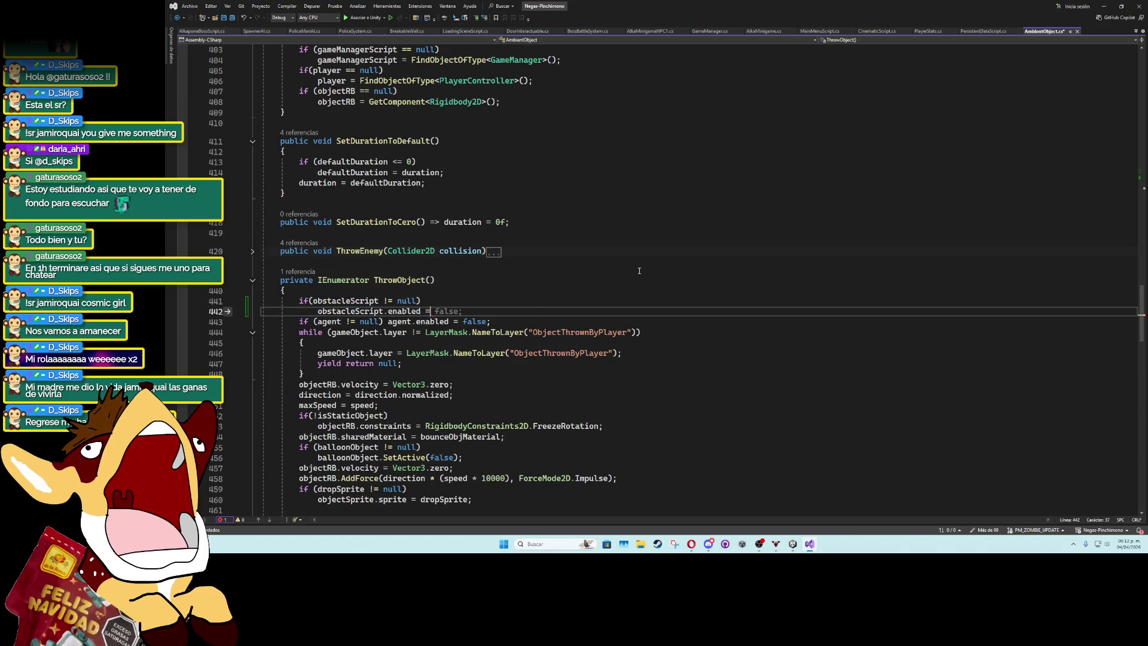
text(se;)
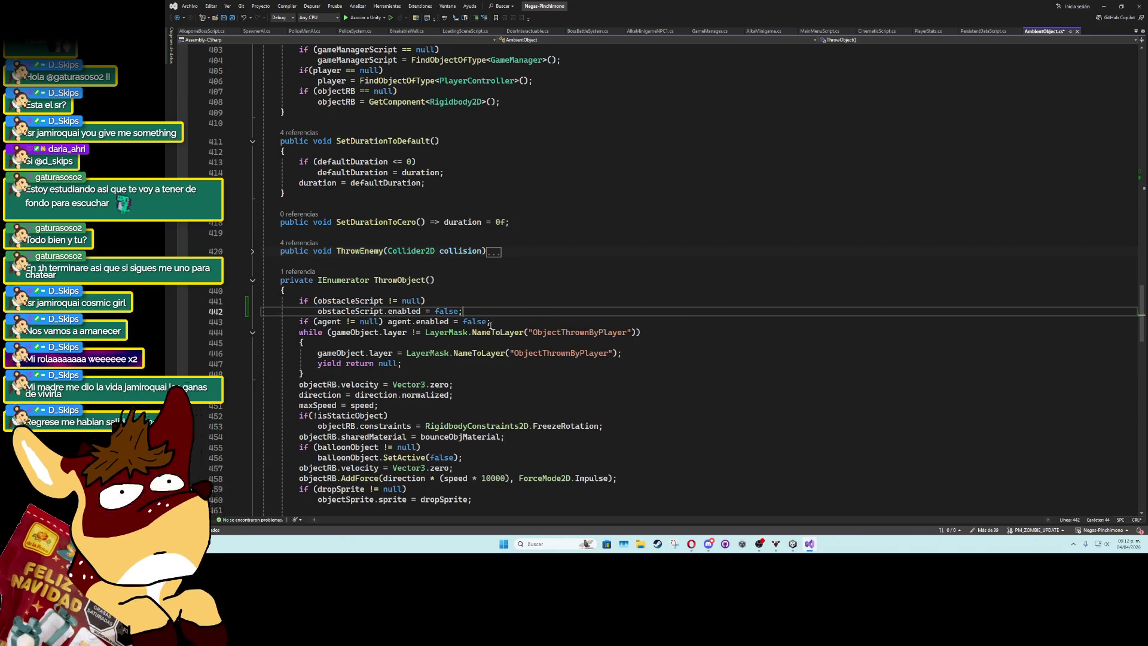
Select the two new null-check lines and fold the ThrowObject and ThrowEnemyObject coroutines.
drag(476, 315, 301, 301)
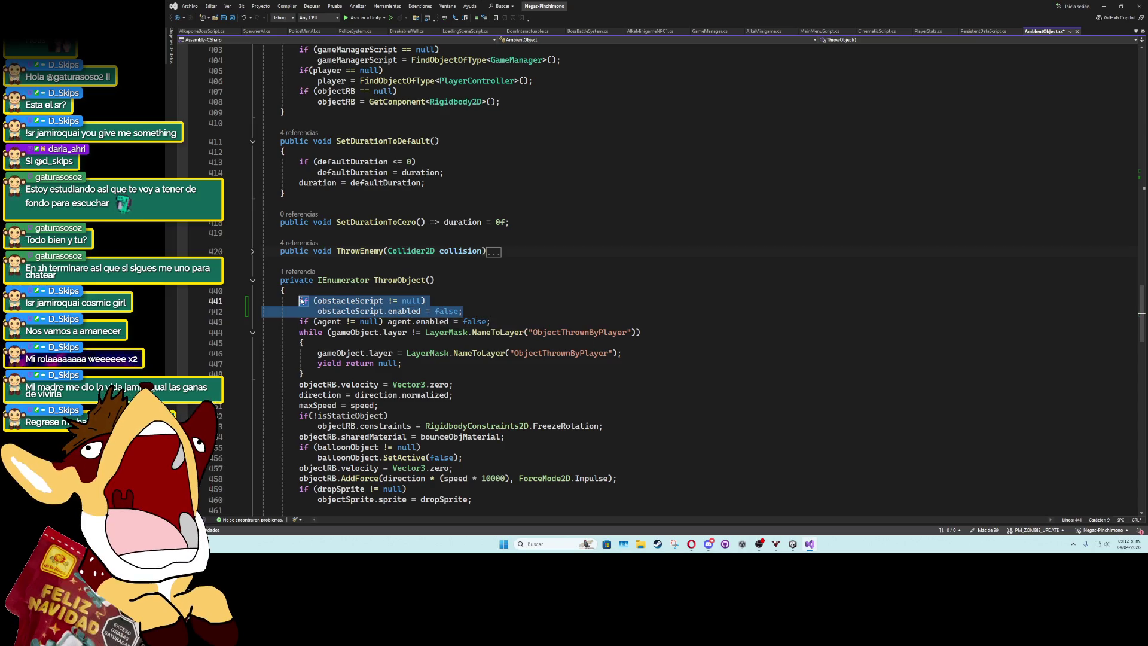
click(253, 280)
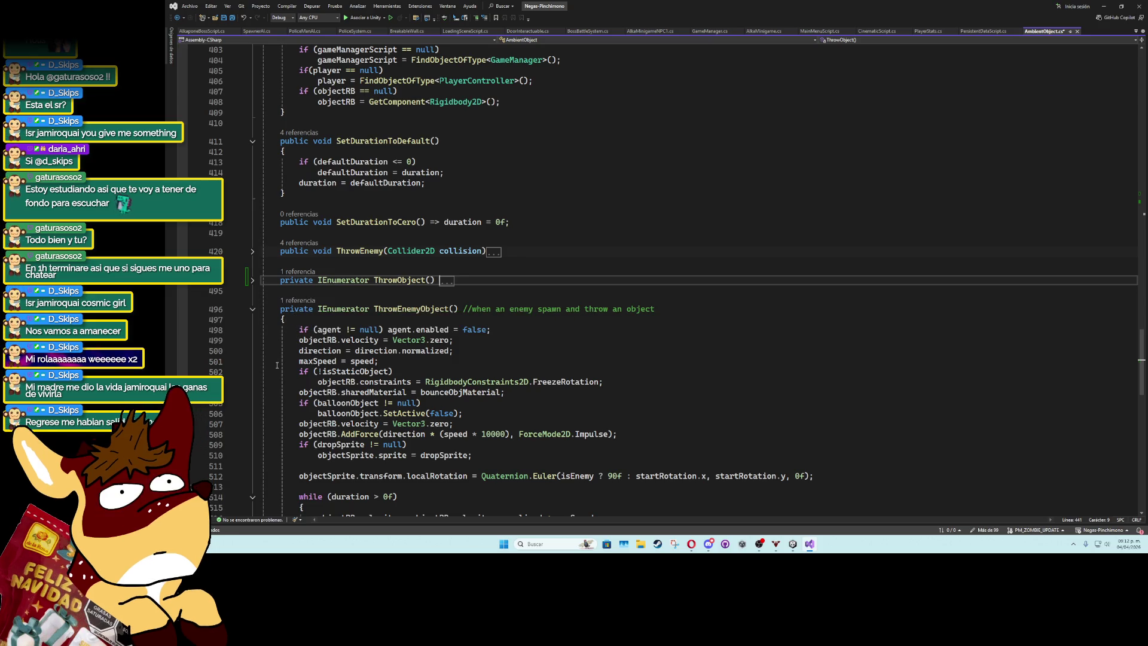
click(252, 309)
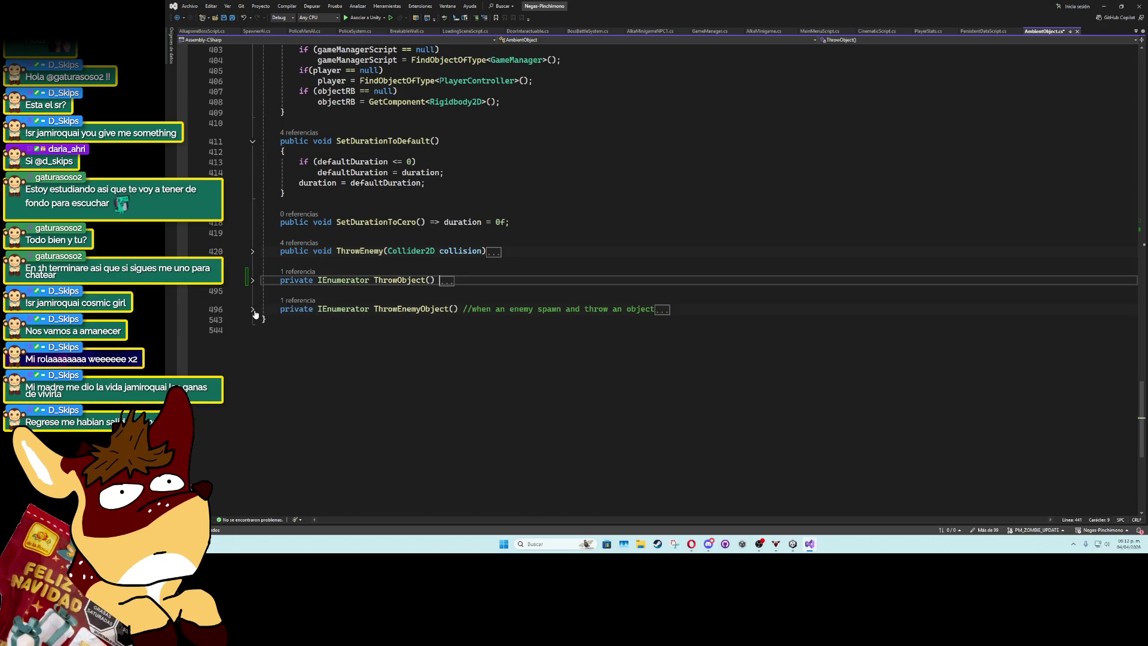
scroll(287, 291, up, 1)
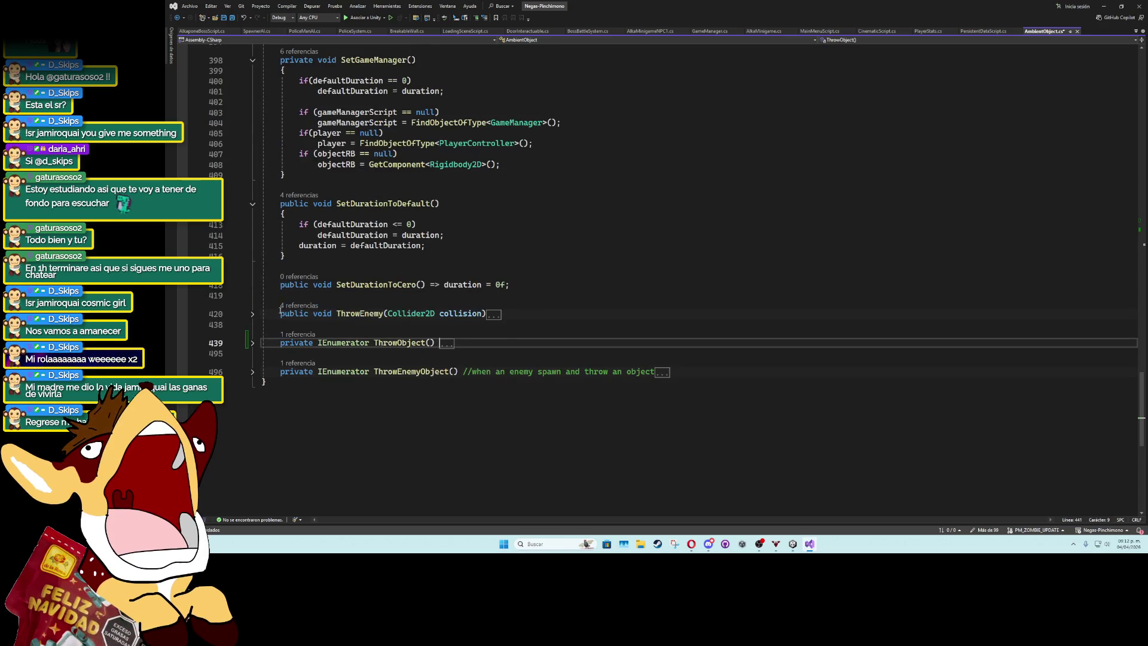
scroll(279, 309, up, 2)
scroll(280, 310, up, 4)
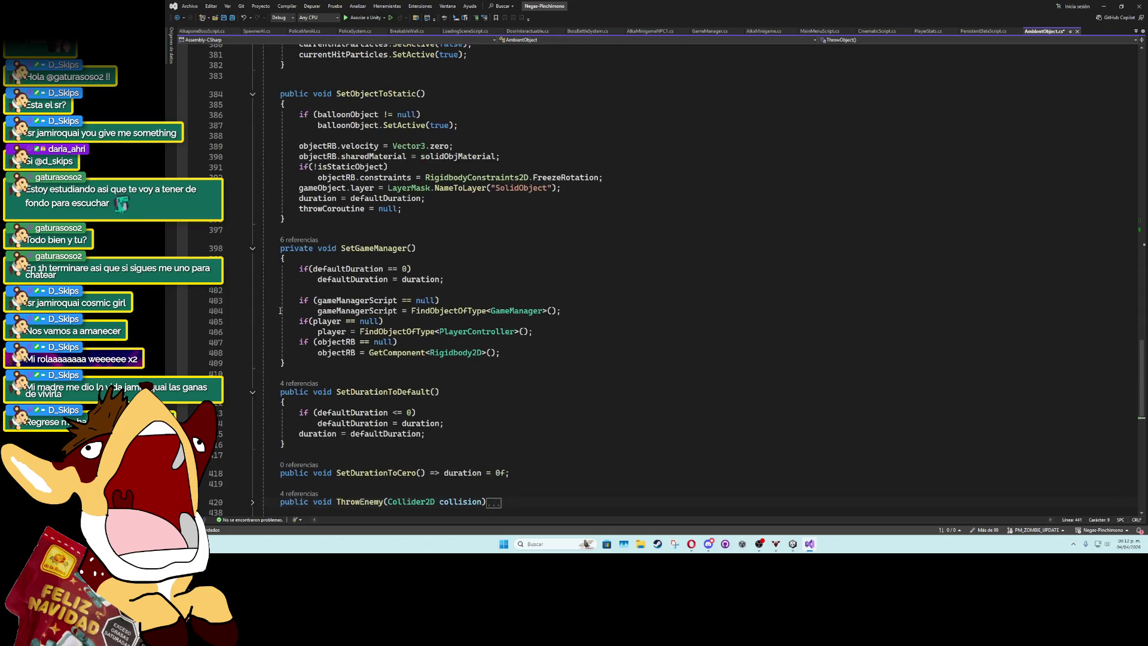
scroll(280, 310, up, 3)
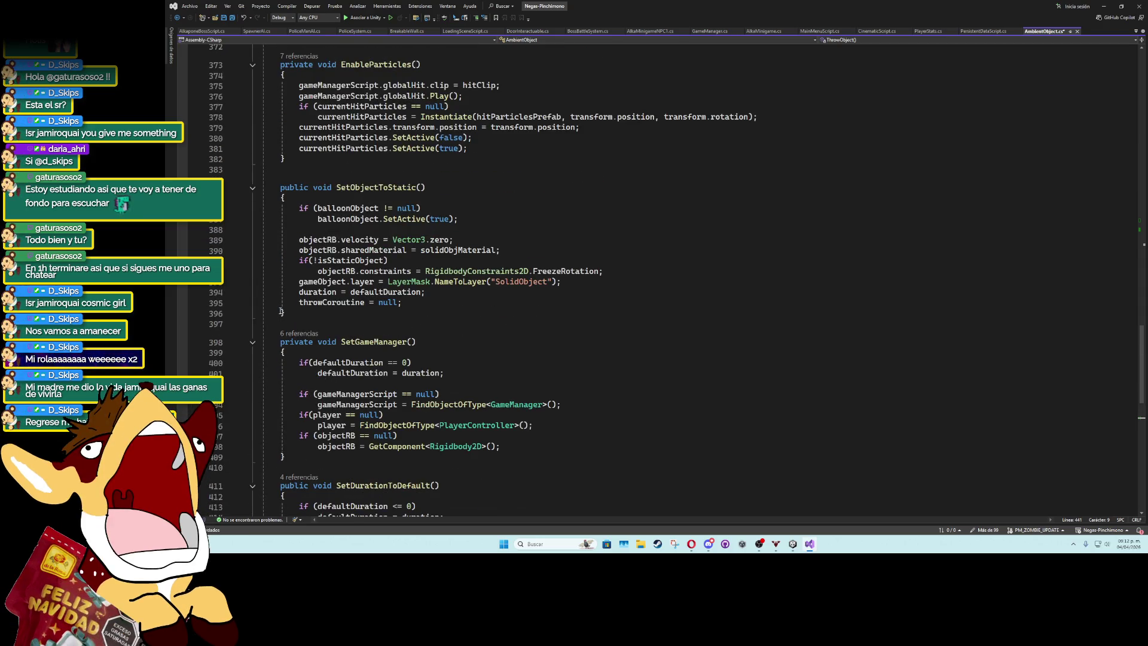
scroll(281, 312, up, 3)
click(622, 325)
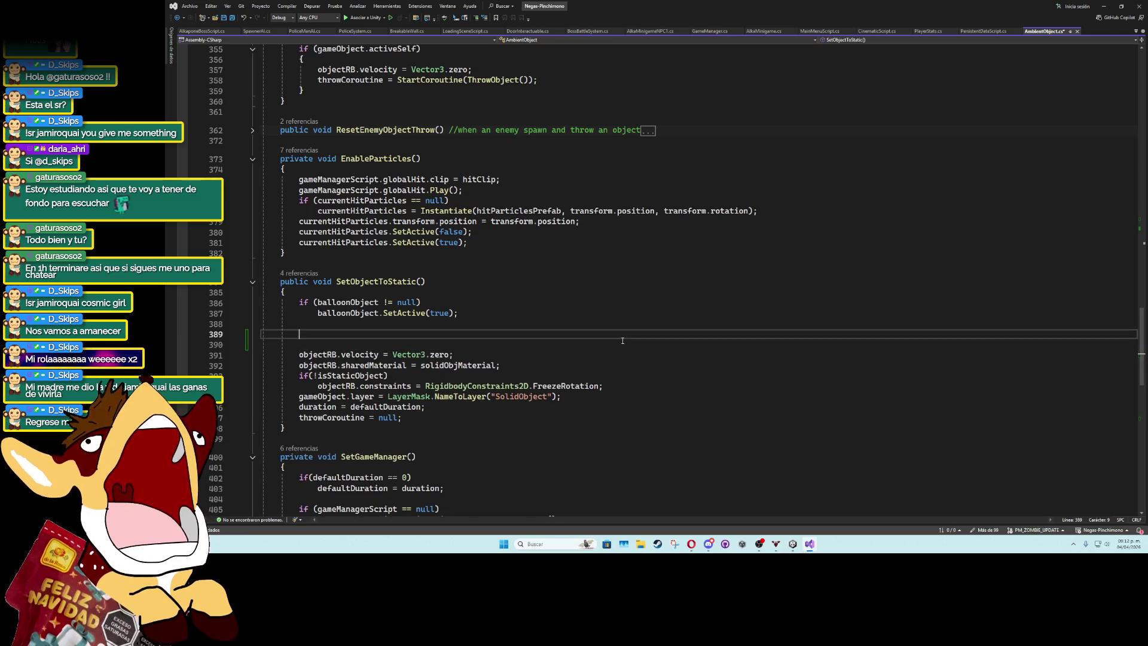
Insert the obstacleScript null check into SetObjectToStatic with enabled = true, then minimize Visual Studio.
key(Tab)
double_click(443, 345)
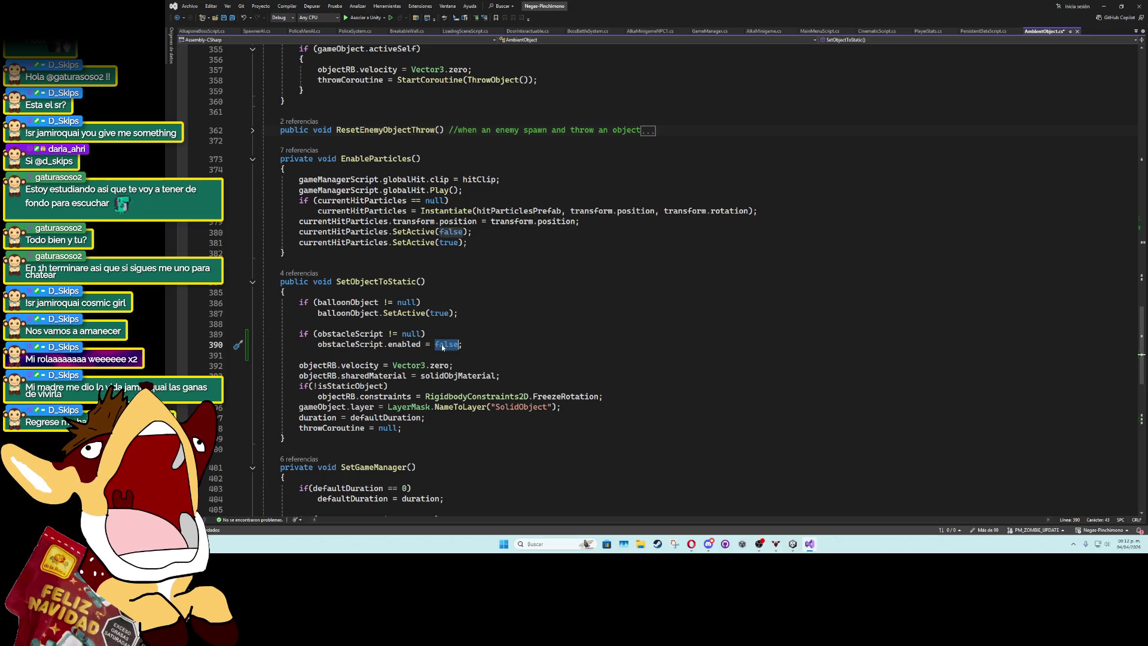
text(true)
click(502, 320)
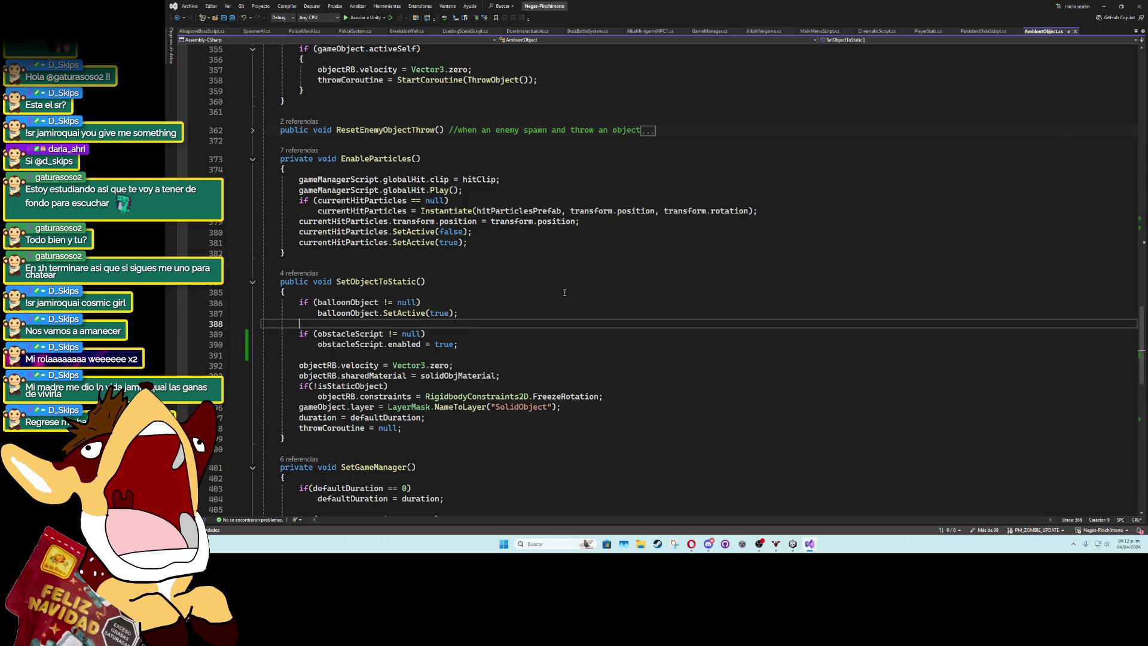
click(1104, 6)
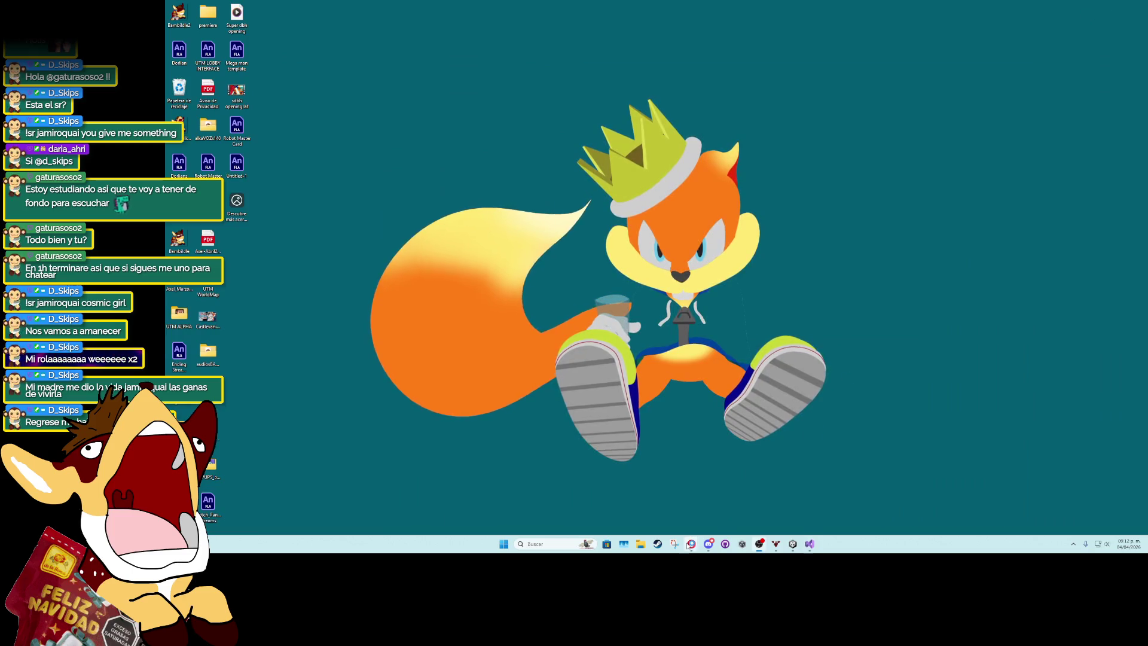
Return to Unity and select the SolidGrid desk tilemap.
mouse_move(691, 544)
click(696, 516)
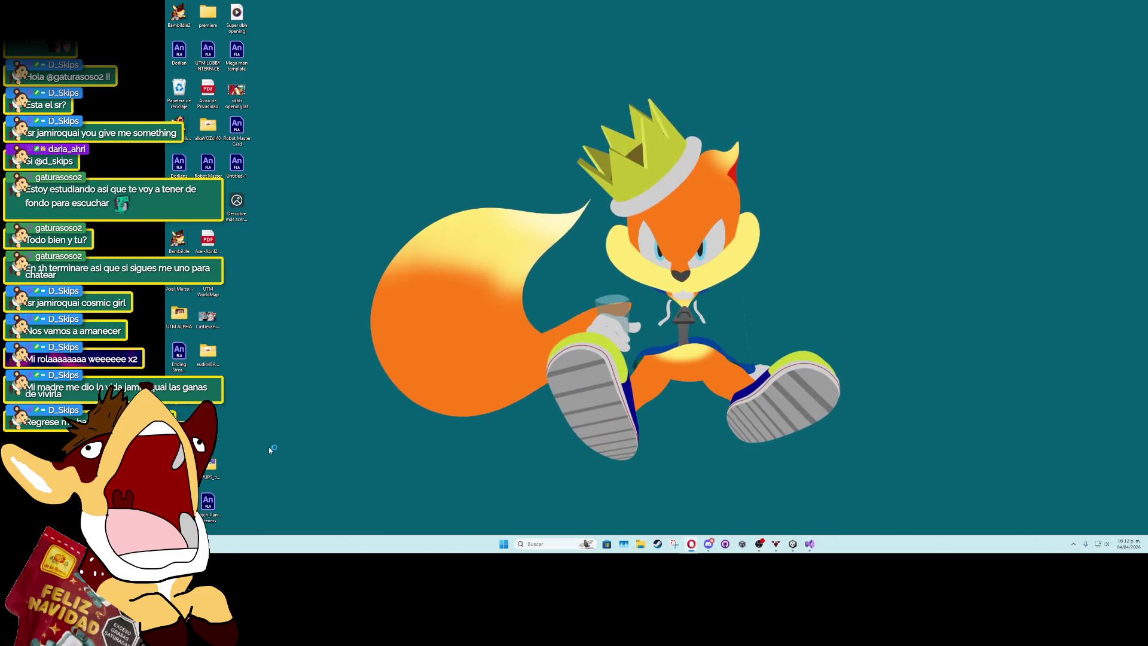
mouse_move(793, 545)
click(770, 452)
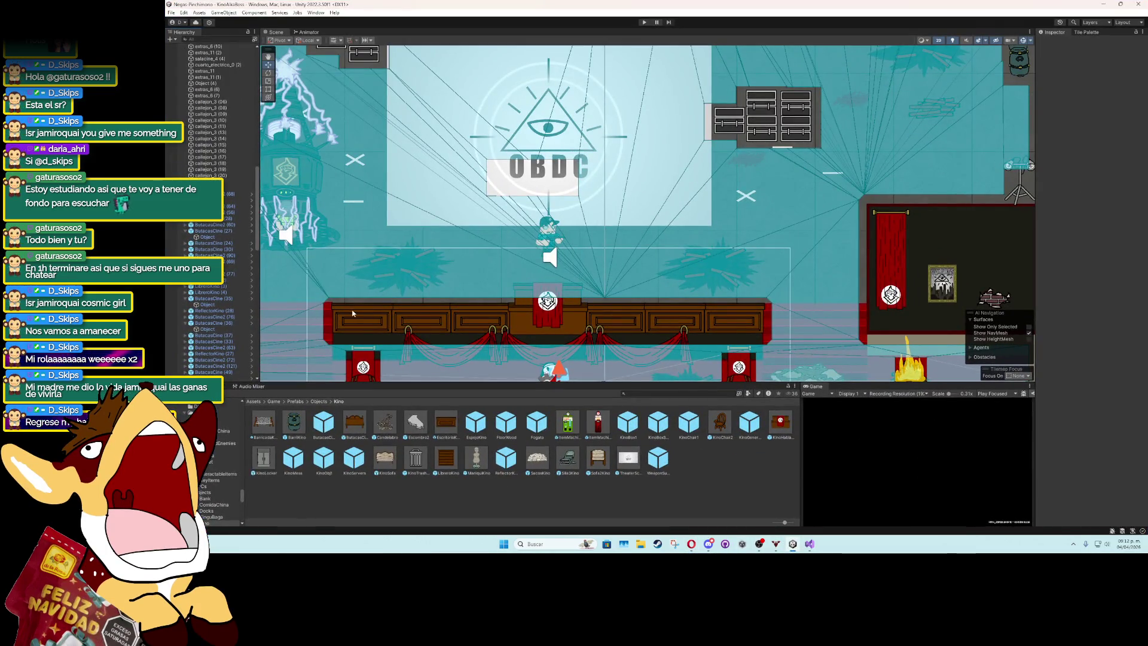
drag(356, 314, 526, 203)
click(604, 334)
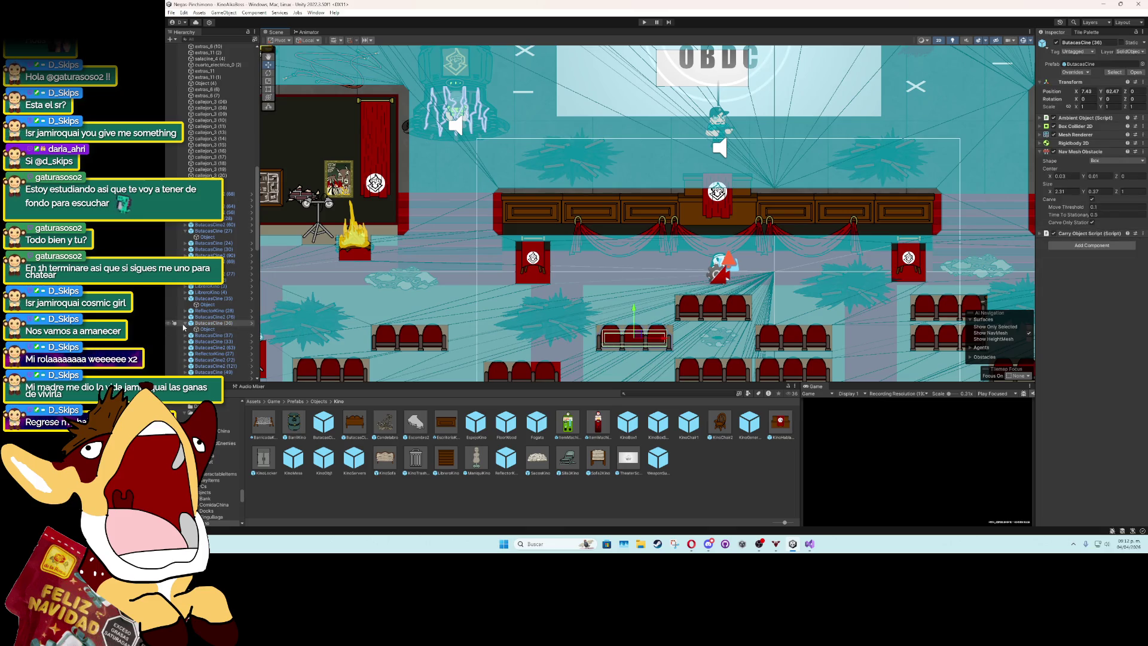
scroll(591, 322, up, 3)
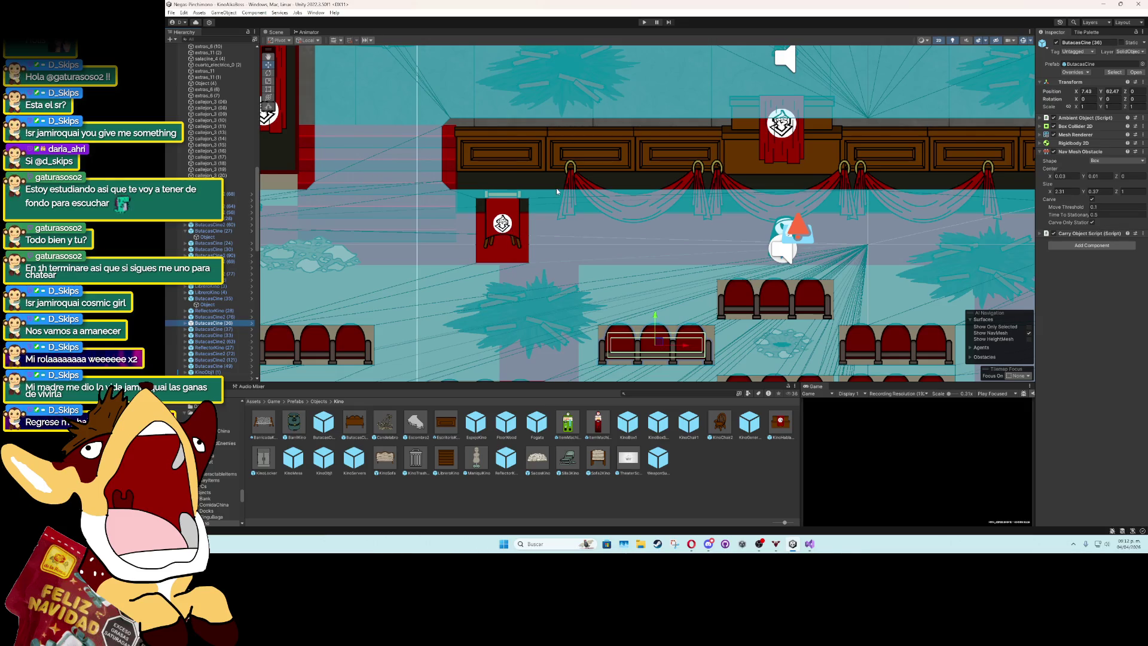
click(544, 152)
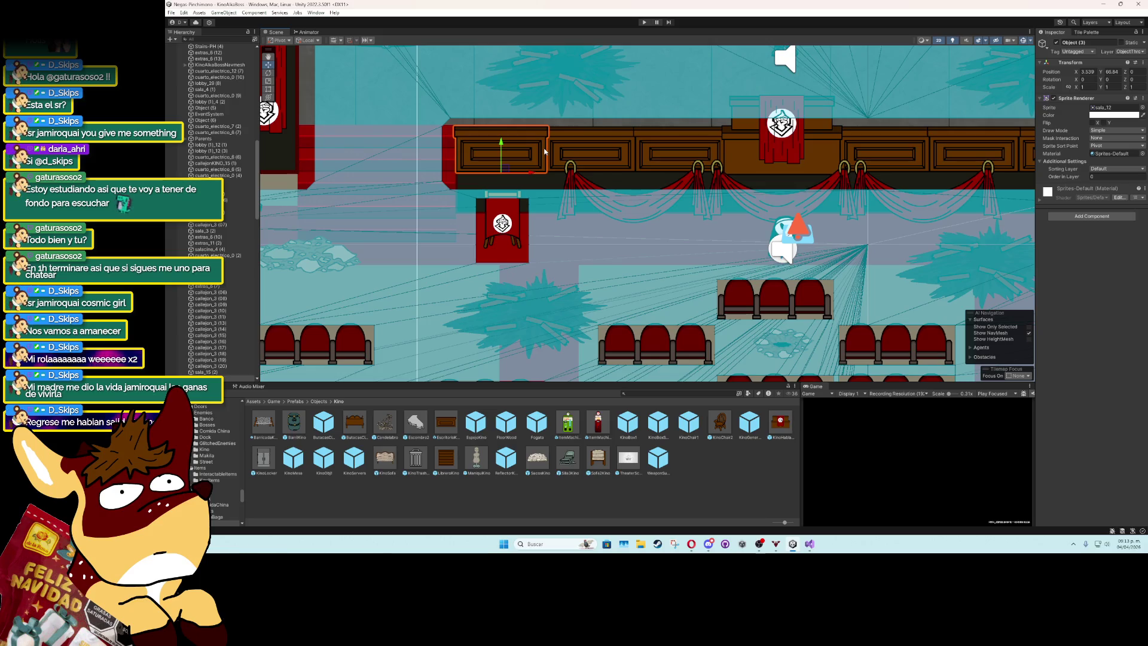
click(535, 154)
Box-fill collision tiles from the Tile Palette along the desk's lower edge, then deselect.
scroll(535, 155, down, 3)
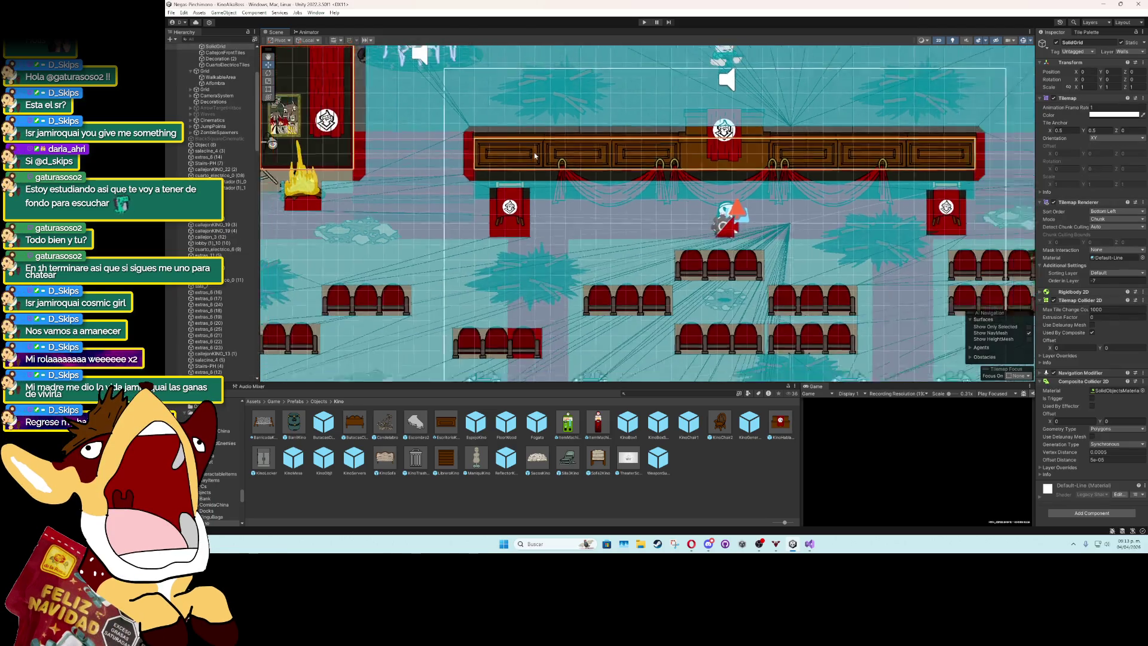
click(1085, 32)
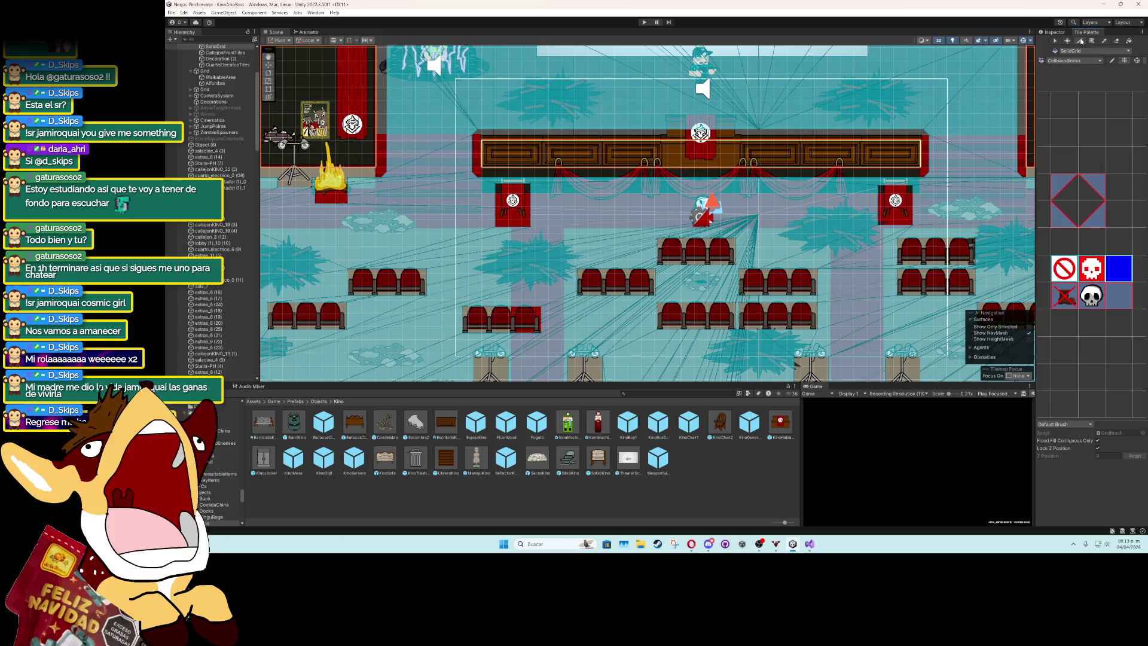
mouse_move(483, 177)
mouse_down()
mouse_move(862, 171)
mouse_move(909, 185)
mouse_up()
scroll(662, 194, down, 2)
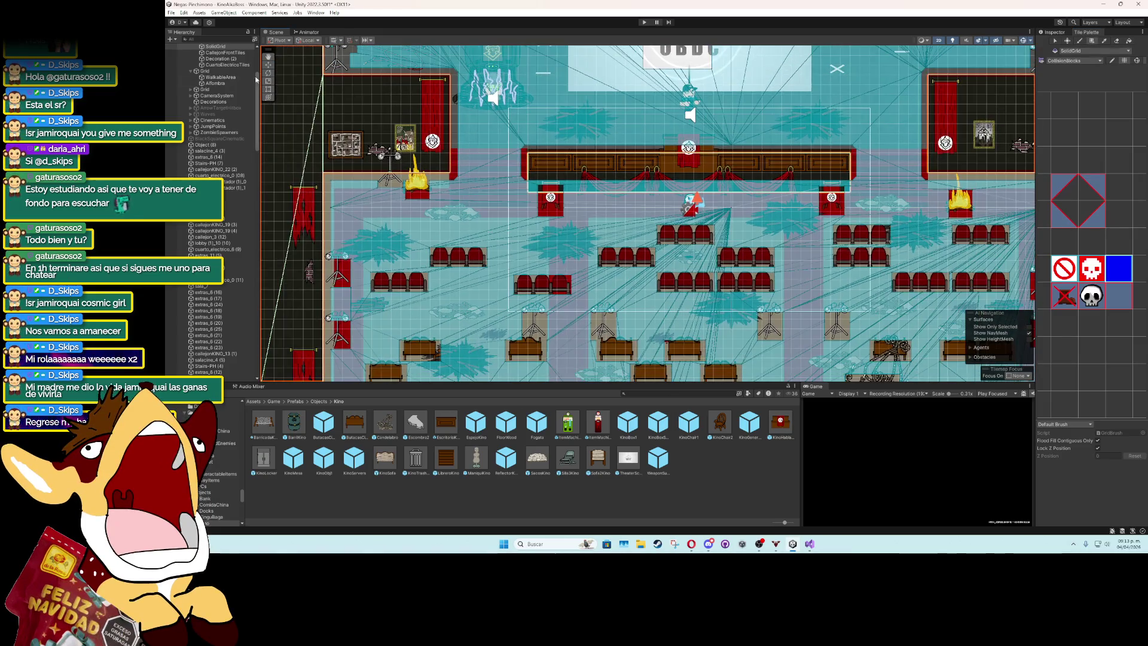
drag(341, 171, 636, 187)
click(336, 251)
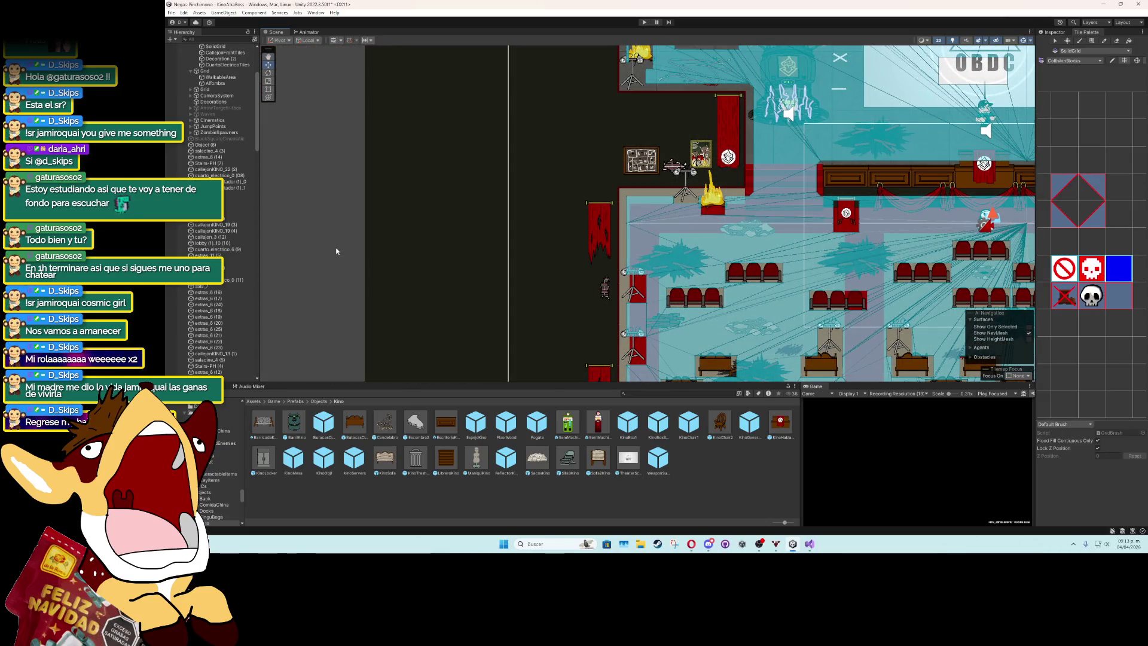
Review the desk, seats and OBDC screen area, then collapse the AlkaBossNPC children.
drag(779, 178, 439, 223)
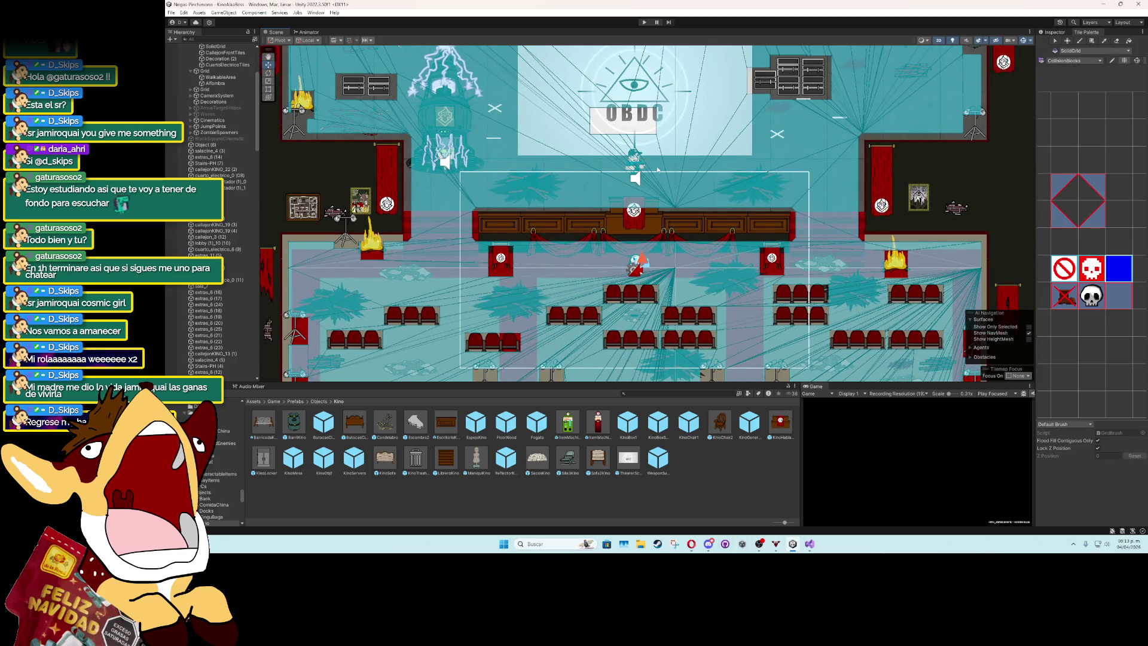
scroll(641, 249, up, 2)
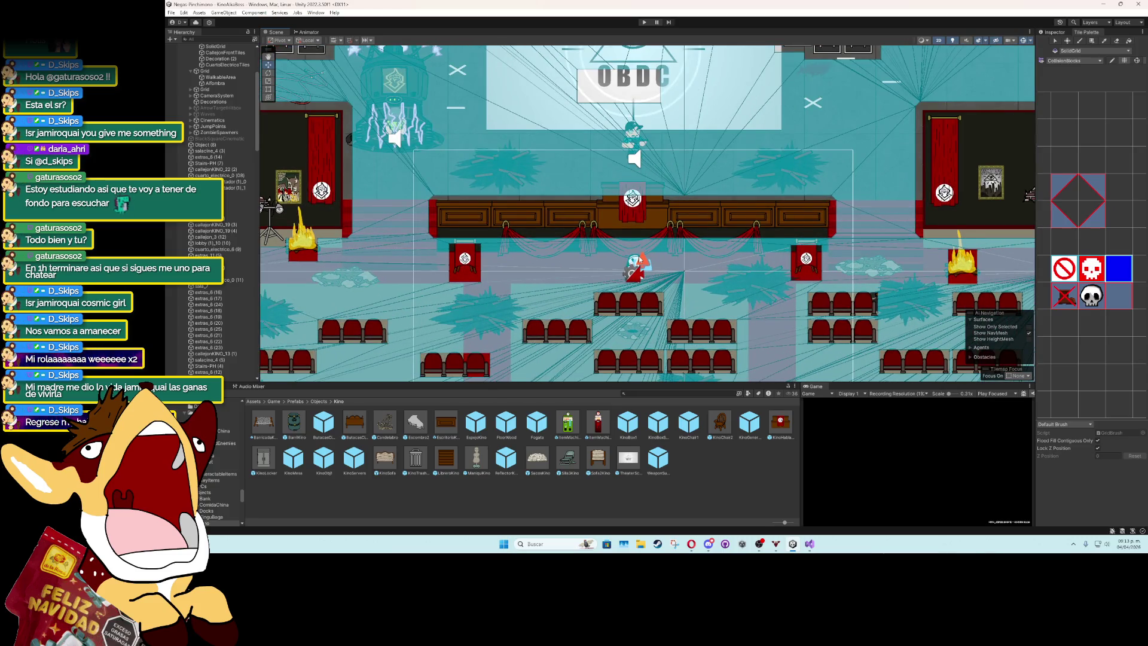
scroll(640, 258, down, 1)
scroll(640, 259, up, 1)
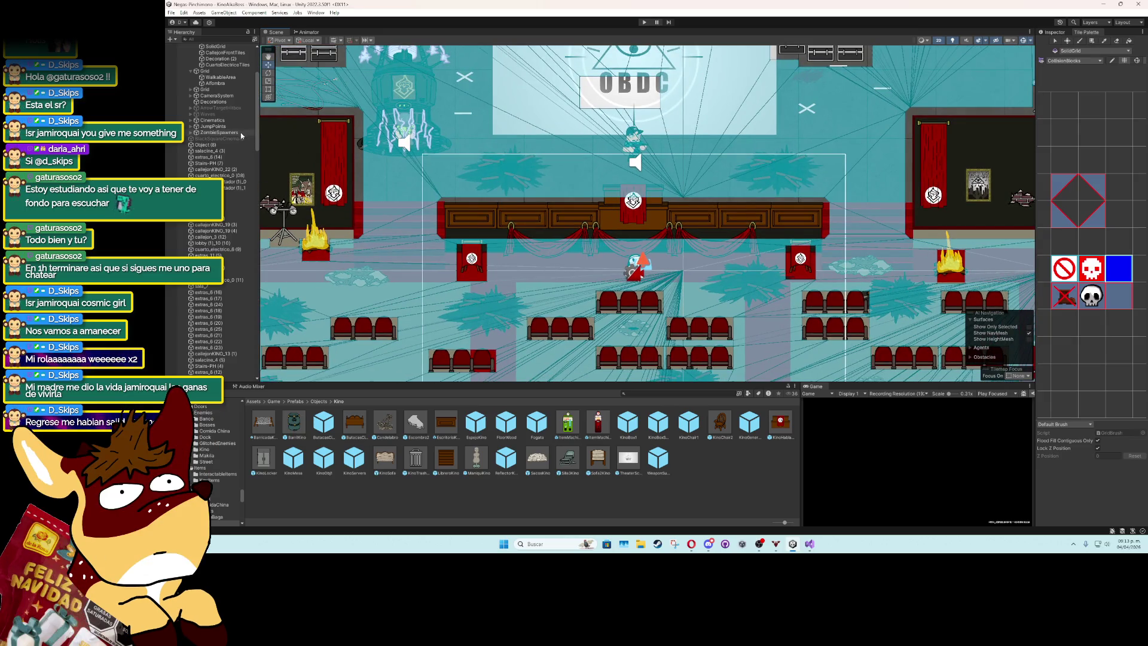
scroll(259, 85, up, 5)
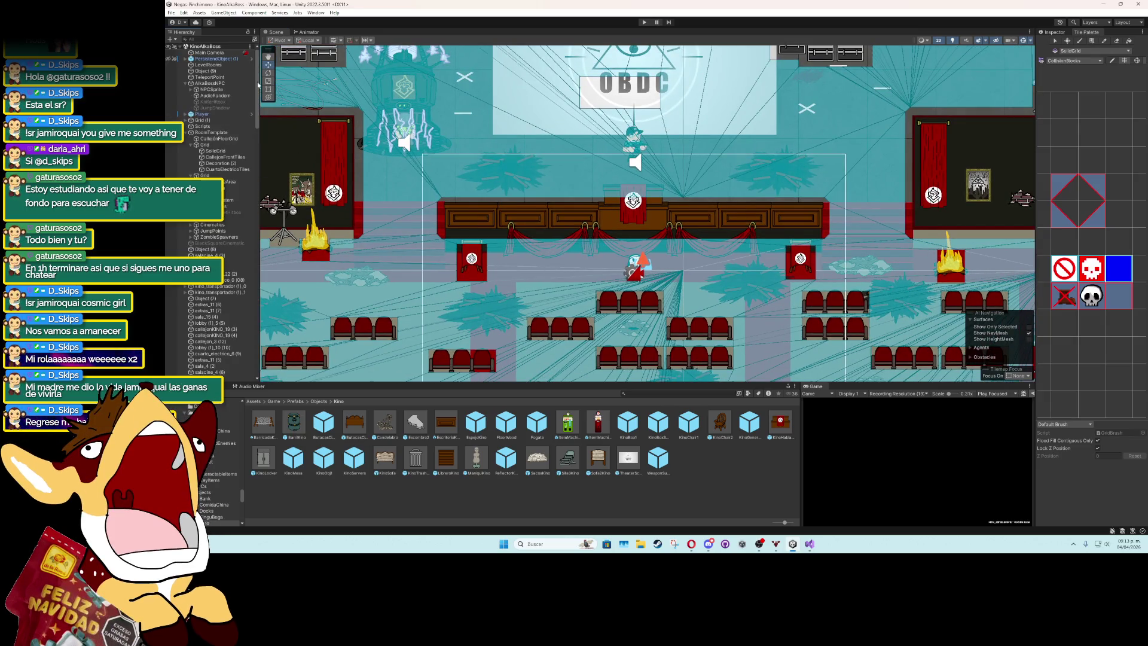
click(187, 85)
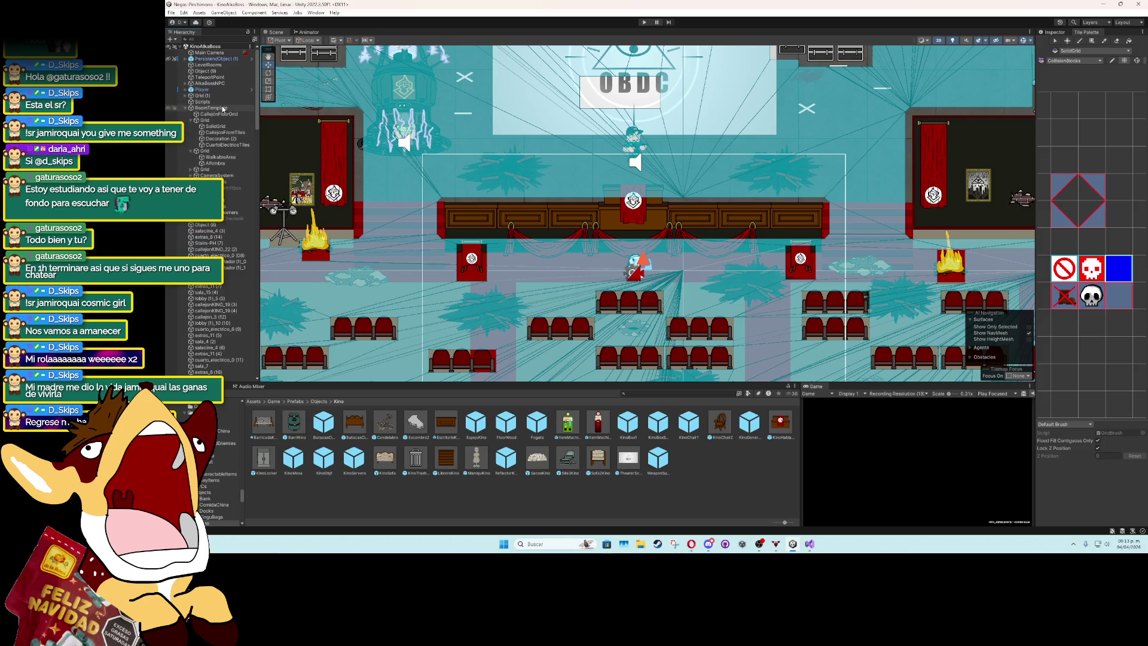
Collapse RoomTemplate, inspect the Scripts and LevelRooms objects, and fold RoomTemplate's child grids.
click(186, 109)
click(202, 102)
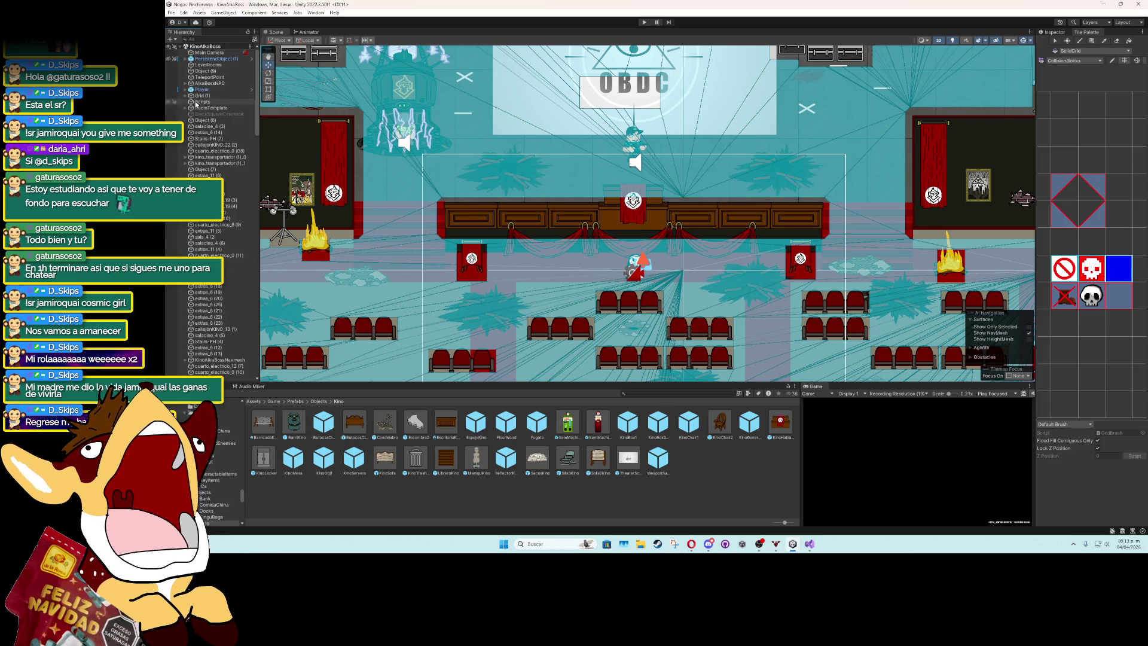
click(1053, 34)
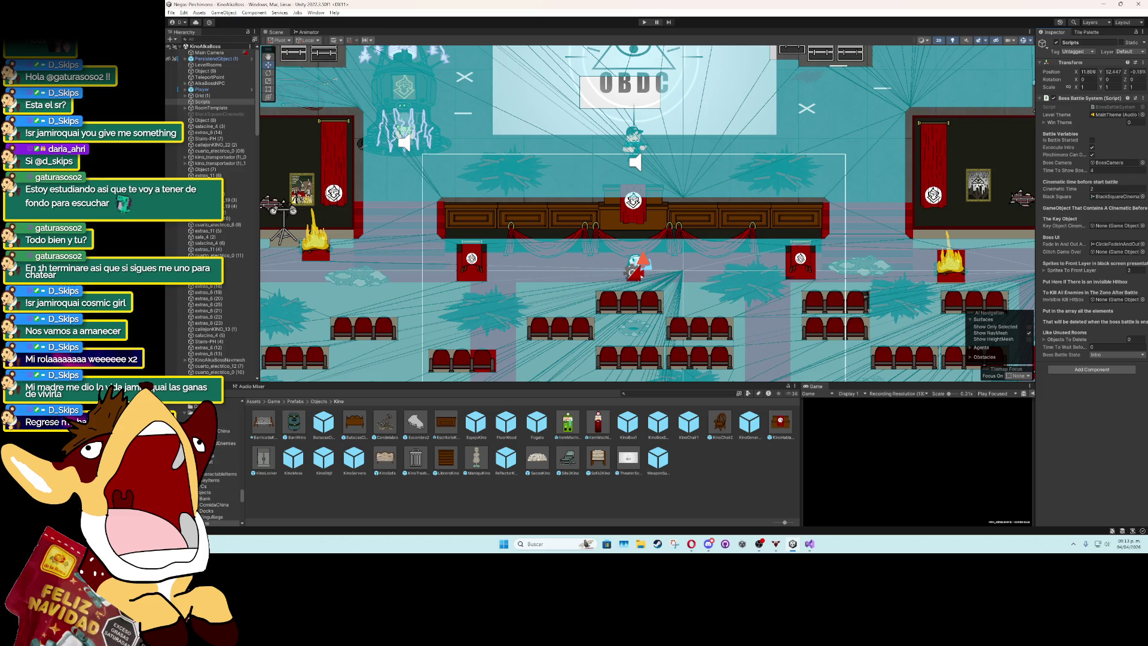
click(229, 72)
click(228, 65)
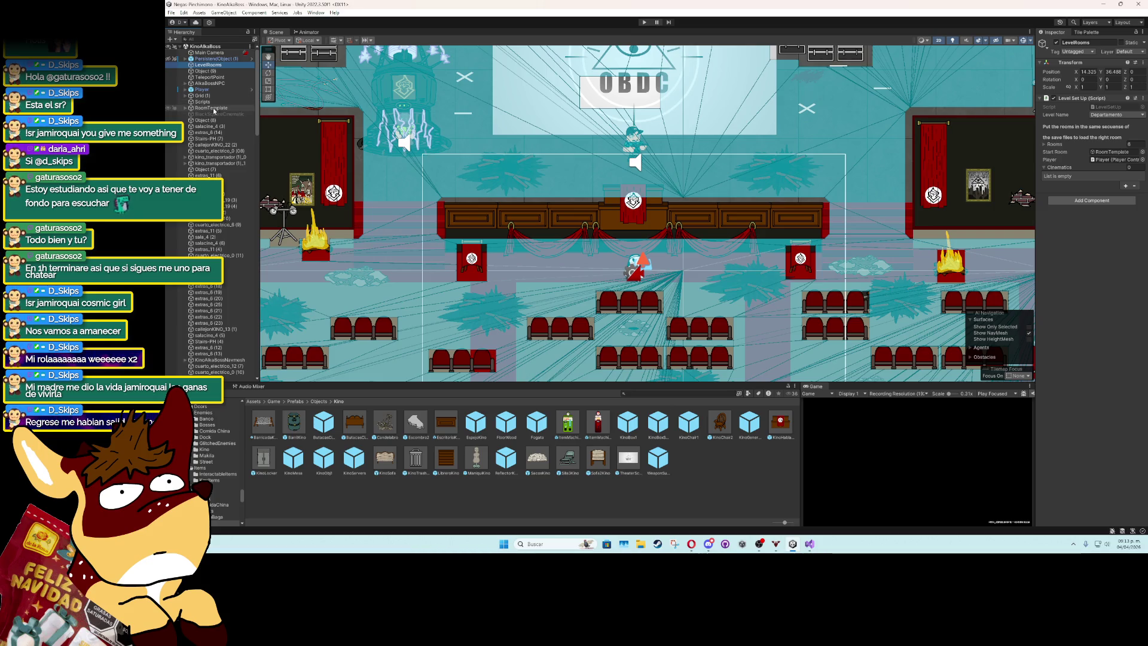
click(185, 108)
click(191, 120)
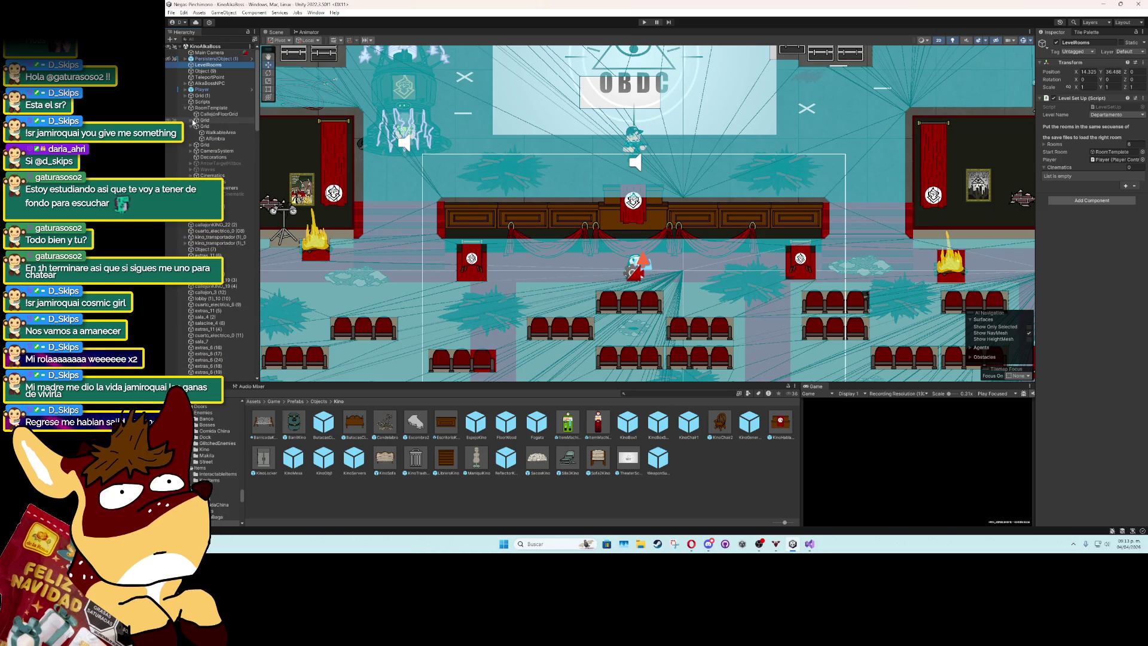
click(192, 126)
click(215, 113)
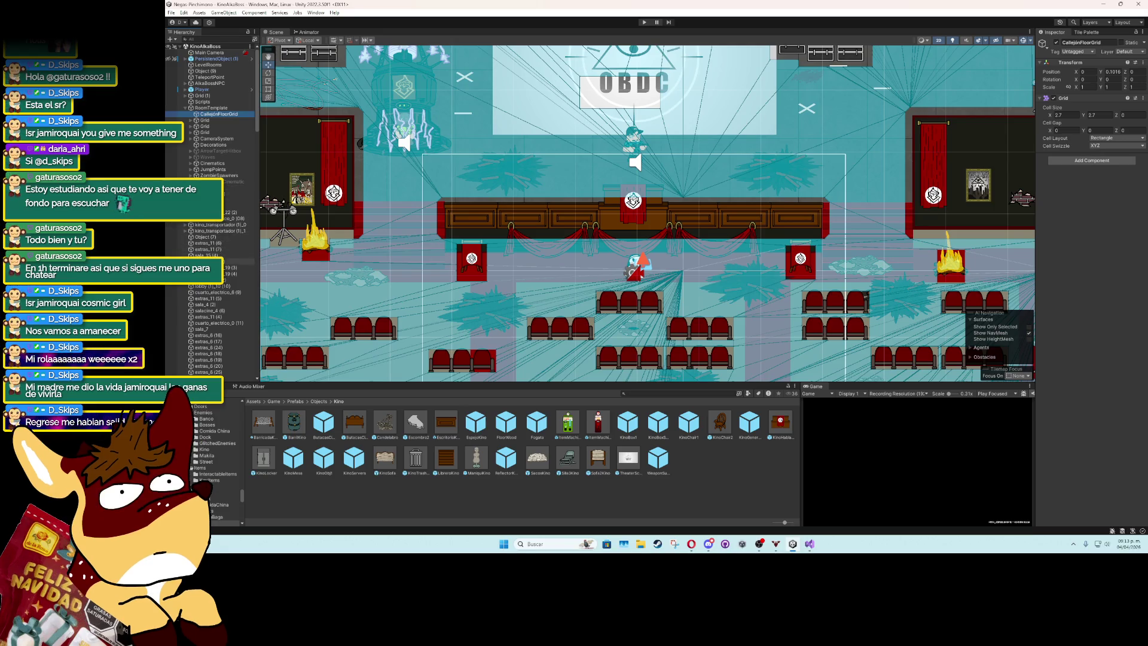
Find KinoAlkaBossNavmesh via a 'navm' search, bake its Navigation Surface, then clear the search.
text(vm)
click(214, 53)
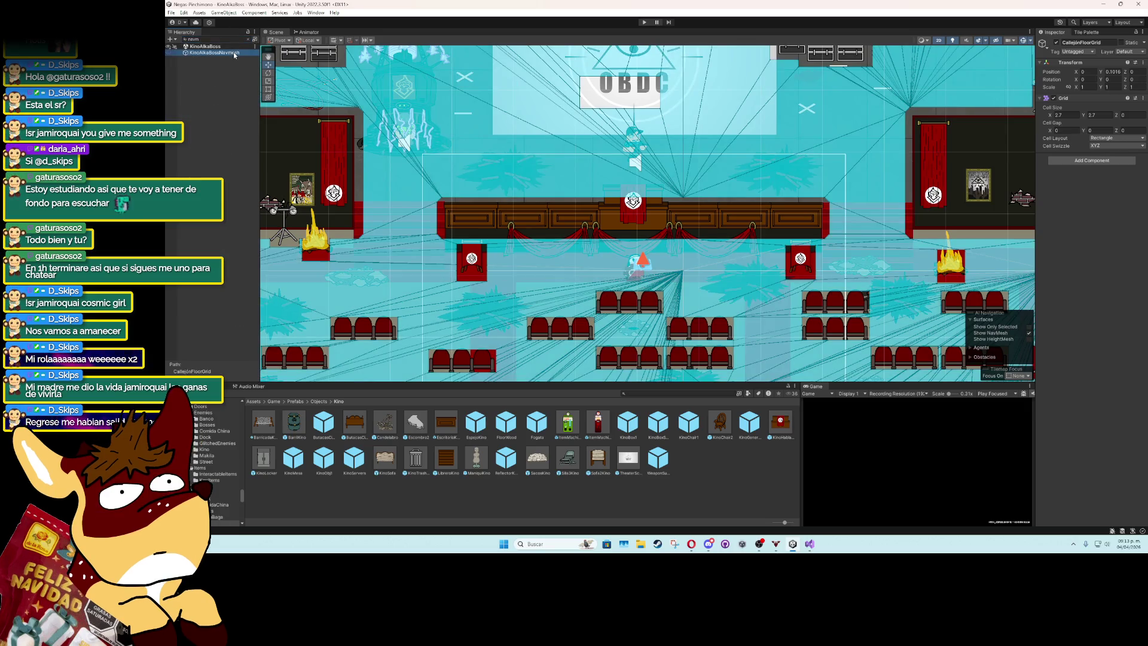
click(1131, 356)
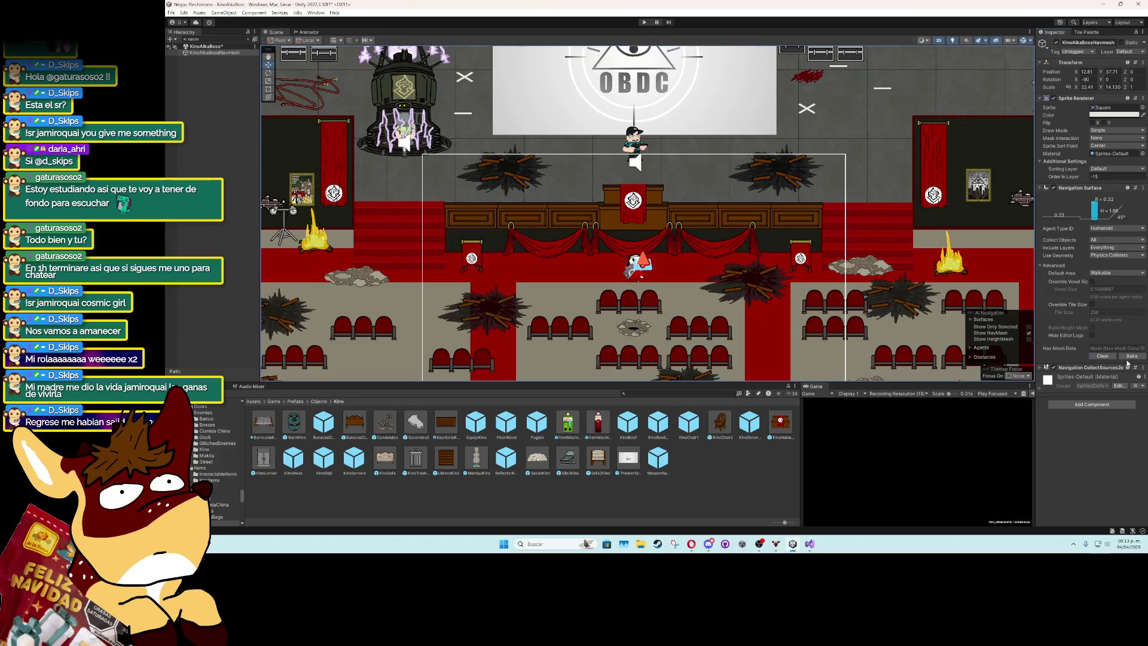
scroll(855, 275, down, 5)
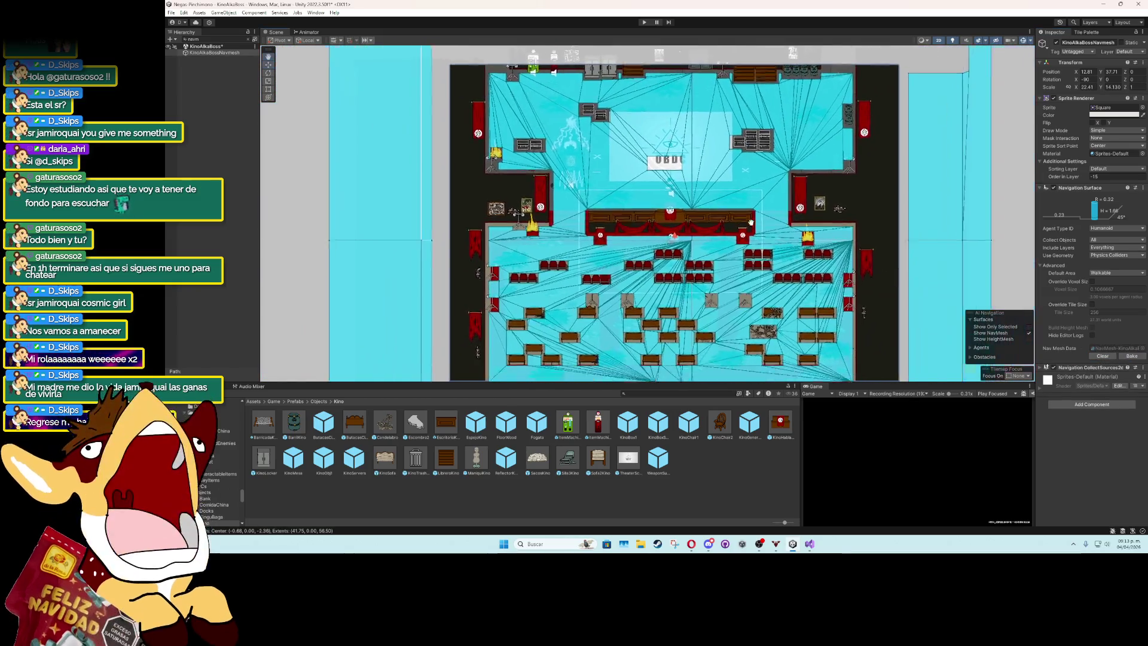
click(970, 224)
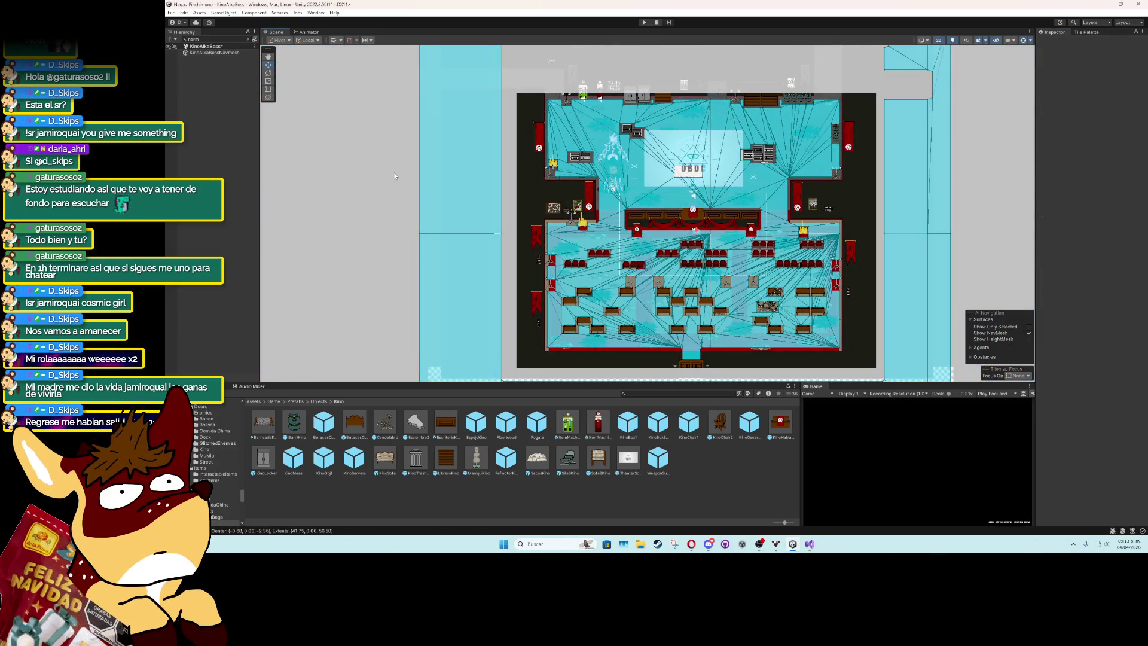
click(248, 39)
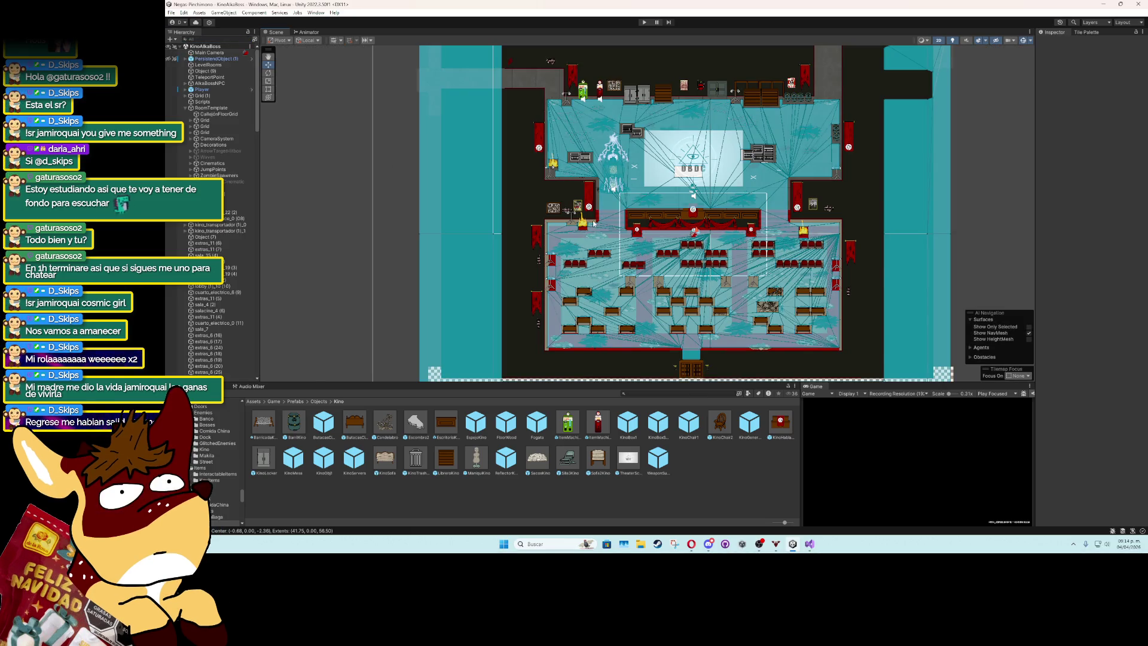
scroll(555, 273, up, 3)
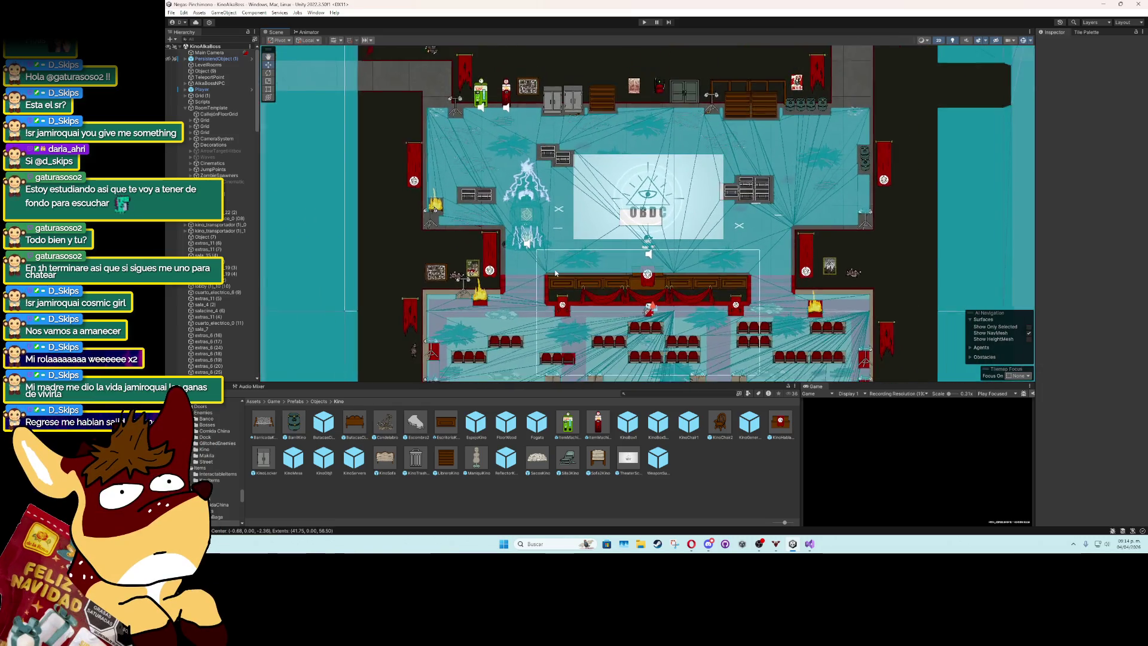
key(f)
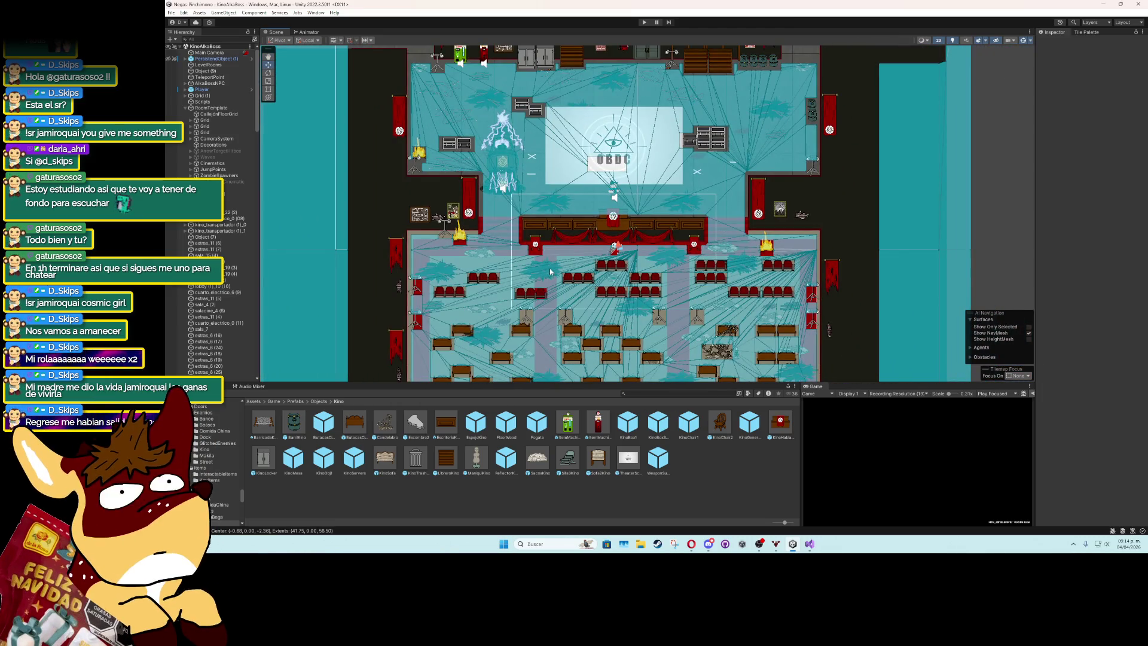
scroll(555, 289, up, 2)
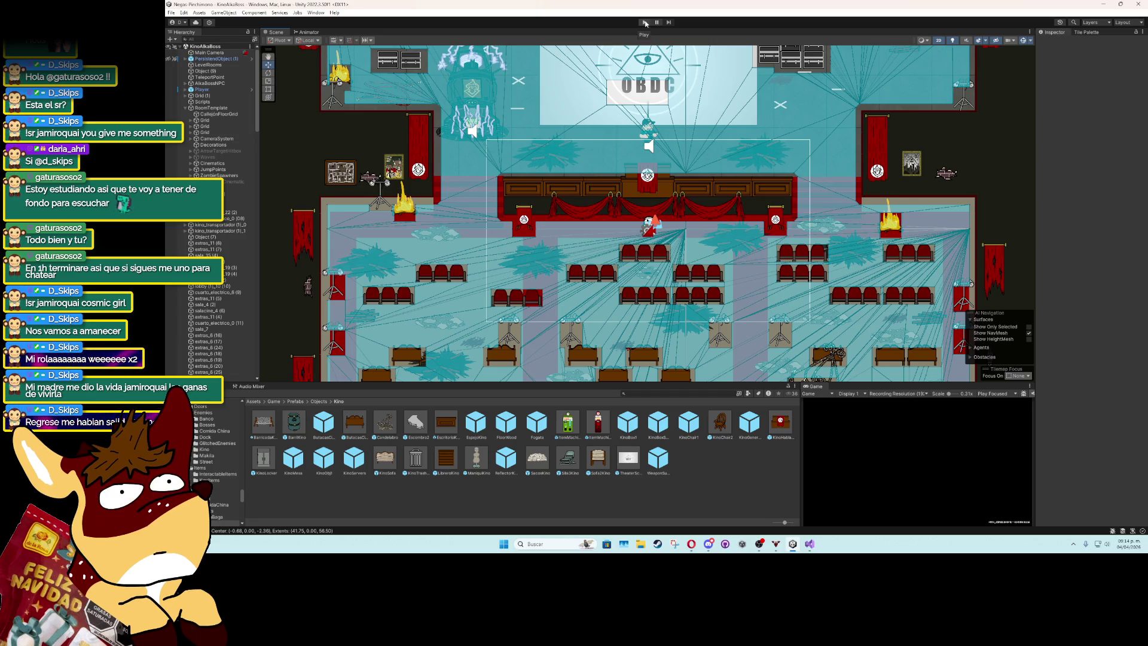
Run the game, skip Alkapone's dialogue line with K to reach his boss intro, then stop Play mode.
click(645, 24)
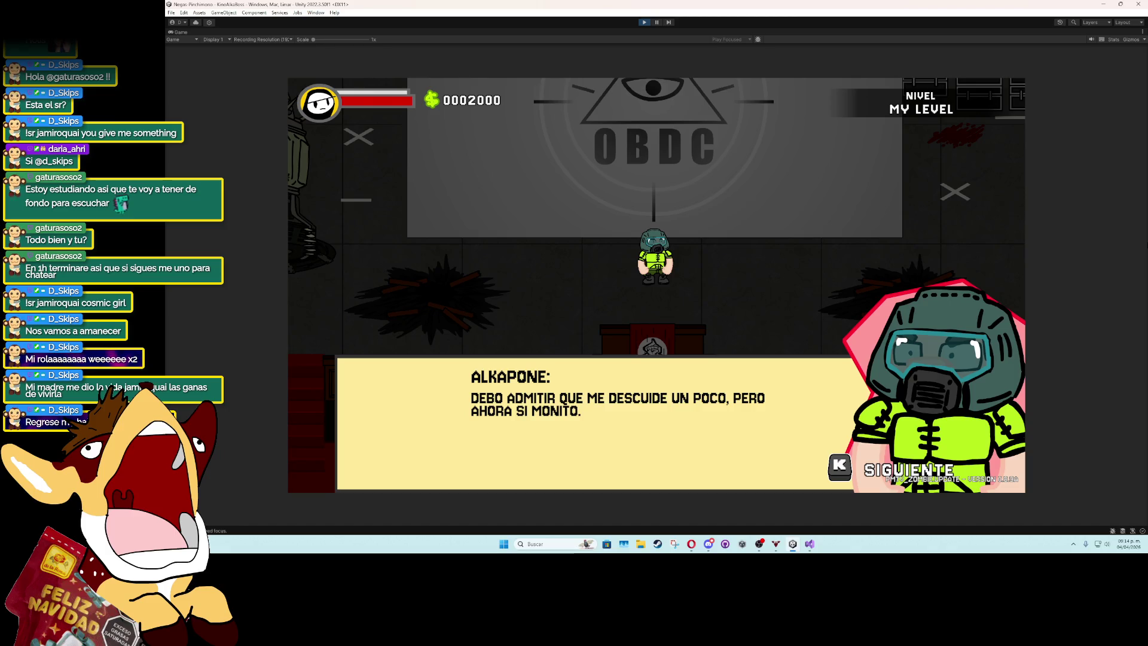
key(k)
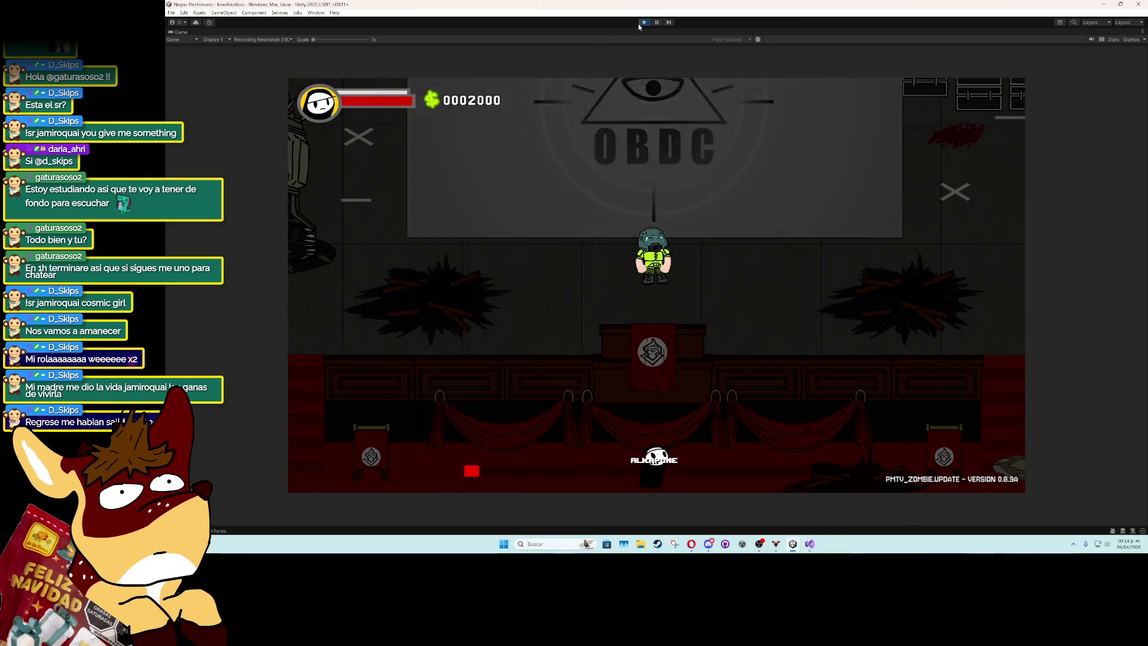
key(ctrl+p)
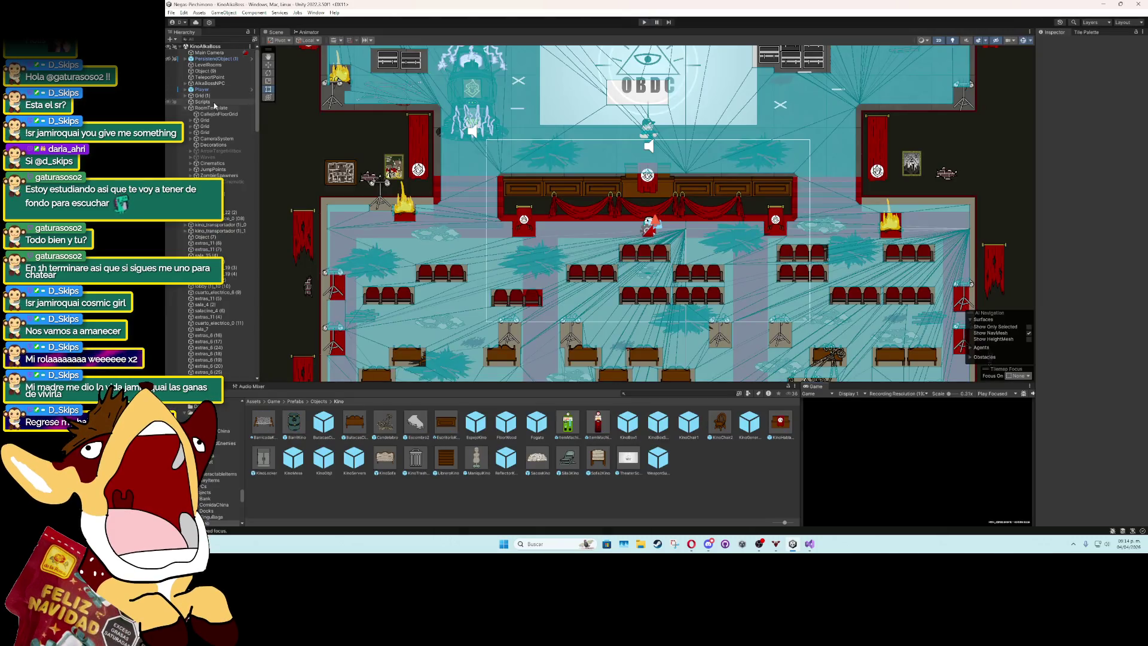
Select NPCSprite under AlkaBossNPC, collapse RoomTemplate, and enter Play mode.
click(209, 84)
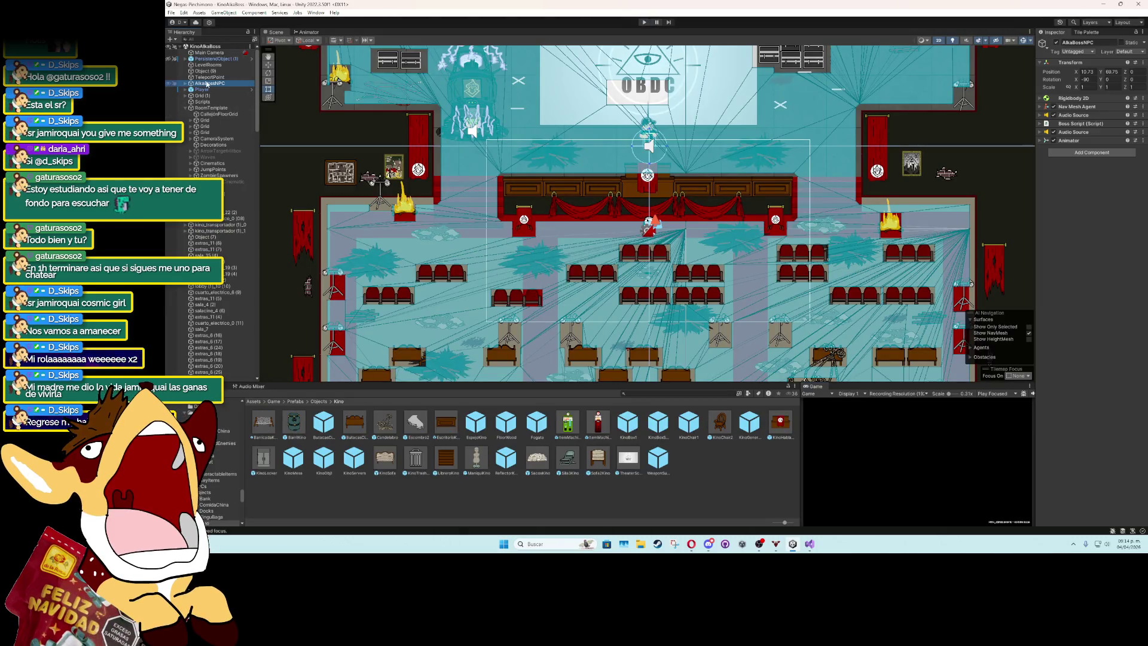
click(187, 83)
click(211, 89)
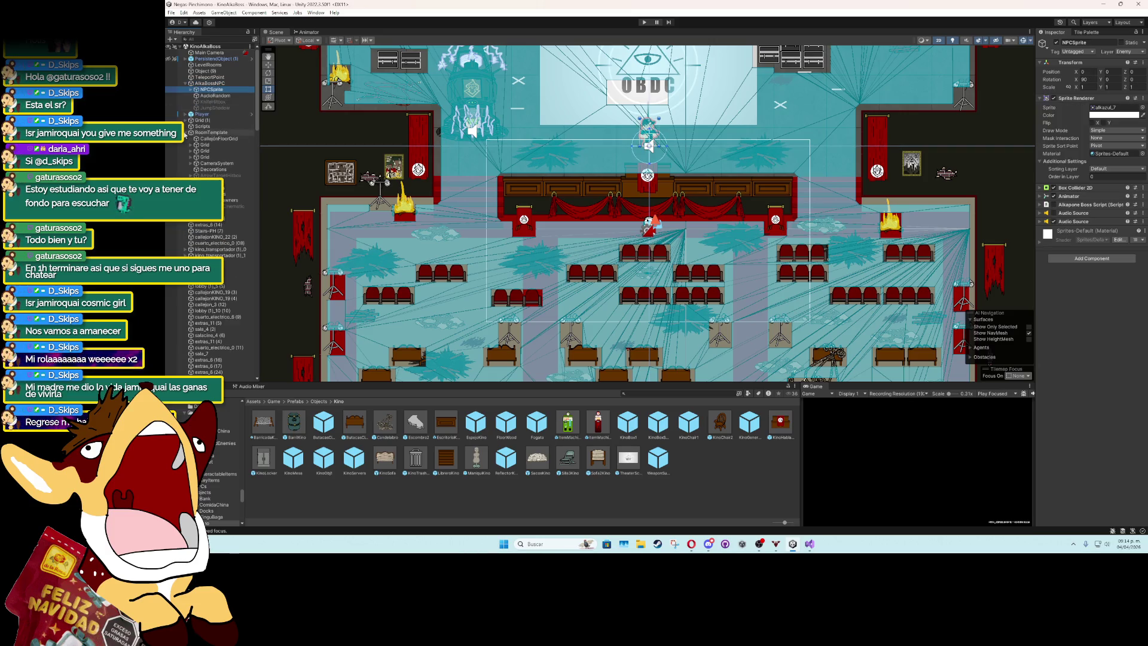
click(186, 132)
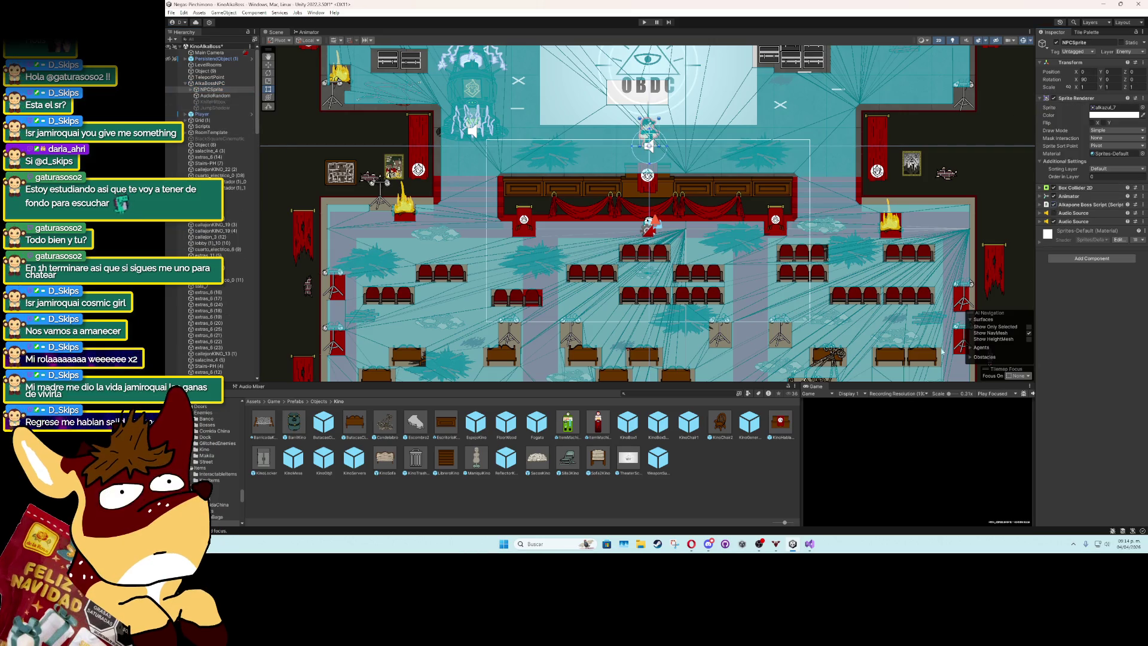
click(825, 391)
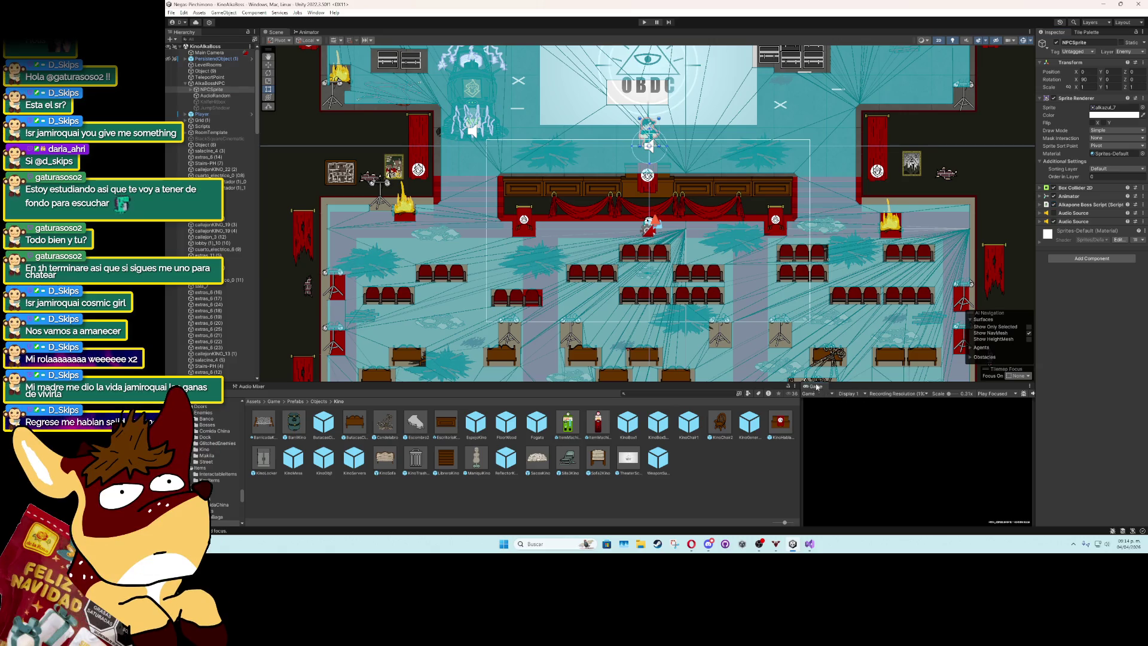
click(644, 22)
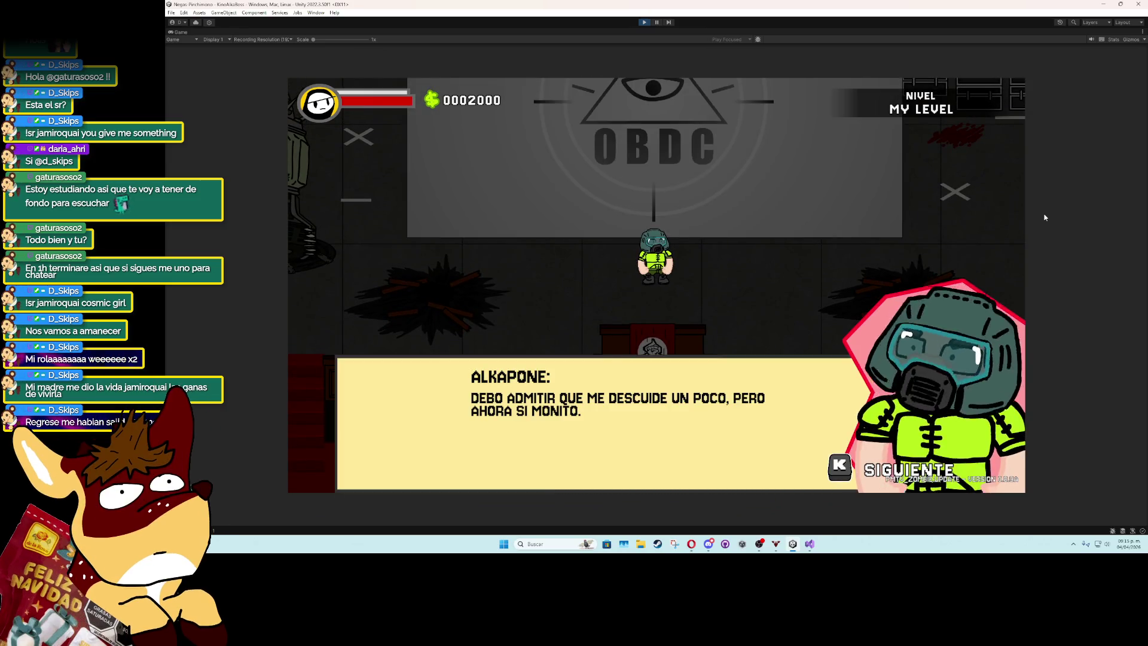
Advance and close Alkapone's intro dialogue with K, fight the boss, then exit Play mode.
key(k)
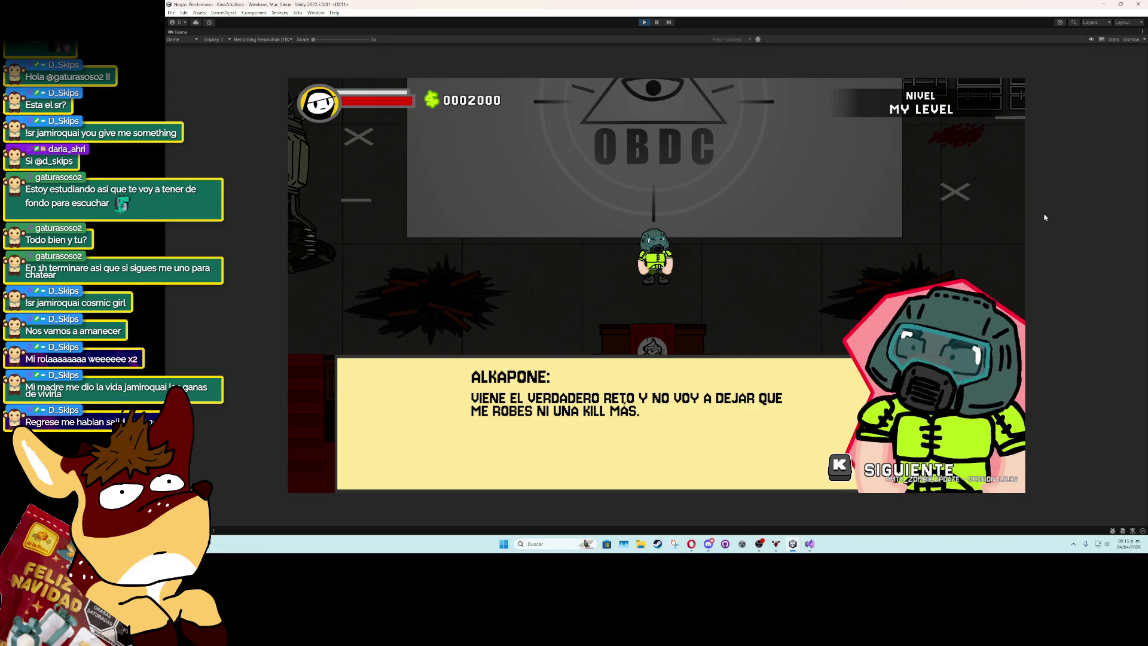
key(k)
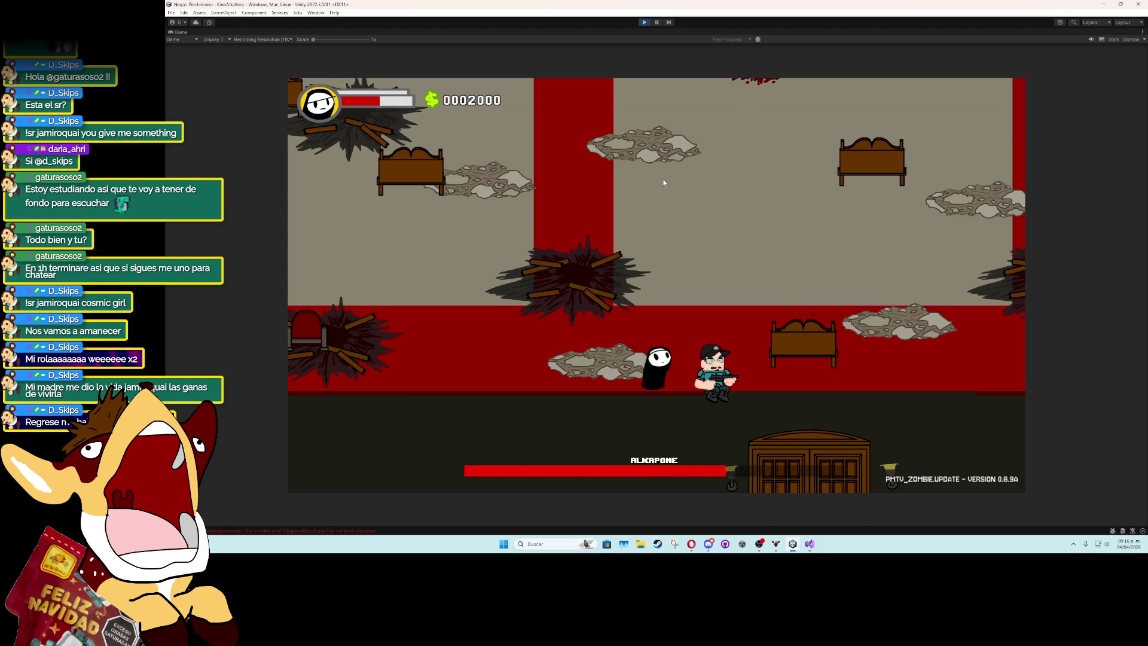
click(644, 22)
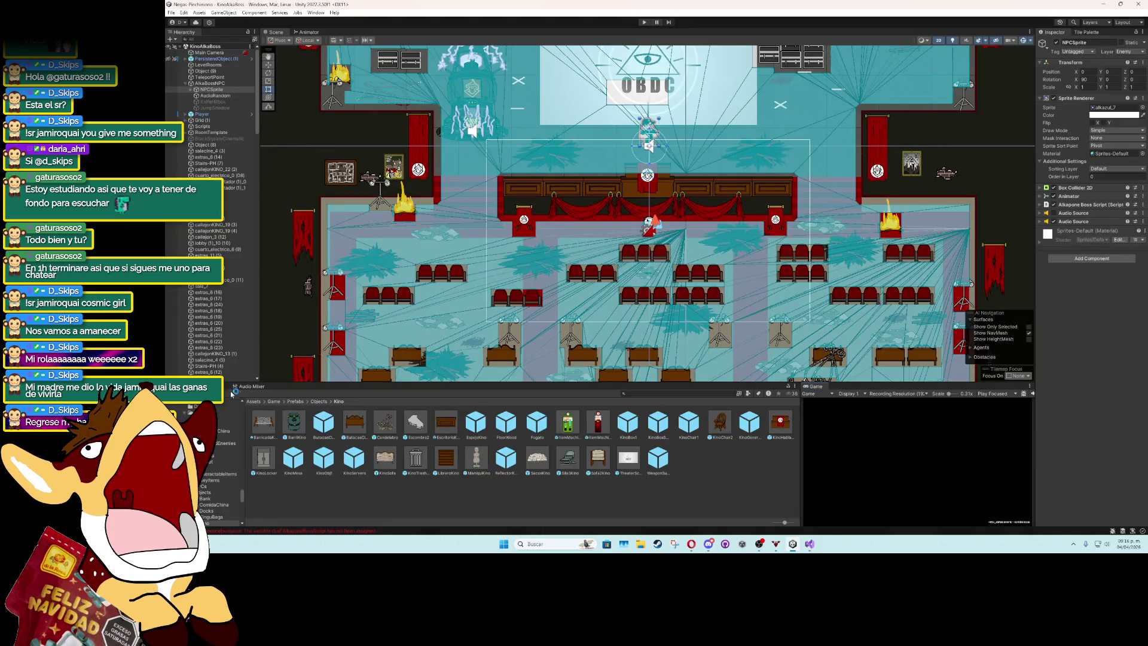
click(231, 387)
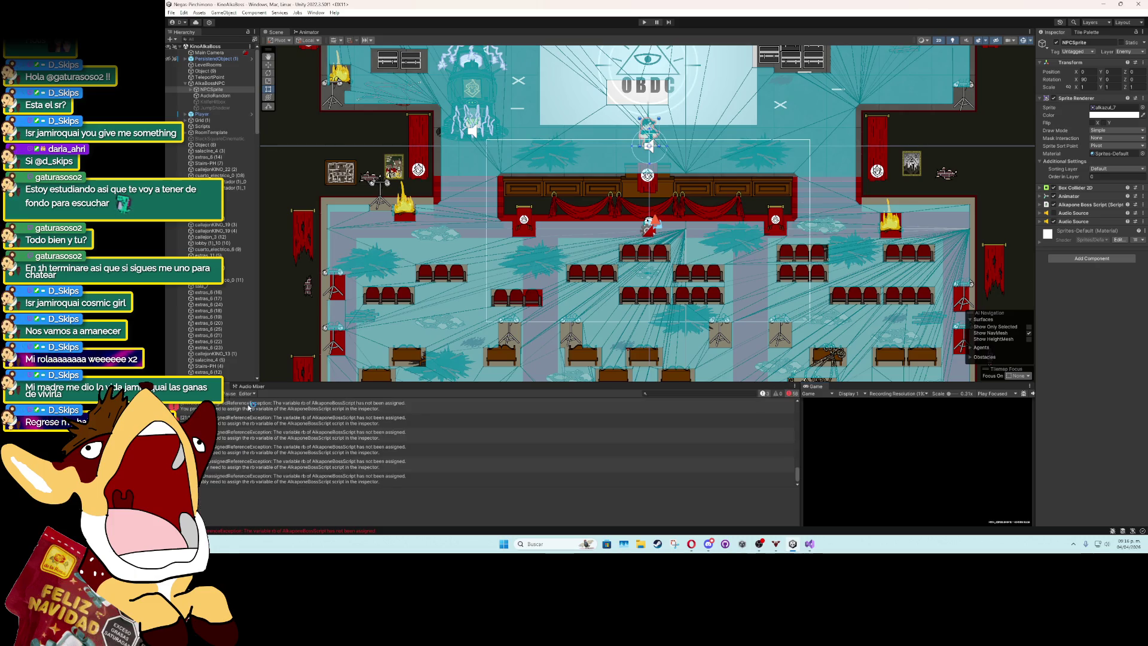
click(307, 439)
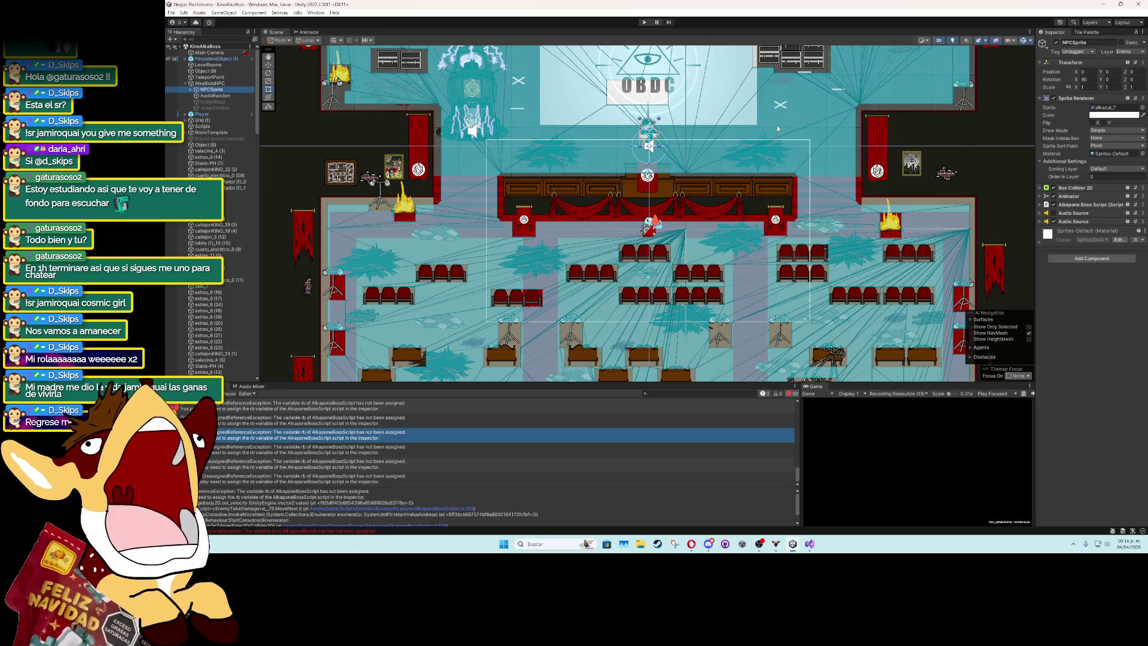
click(1039, 205)
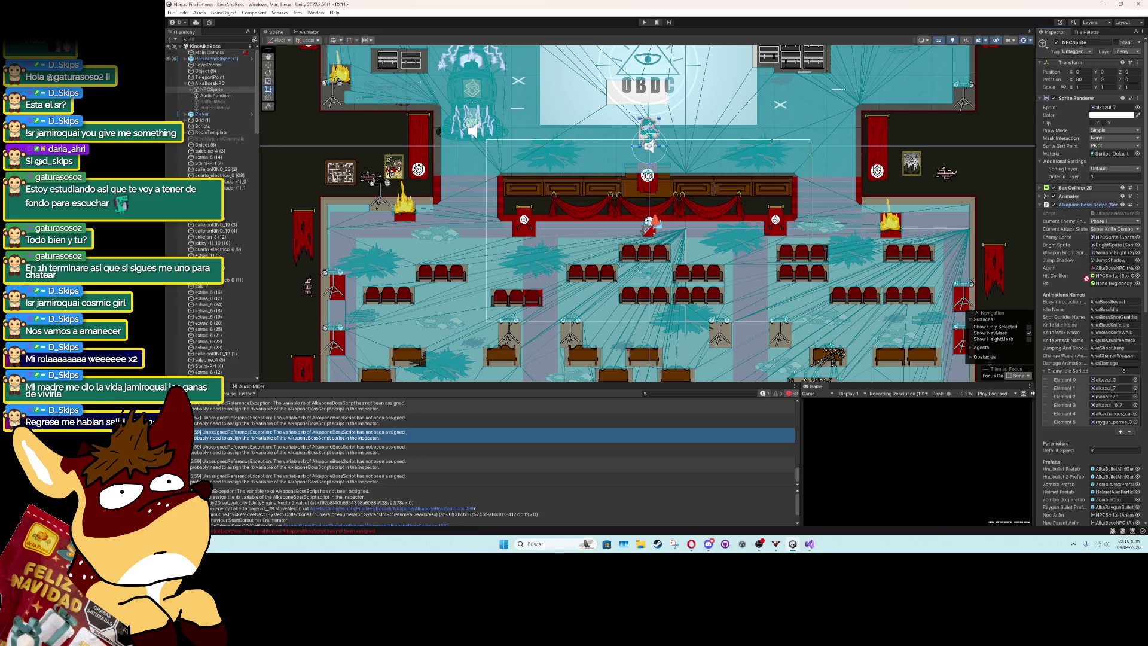
click(1045, 206)
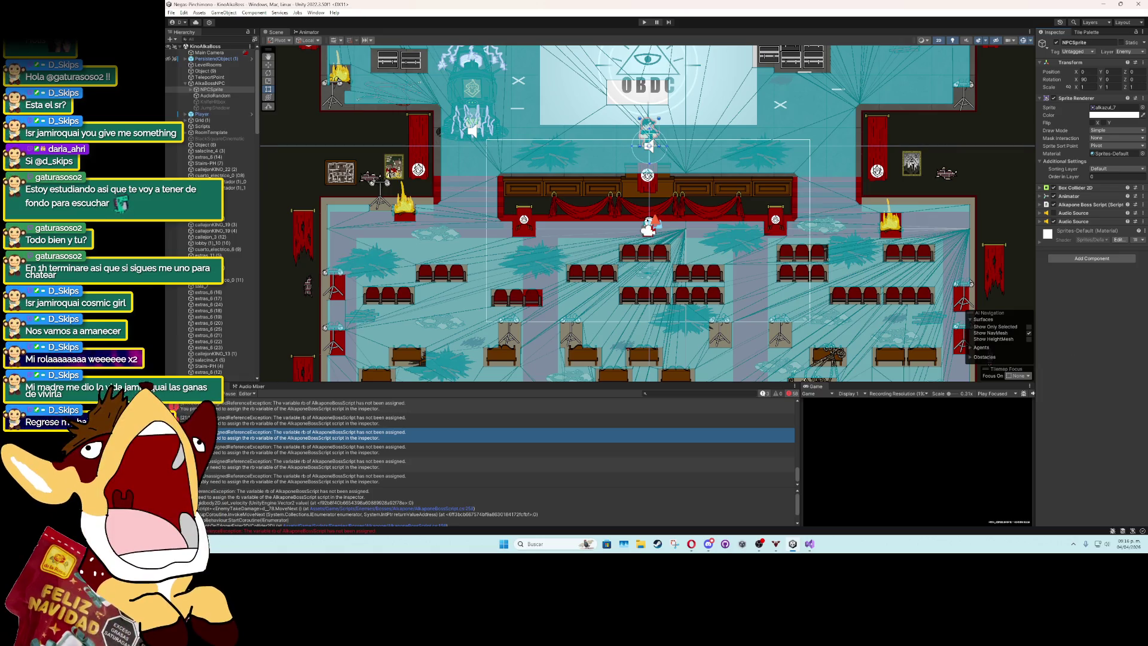
key(ctrl+5)
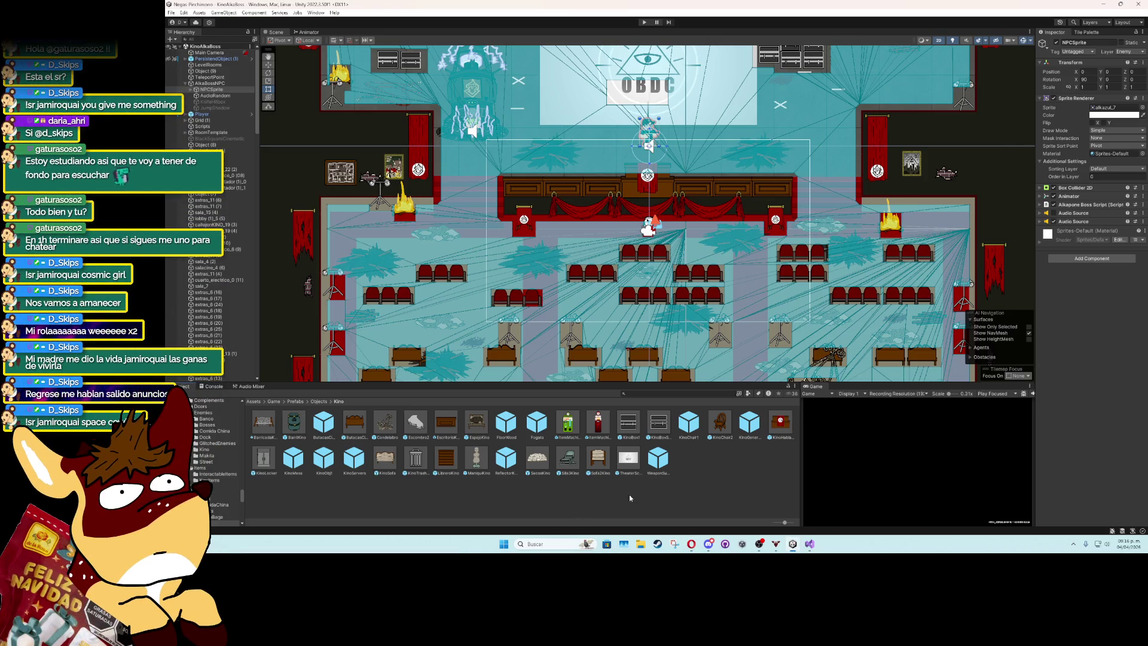
key(alt+Tab)
Check the ResetThrow call in AmbientObject.cs, then close that file's tab.
scroll(361, 314, up, 20)
scroll(361, 315, down, 20)
click(353, 272)
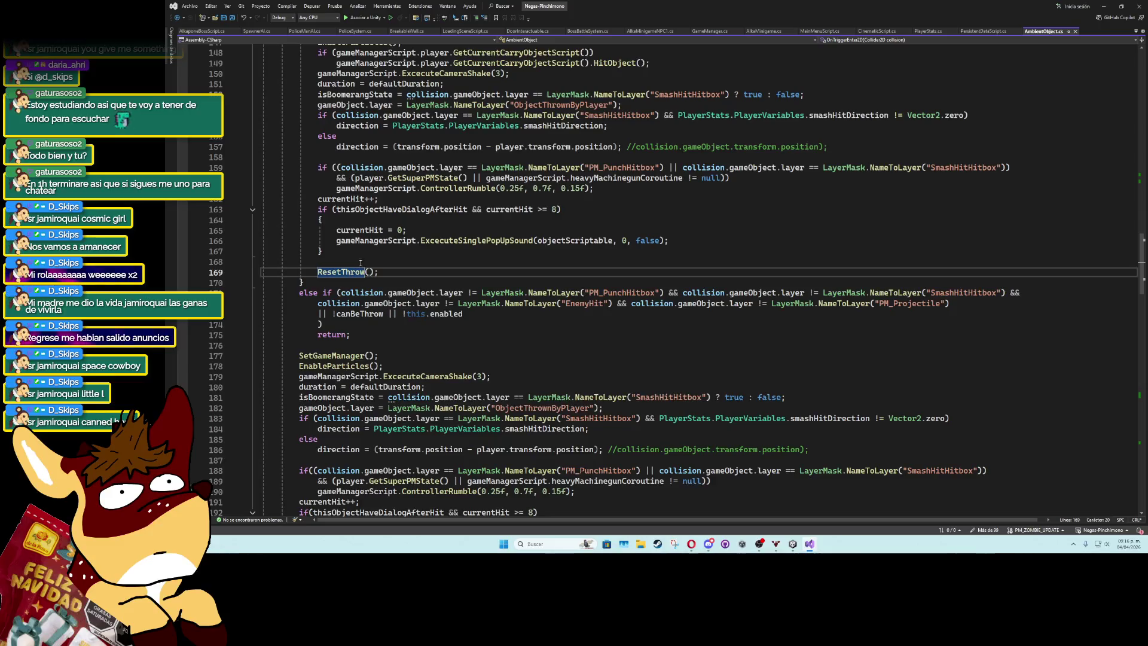
click(1075, 31)
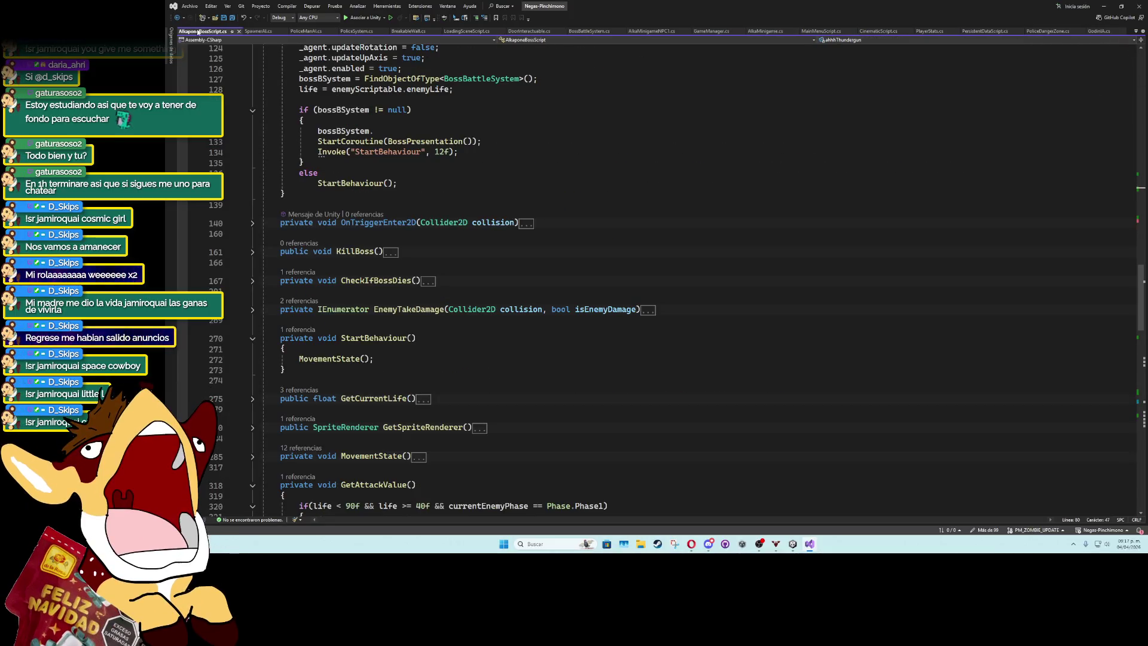
Expand the boss's OnTriggerEnter2D, inspect line 151's ObjectThrownByPlayer check, and return to Unity.
click(253, 223)
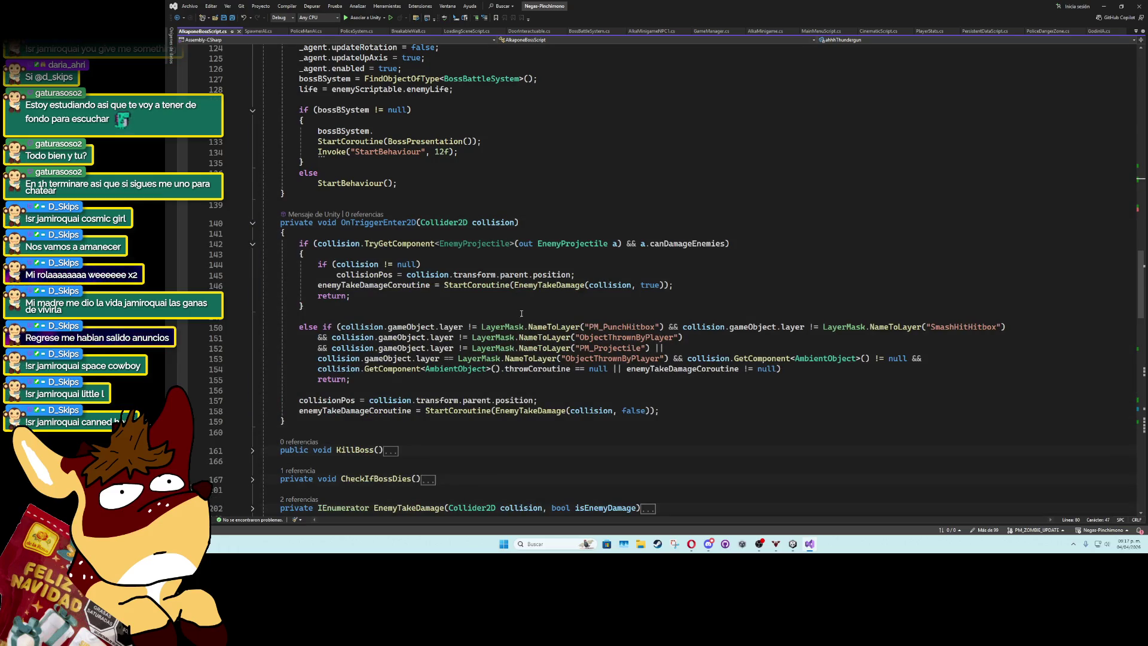
click(608, 337)
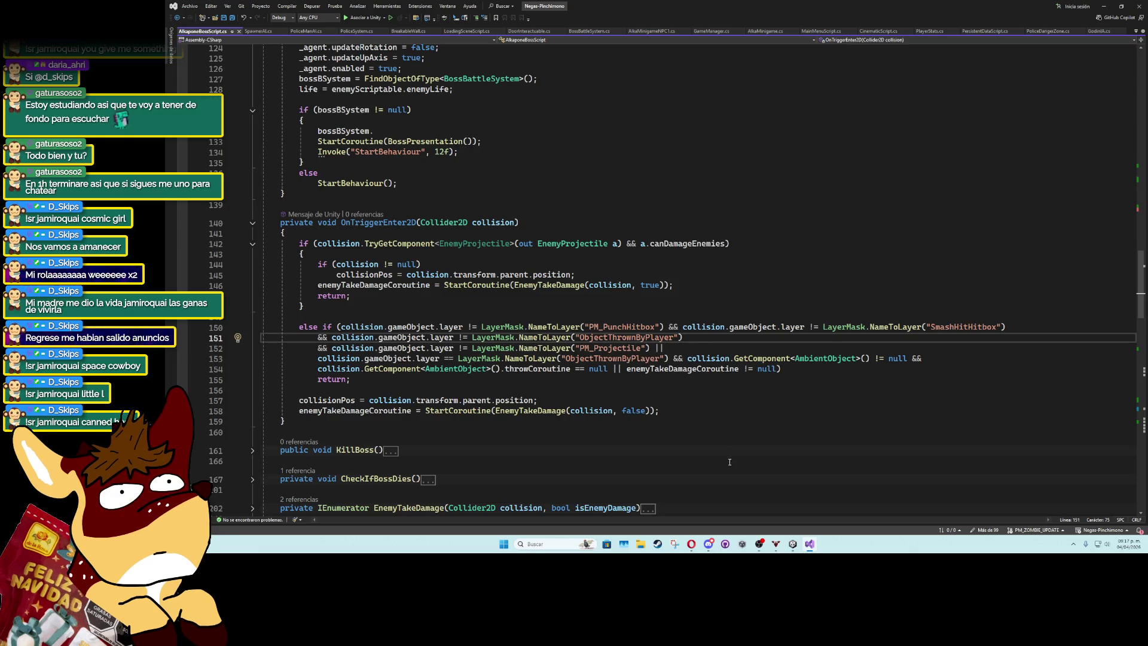
mouse_move(708, 543)
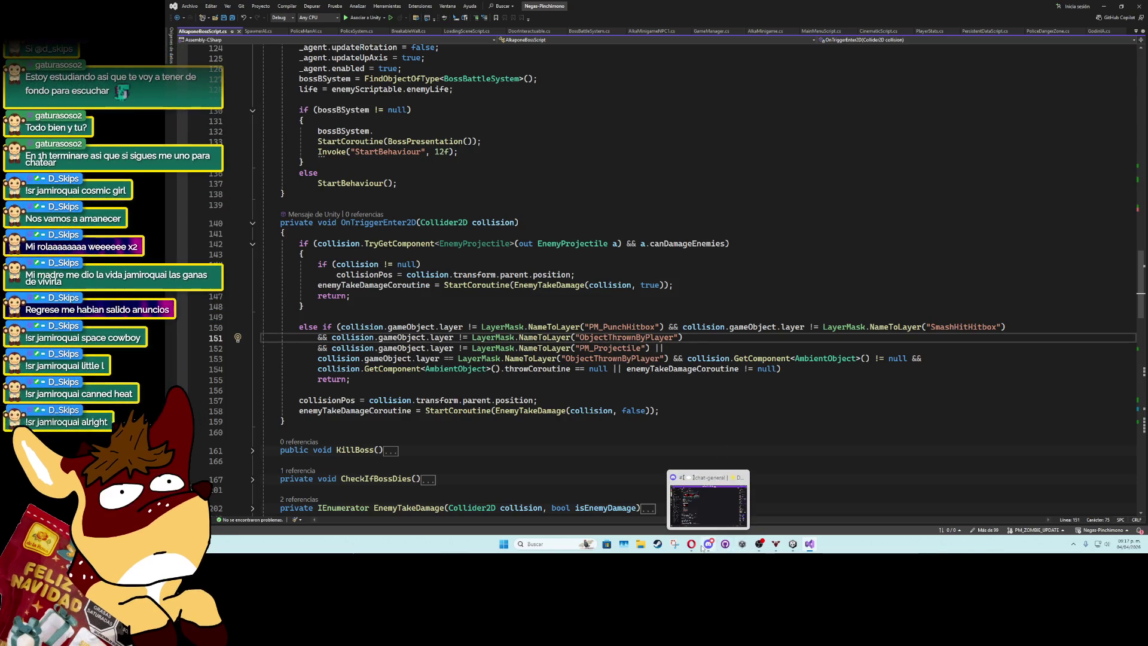
click(792, 544)
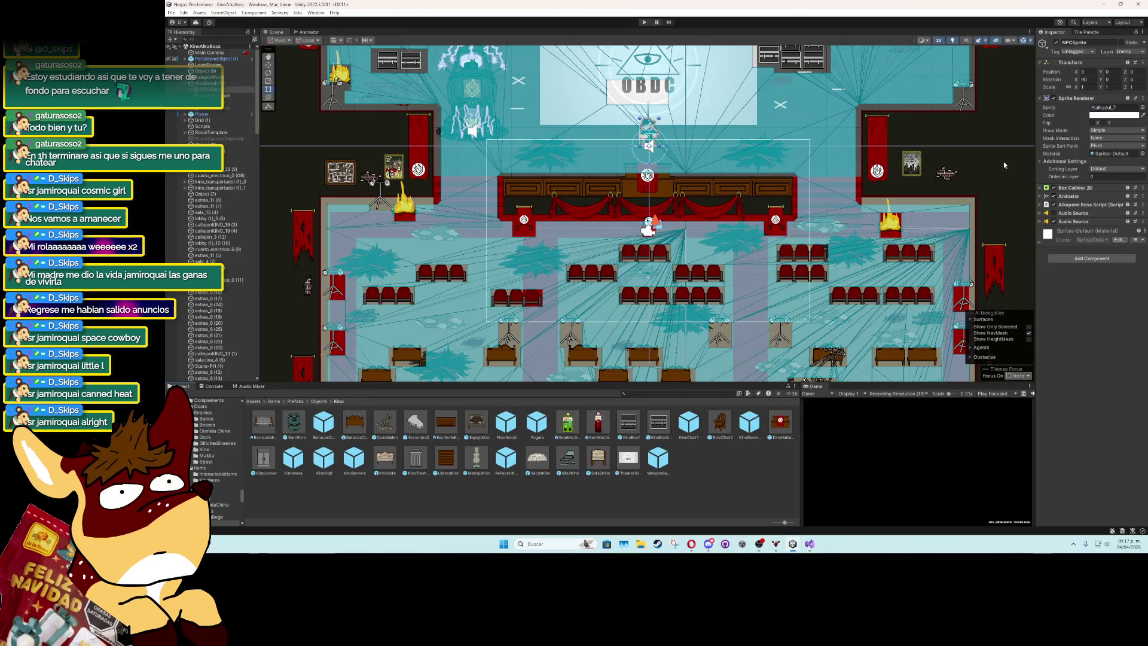
Copy the ObjectThrownByPlayer layer name from Tags and Layers, paste it over line 151's string, and save.
click(1123, 51)
click(1096, 235)
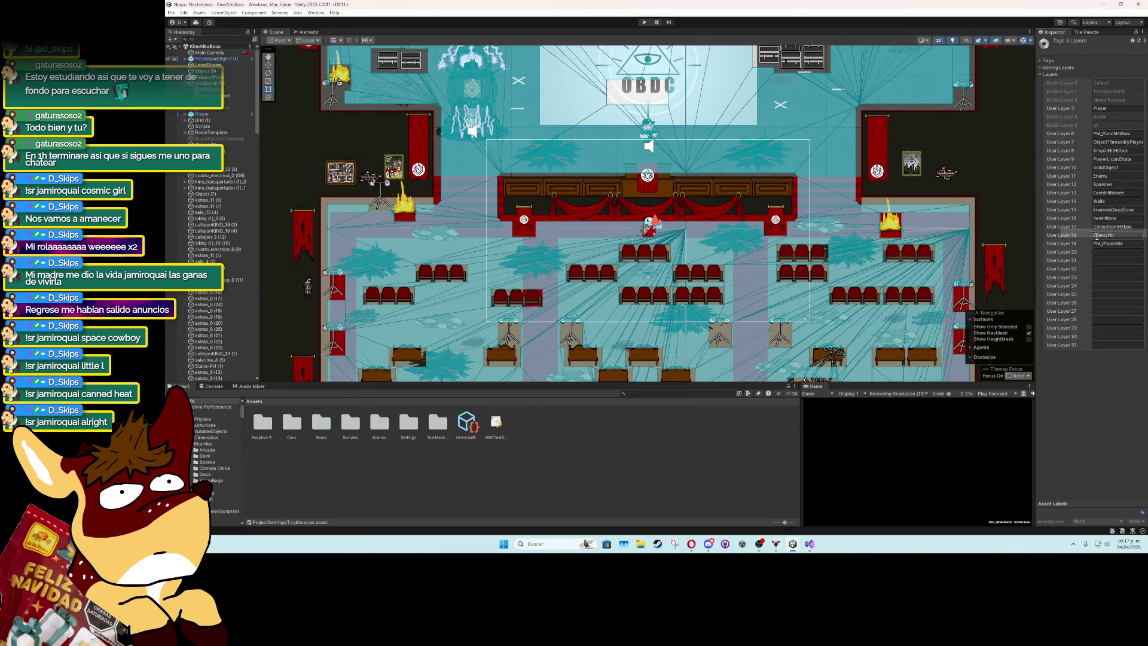
click(1123, 144)
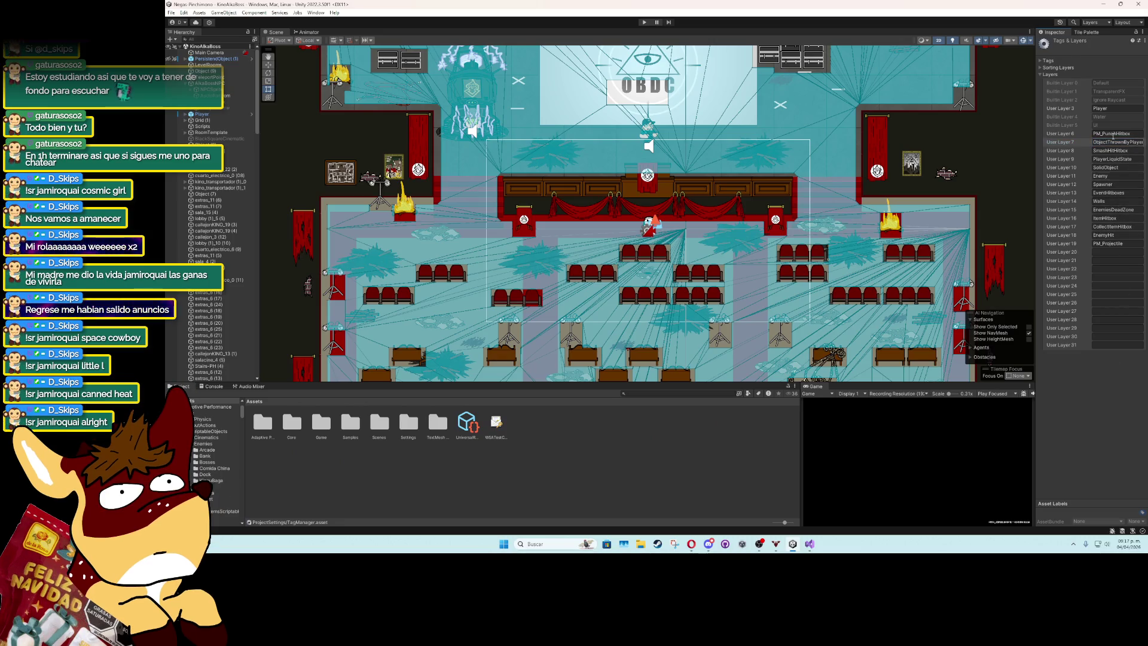
key(alt+Tab)
double_click(614, 338)
key(ctrl+v)
key(ctrl+s)
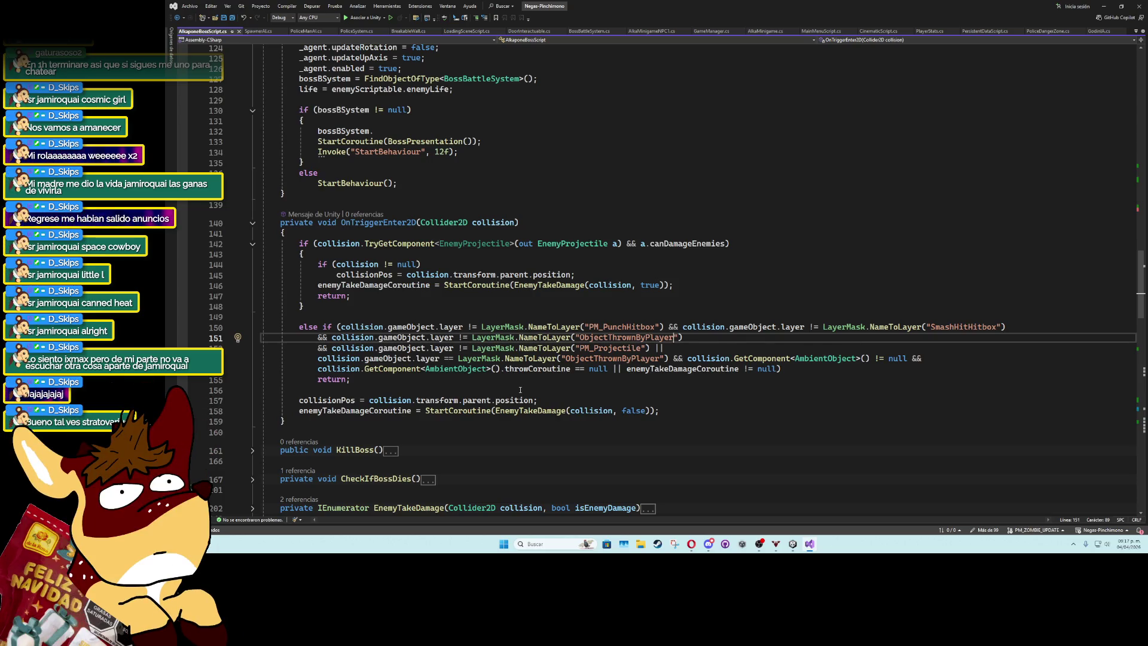
Review the early return on line 155 and EnemyTakeDamage call on line 158, then expand EnemyTakeDamage.
click(542, 383)
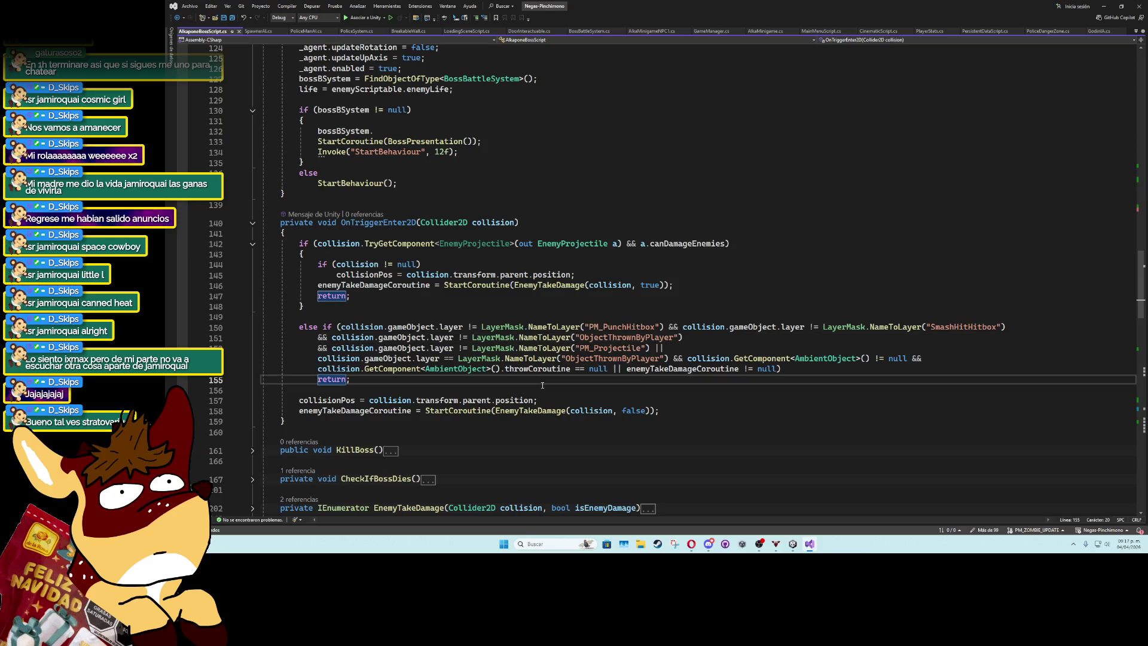
click(537, 410)
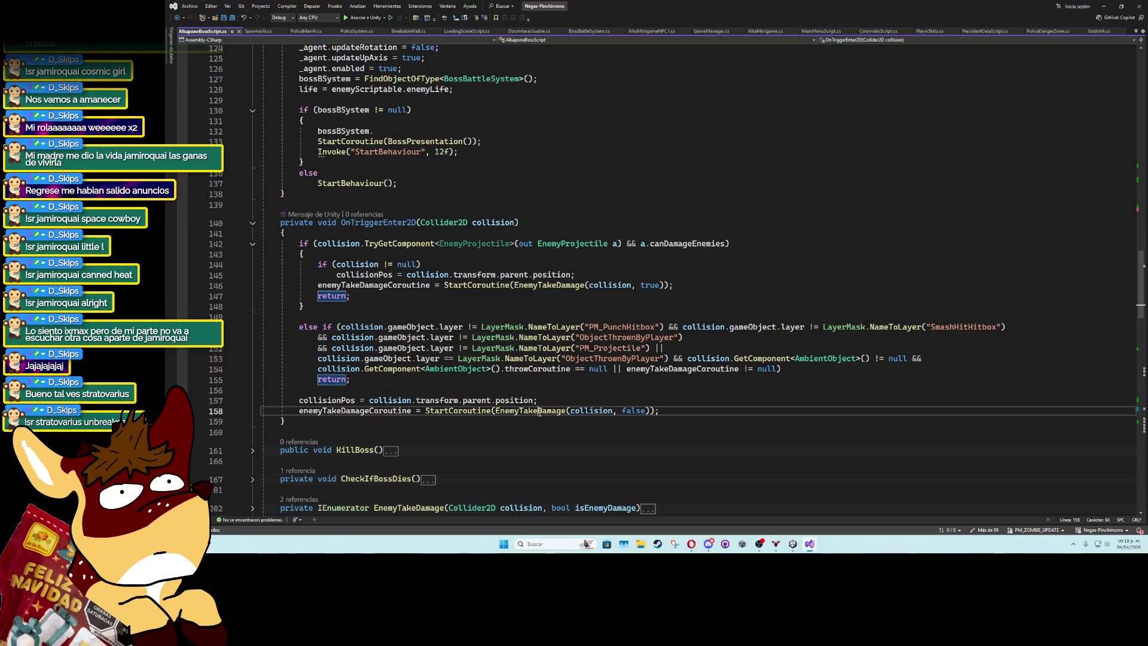
scroll(405, 446, down, 5)
scroll(405, 445, down, 1)
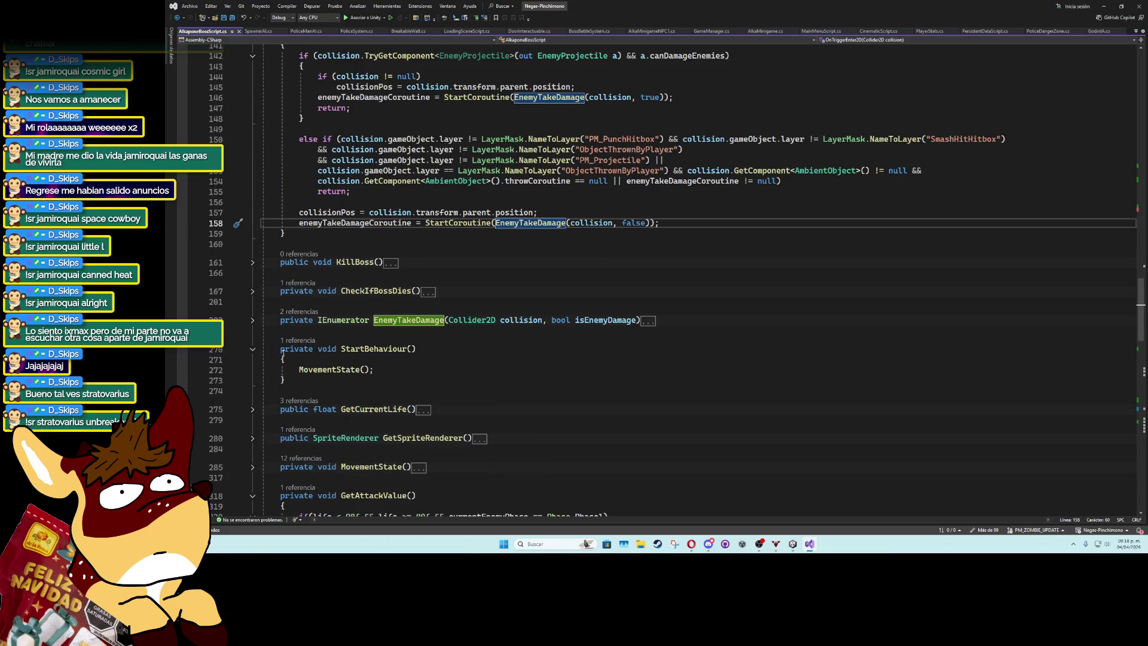
click(252, 322)
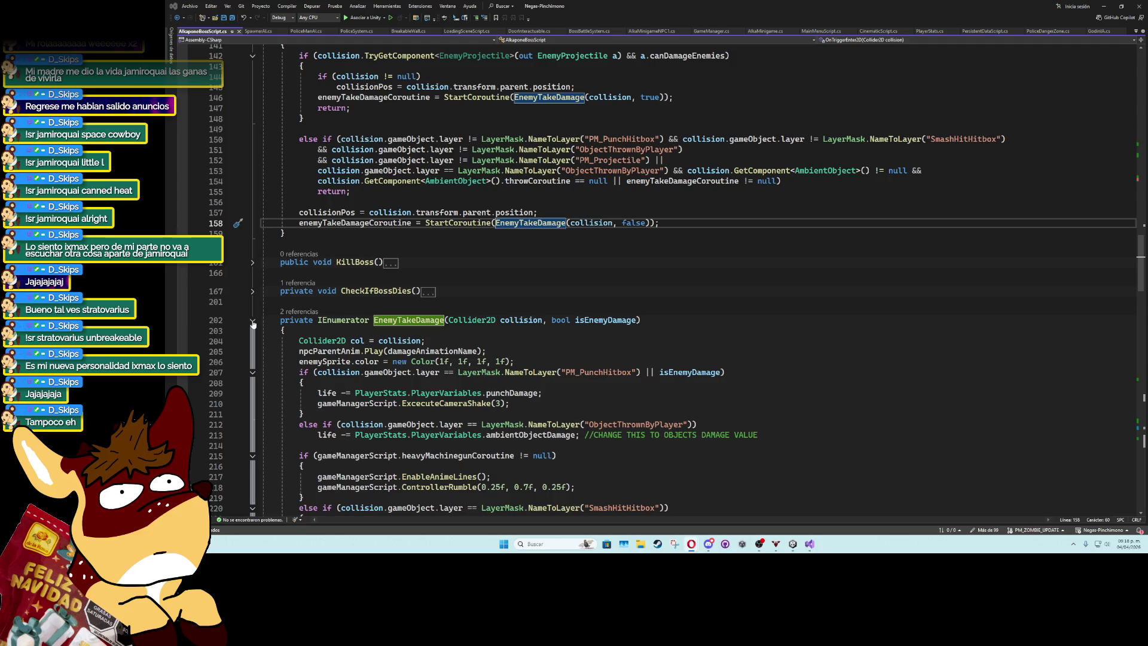
Scroll back up through the EnemyTakeDamage code and minimise Visual Studio.
scroll(253, 324, up, 8)
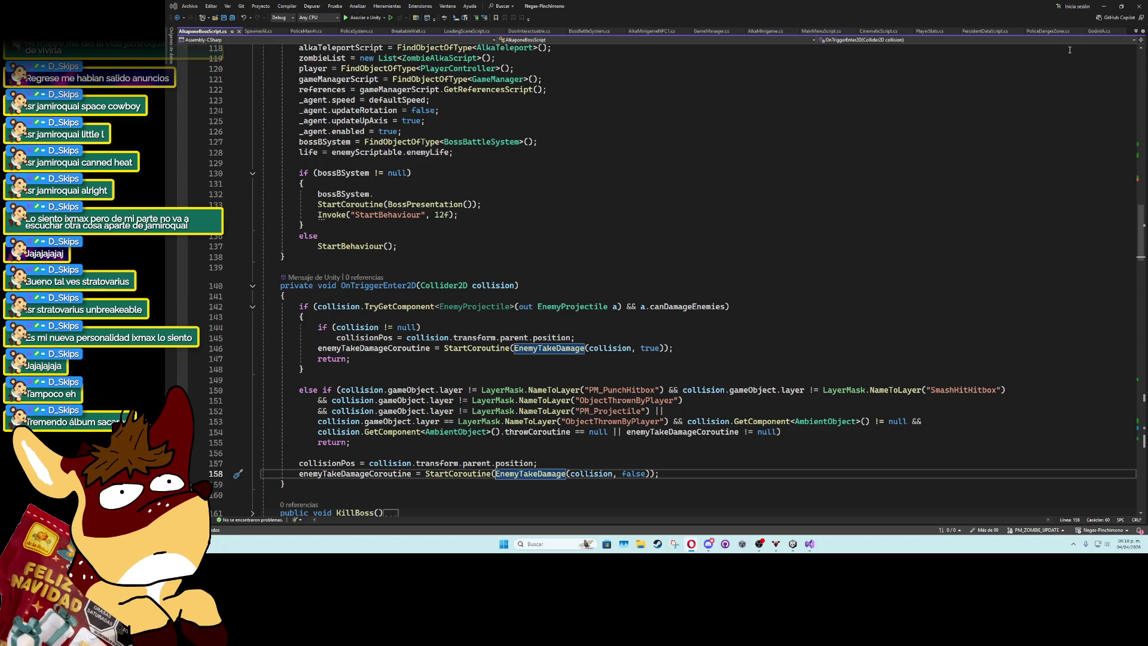
click(1104, 6)
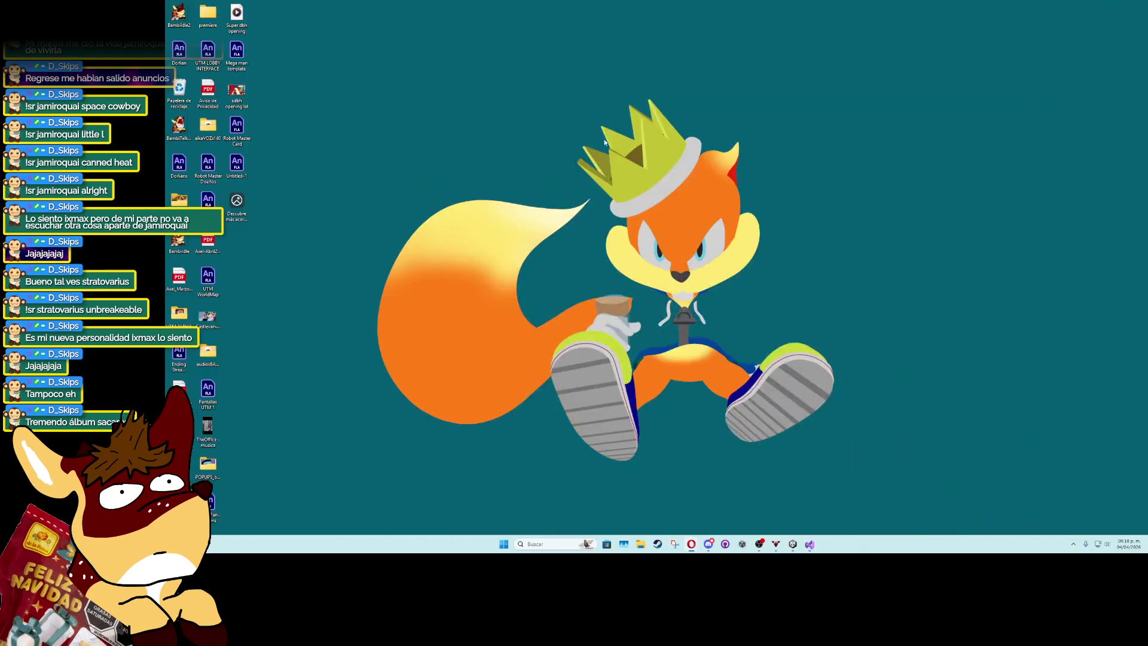
In Unity, expand the boss's NPCSprite and briefly toggle BrightShine and BrightSprite on to preview them.
click(809, 543)
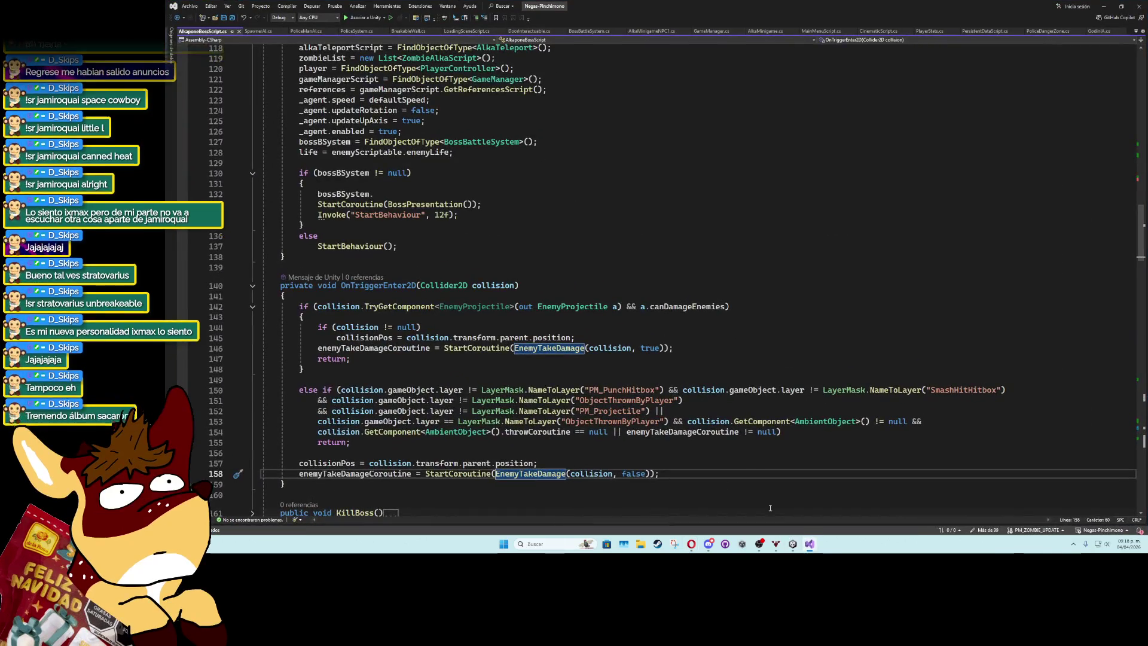
click(793, 544)
scroll(657, 180, up, 3)
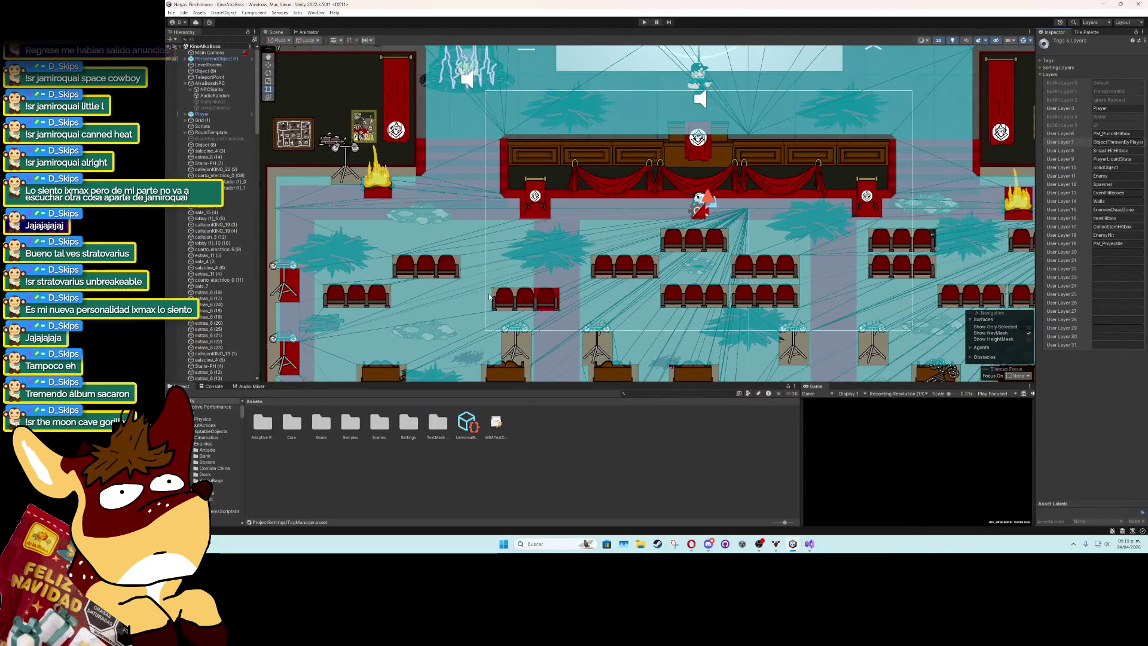
click(548, 239)
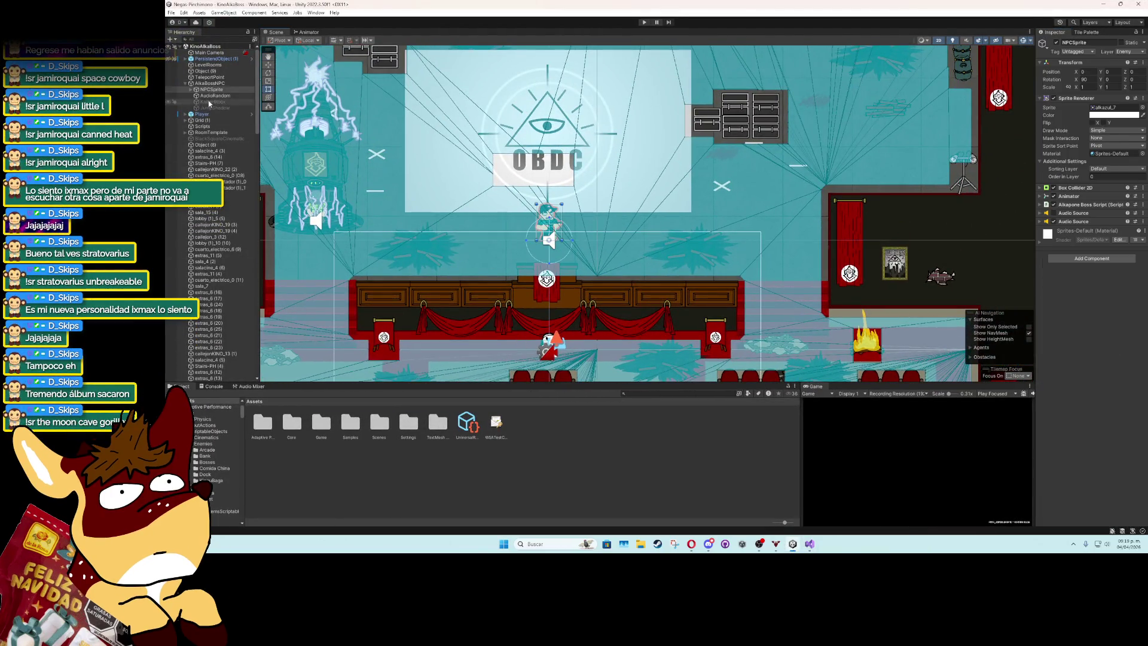
click(192, 90)
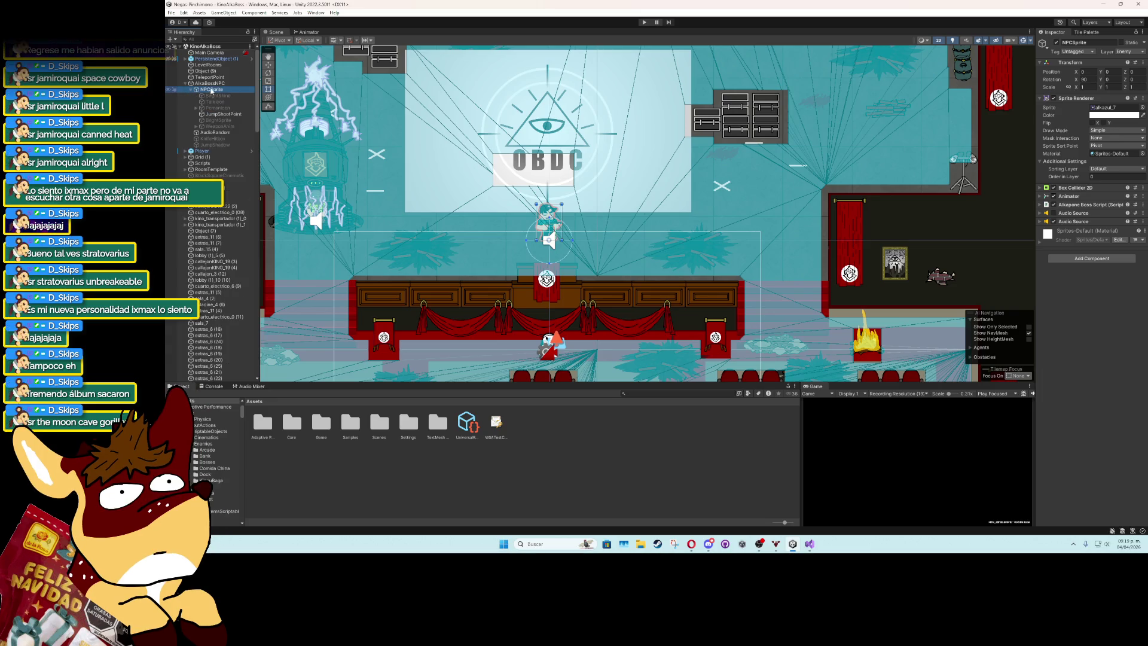
click(227, 96)
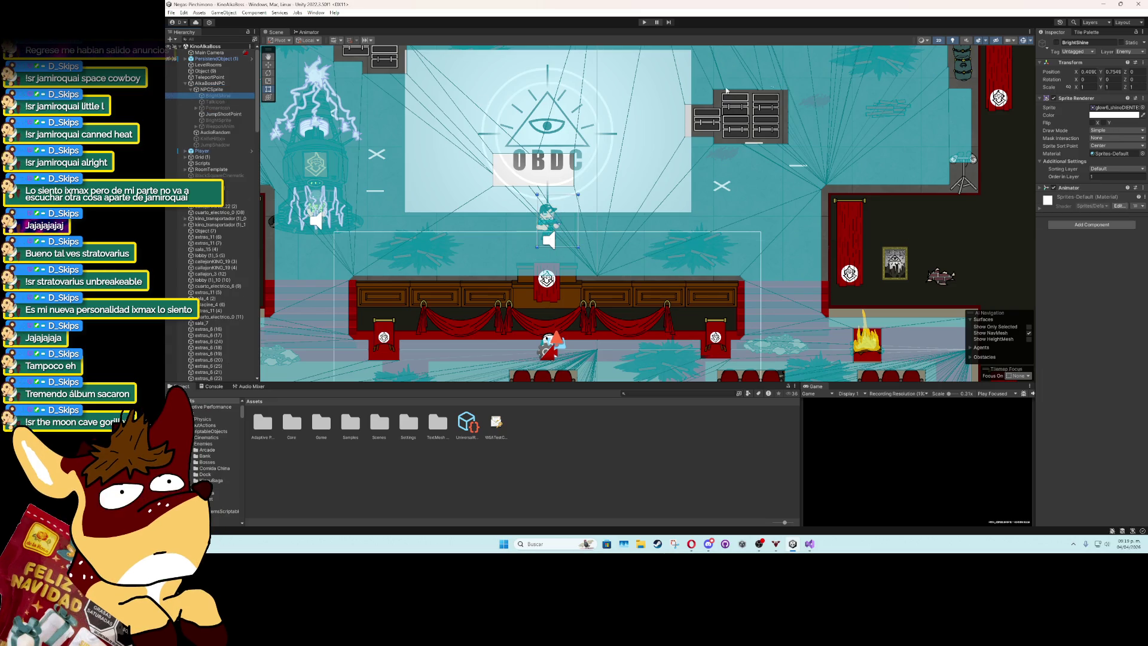
click(1055, 42)
click(1056, 42)
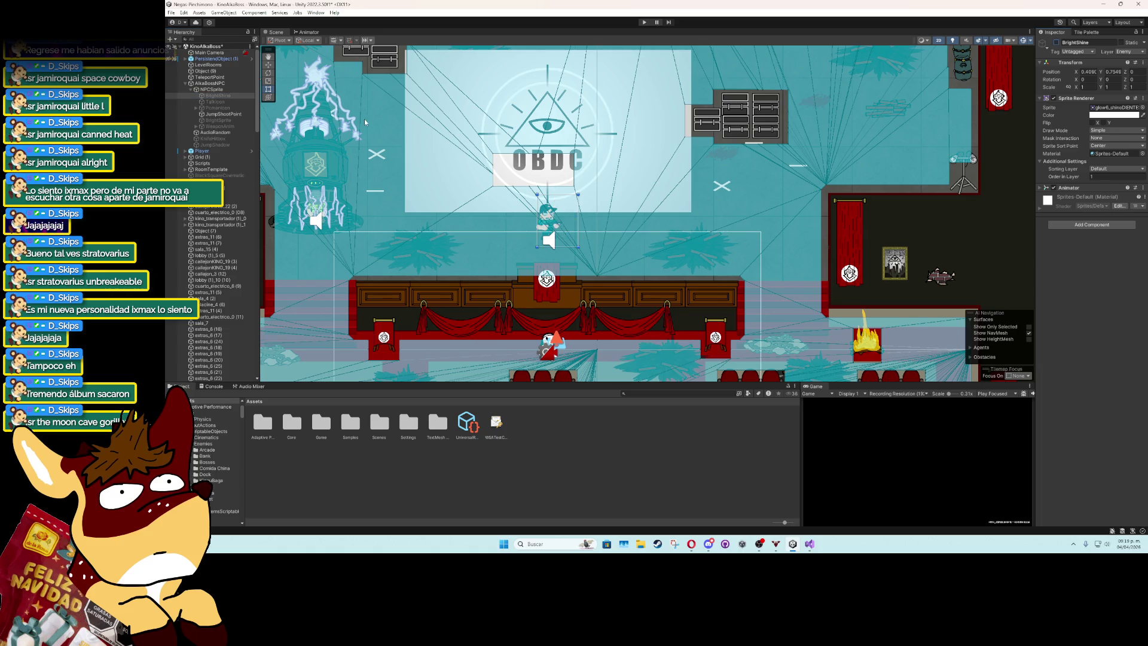
click(231, 120)
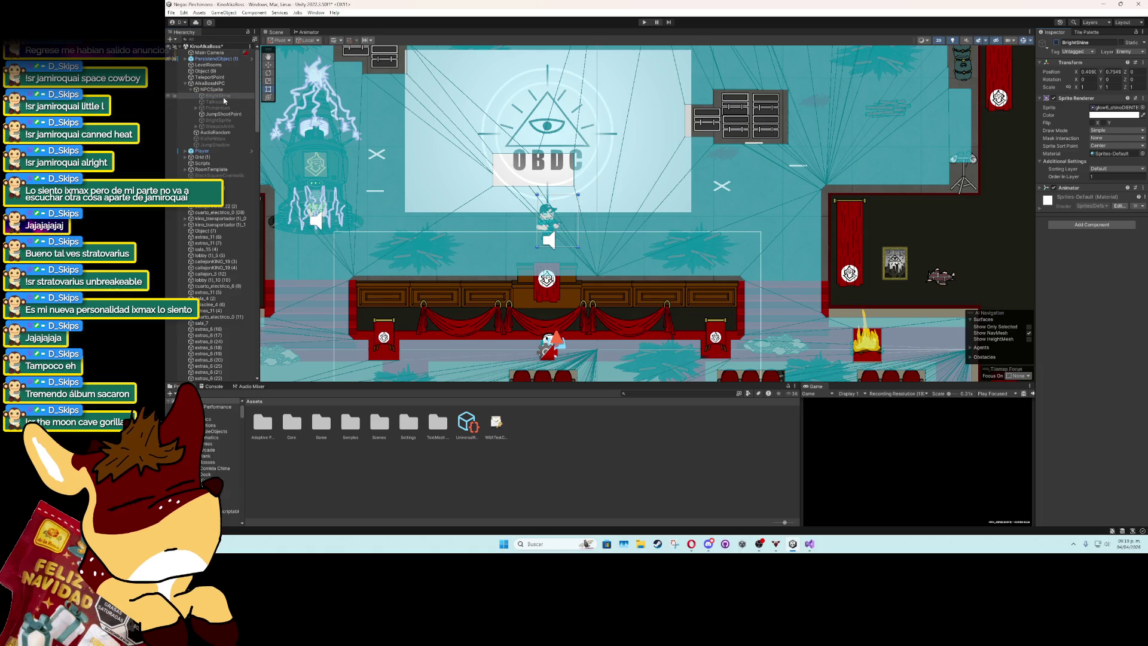
click(1056, 42)
click(1055, 43)
Duplicate BrightSprite, rename the copy YellowBright, and tint its Sprite Renderer colour FFB400.
click(227, 121)
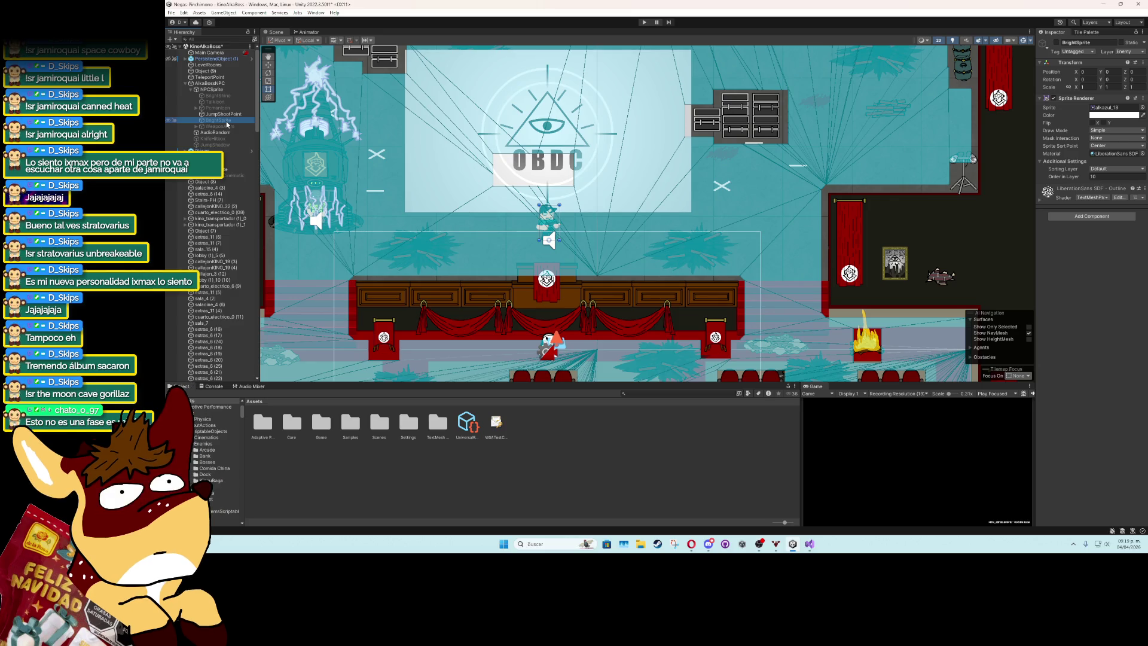
key(ctrl+d)
click(227, 127)
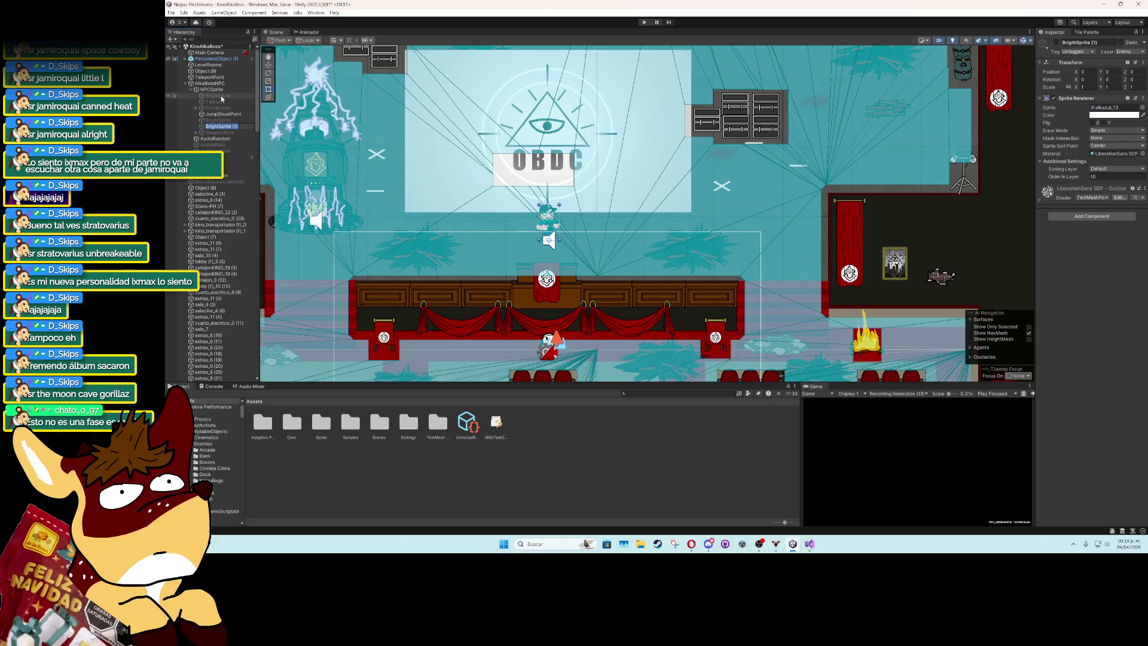
text(Yellow)
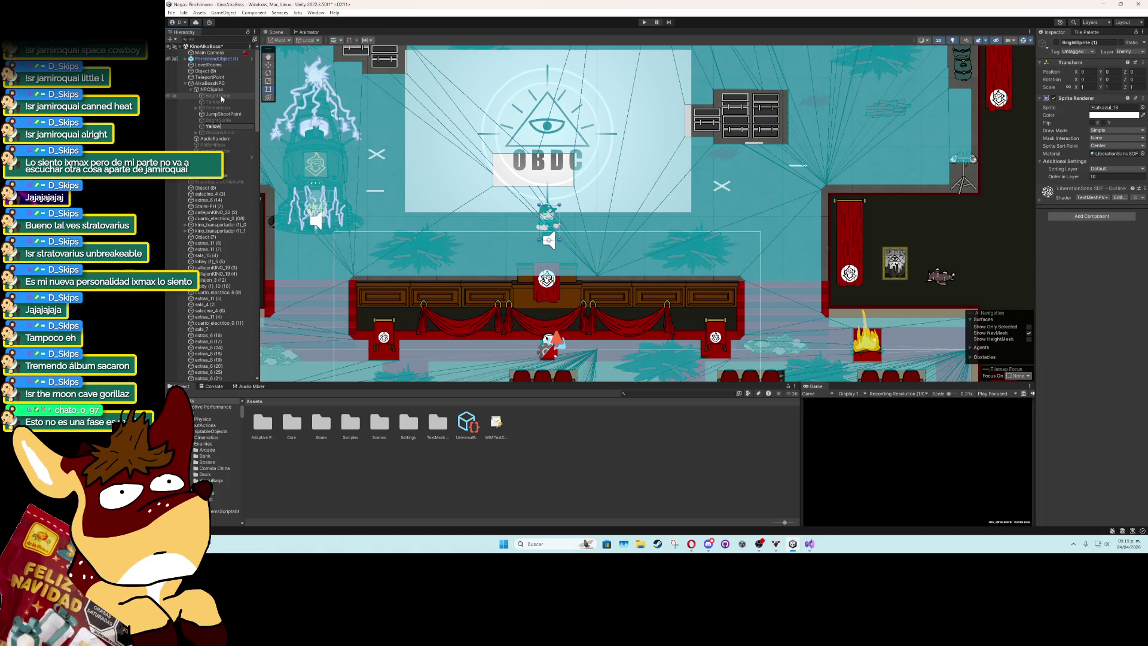
text(Bright)
key(Return)
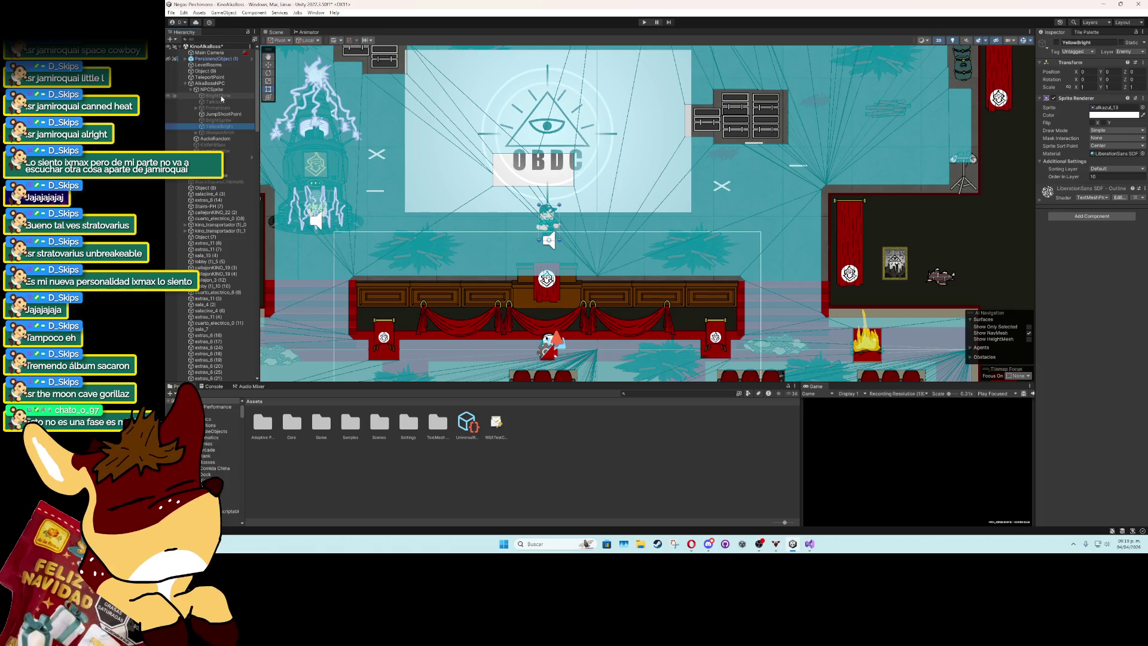
click(1114, 116)
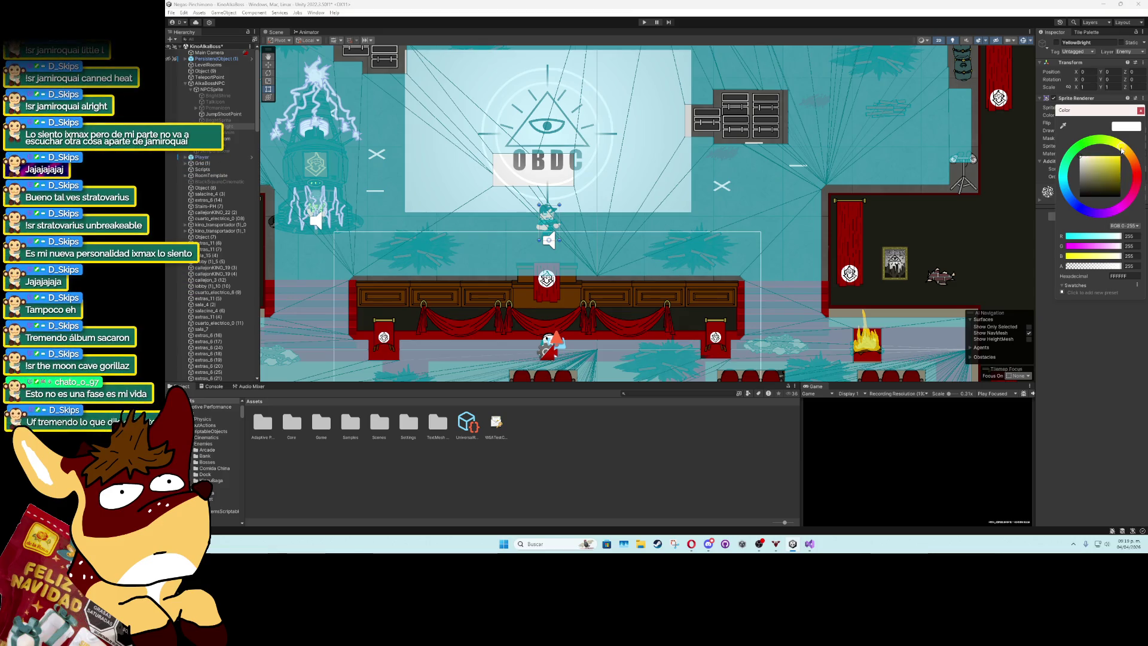
click(1128, 150)
click(1140, 111)
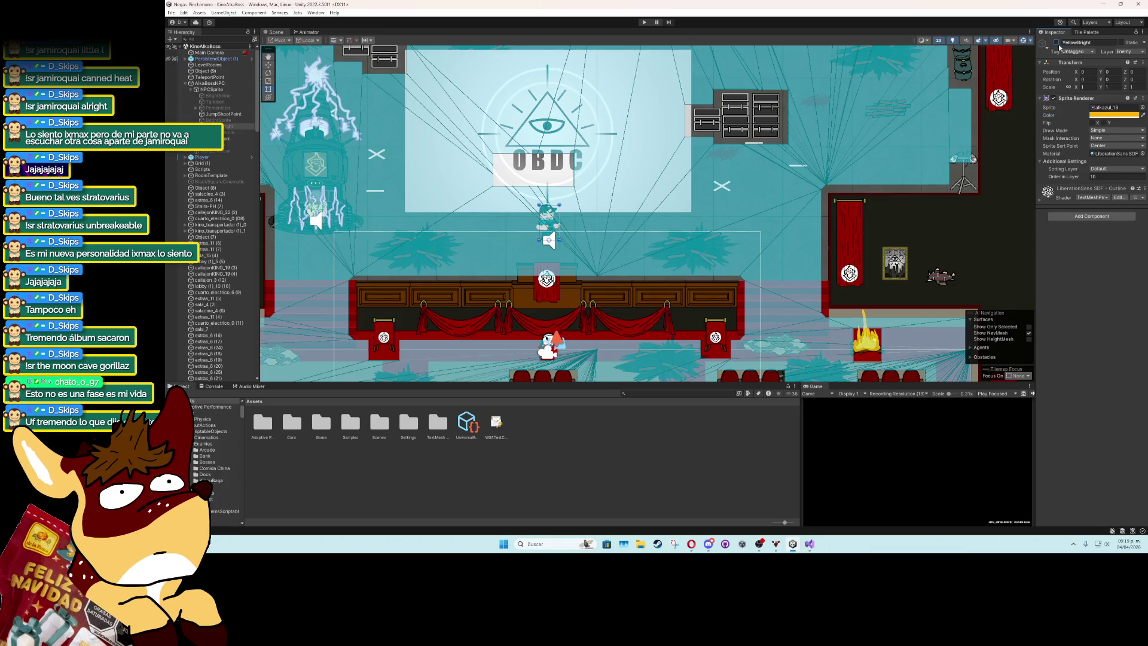
Go back to the boss script and jump to the EnemyTakeDamage definition.
key(alt+Tab)
click(537, 348)
ctrl+click(538, 348)
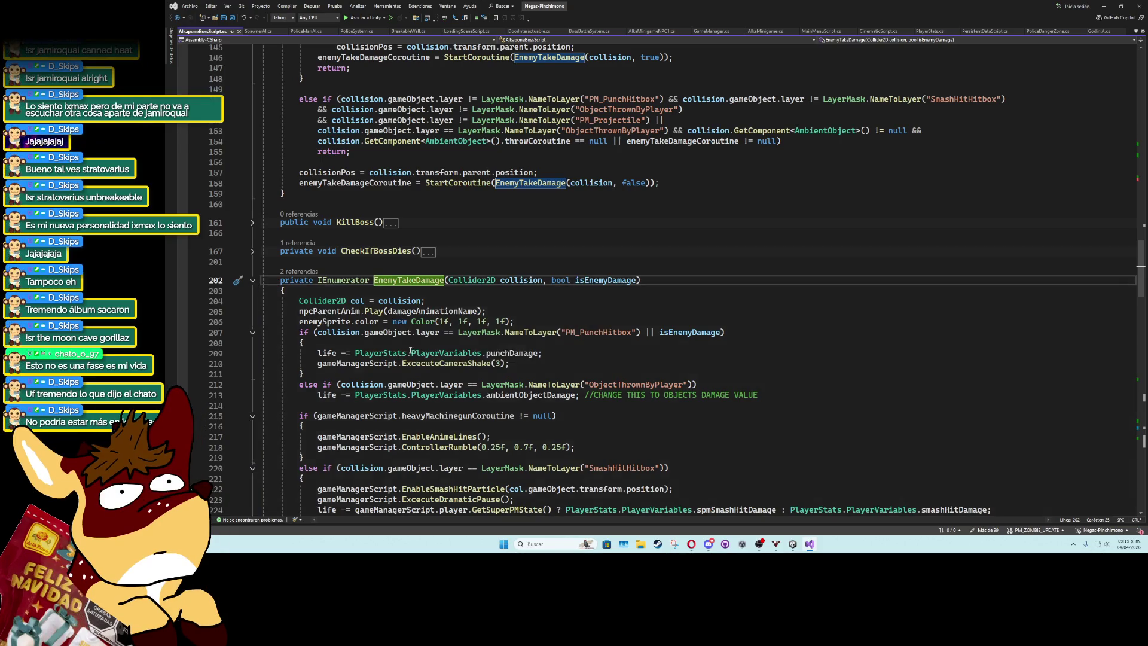
Scroll through EnemyTakeDamage, fold GetAttackValue and BossPresentation, and scroll to the script's end.
scroll(464, 375, down, 20)
scroll(464, 375, down, 3)
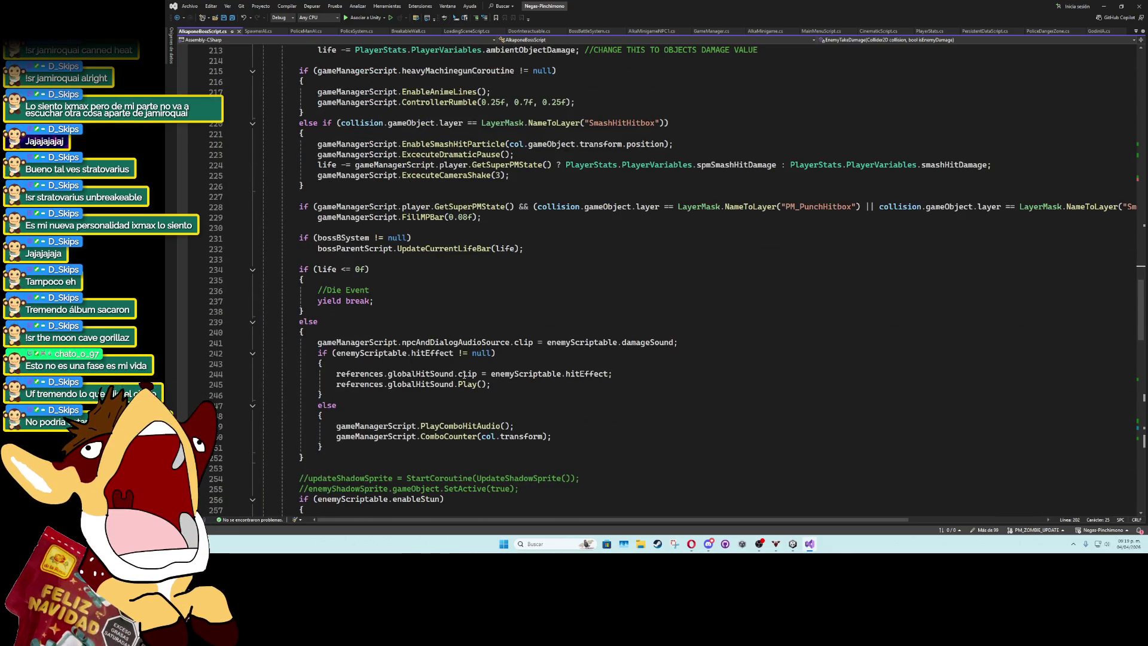
scroll(464, 374, up, 19)
scroll(464, 375, up, 2)
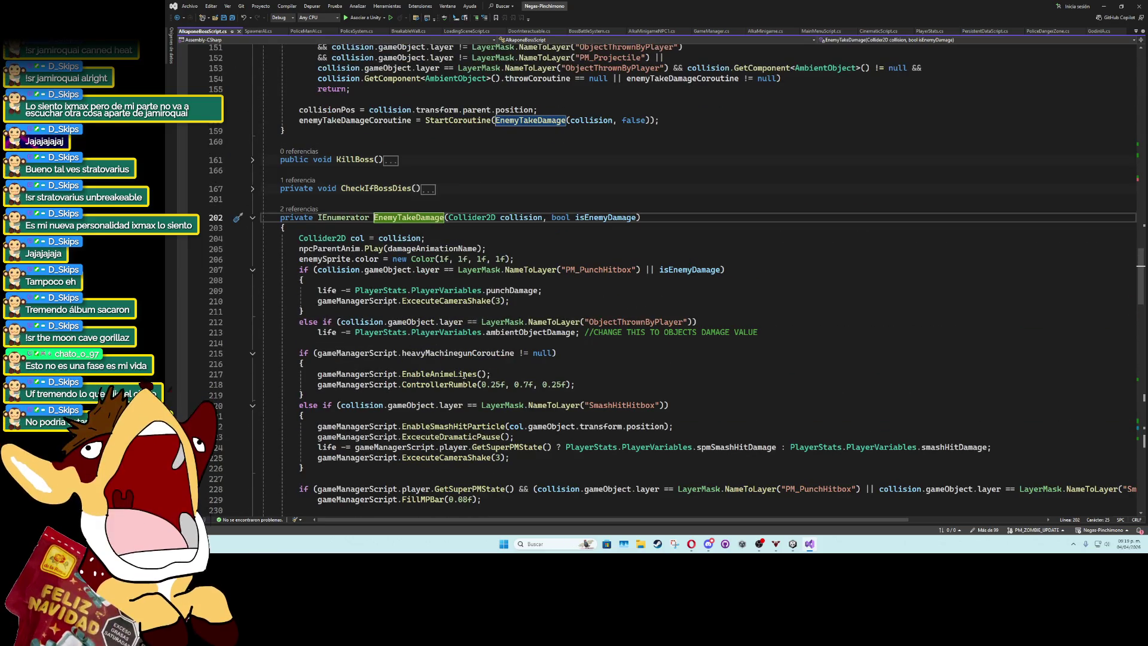
scroll(464, 375, up, 3)
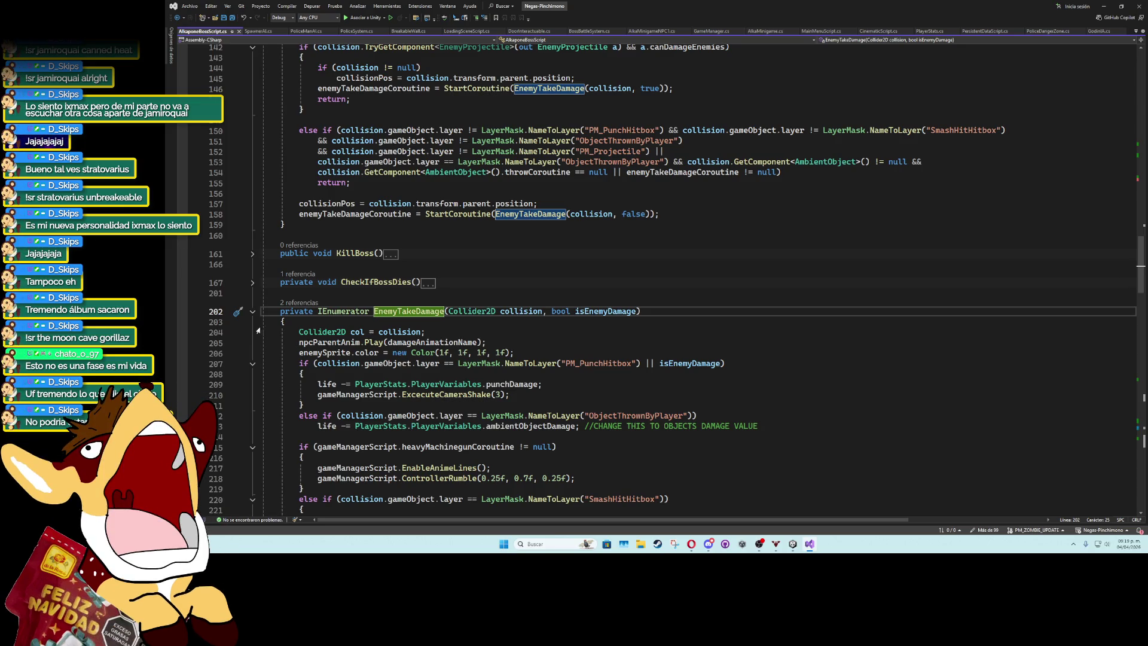
scroll(375, 377, down, 20)
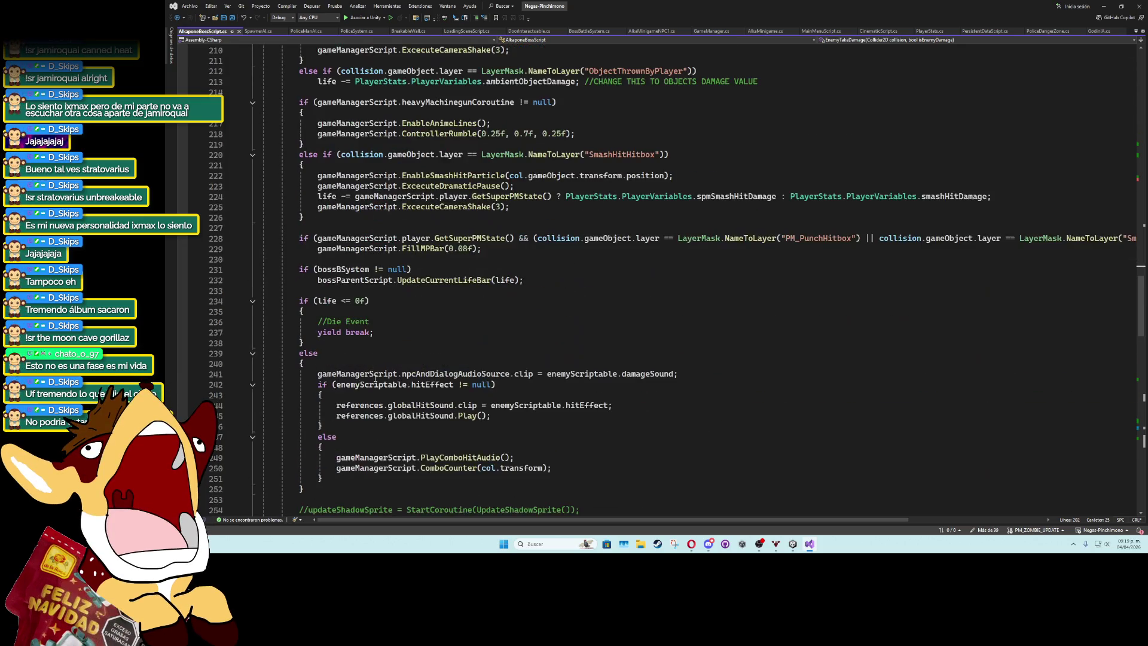
scroll(375, 377, down, 9)
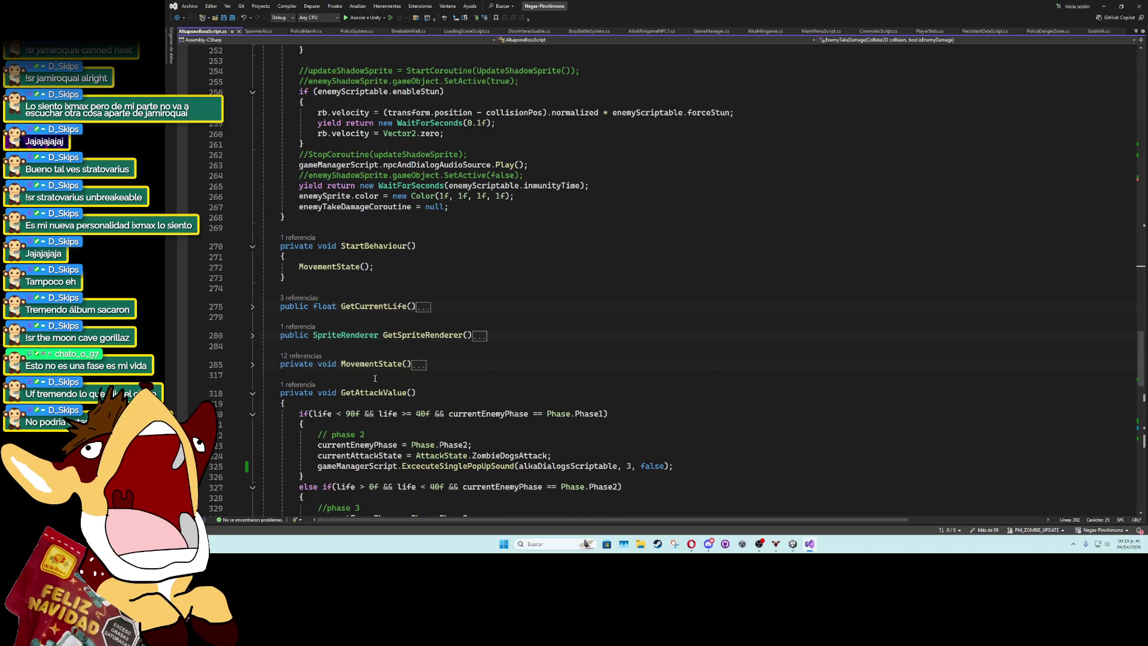
click(252, 394)
scroll(249, 383, down, 10)
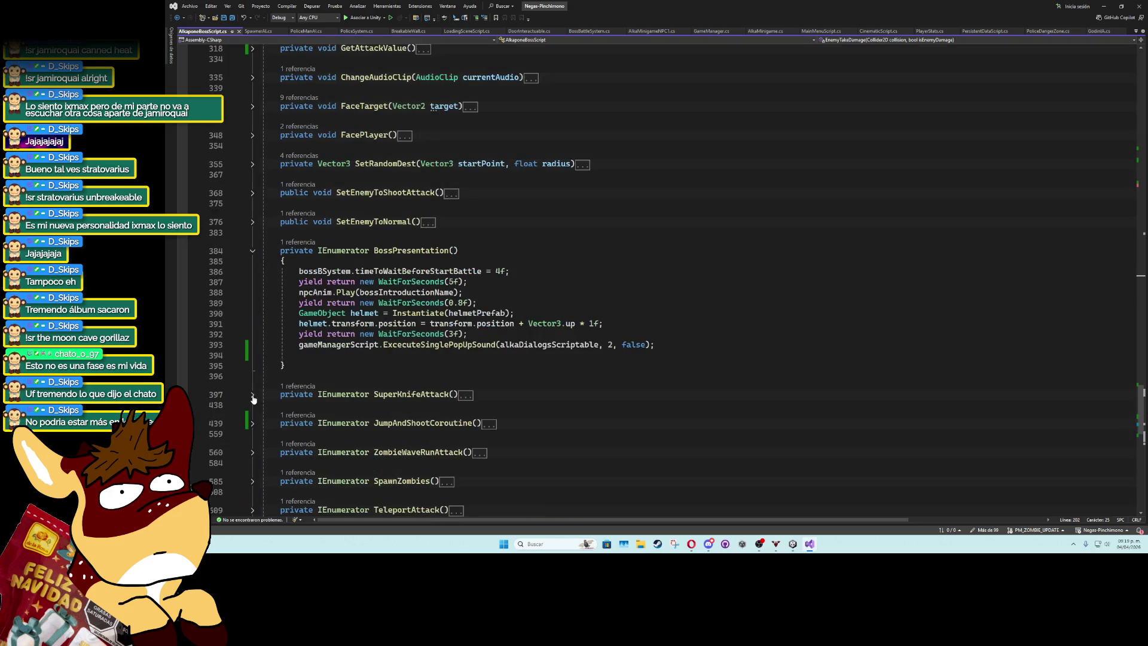
click(252, 252)
scroll(313, 329, down, 8)
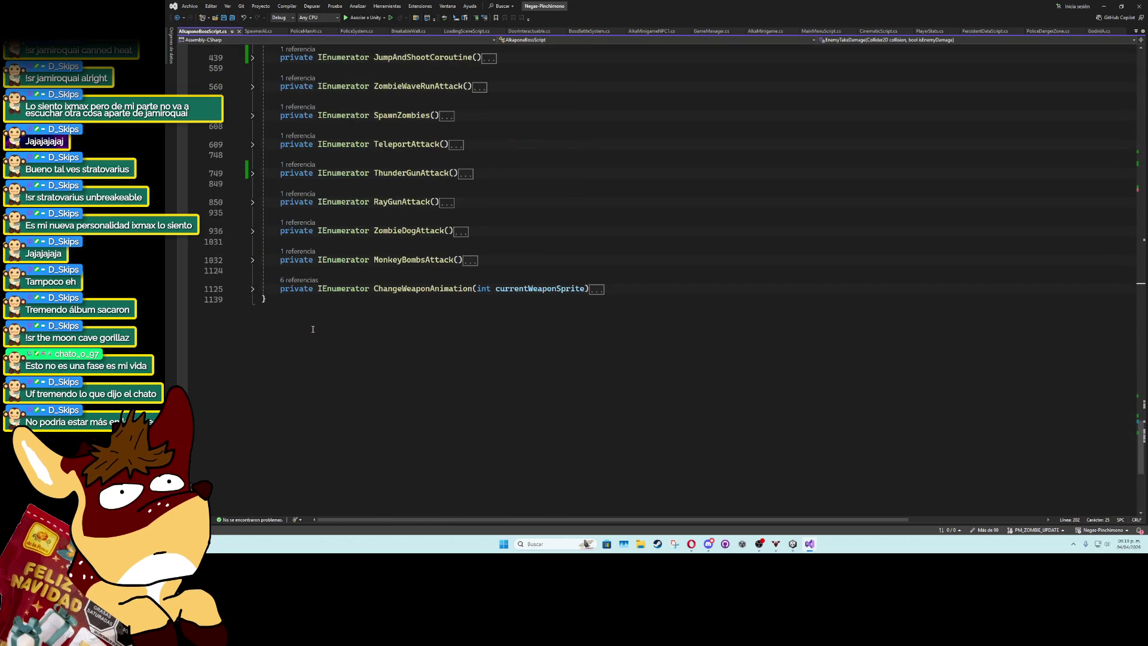
Start a new private IEnumerator YellowBrightDamage() coroutine with a while loop and a float timer declaration.
click(620, 289)
key(Return)
text(private ienume)
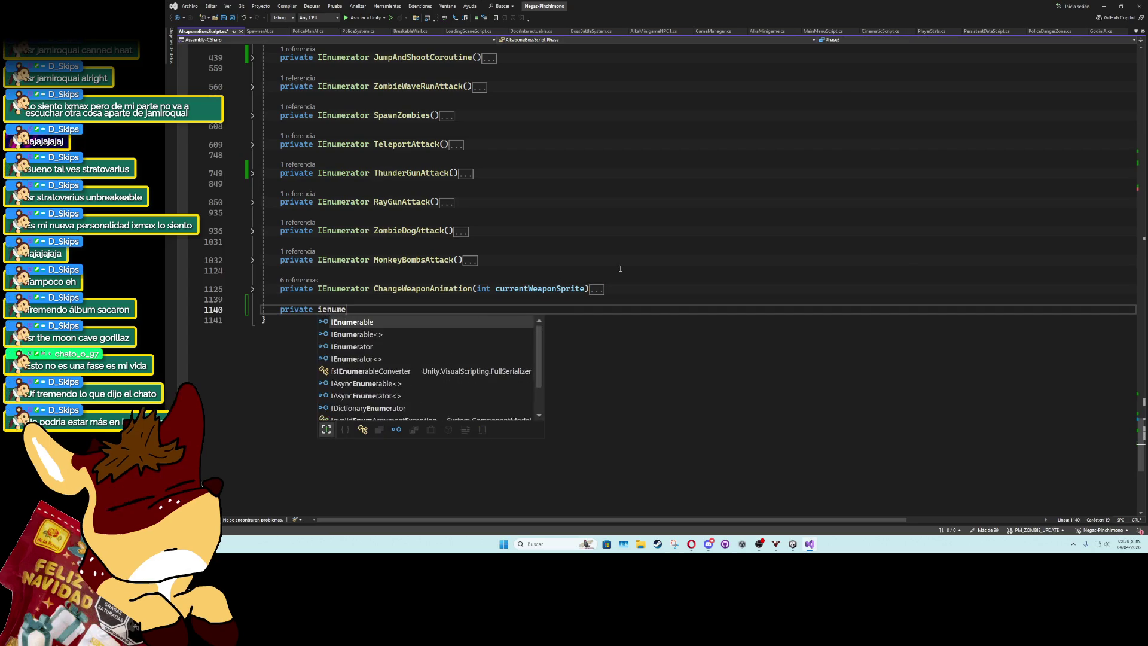
text(rato YellowBright)
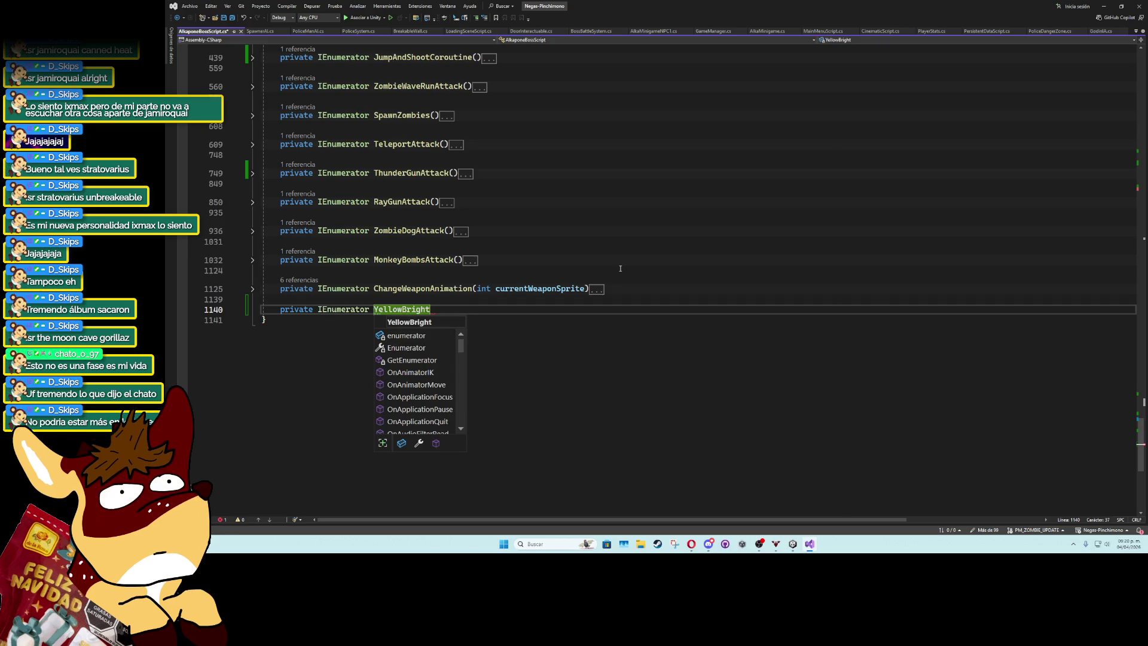
text(amage())
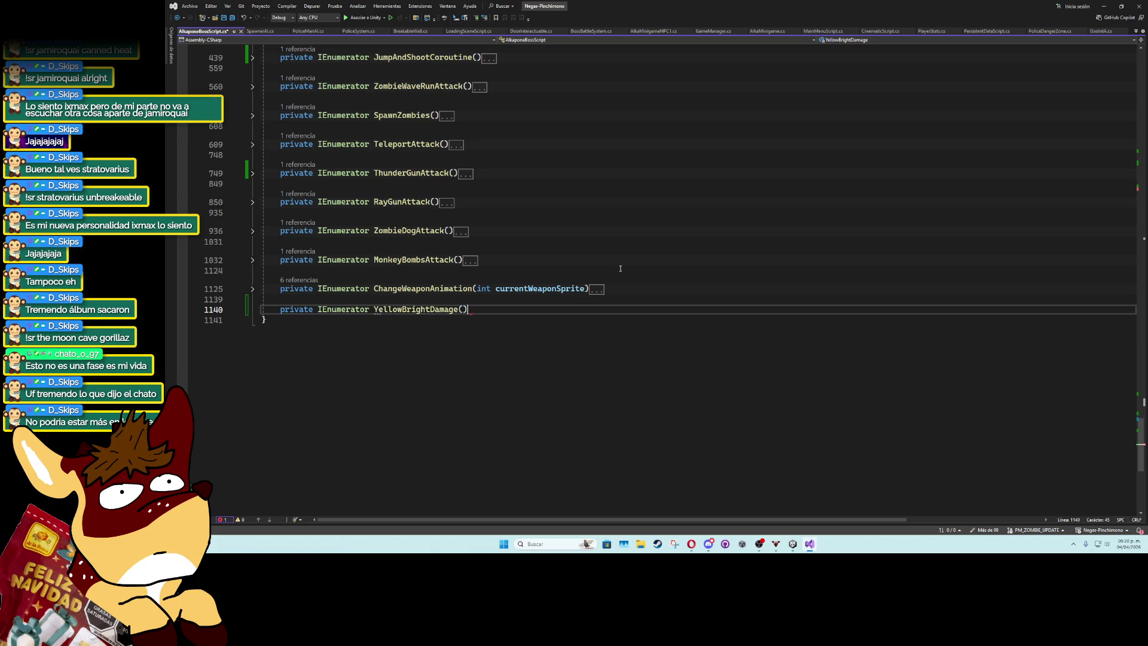
key(Return)
text({)
key(Return)
text(while)
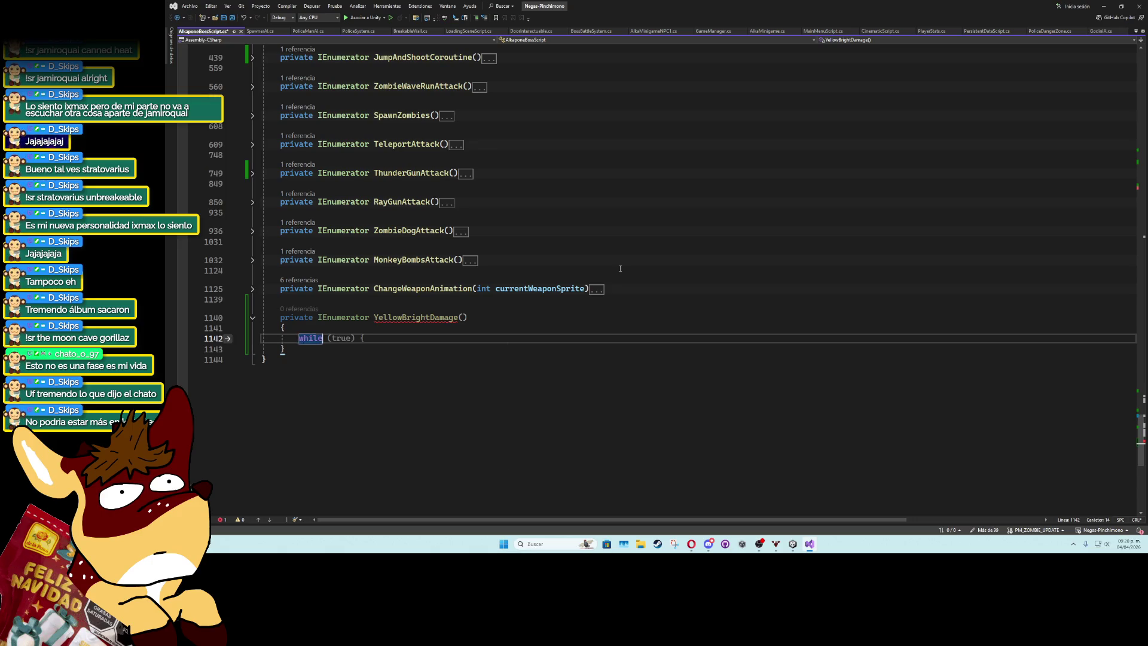
text(())
key(Up)
key(Return)
text(float timer = 0.3f)
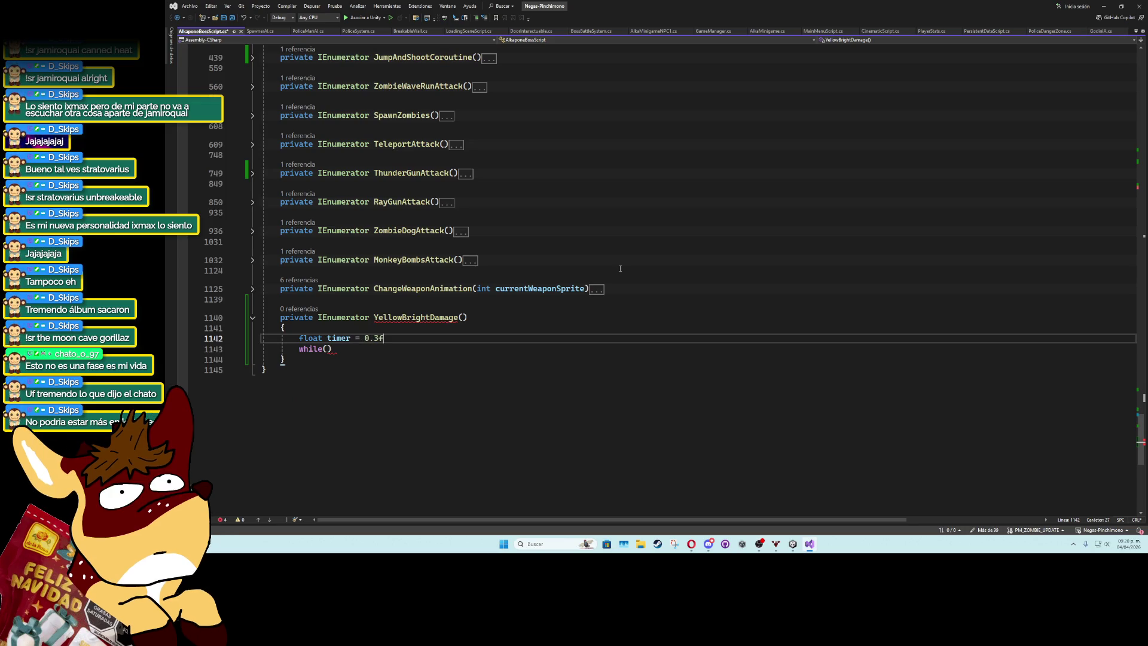
Edit the while condition and terminate the 0.3f timer declaration line.
key(Down)
key(Home)
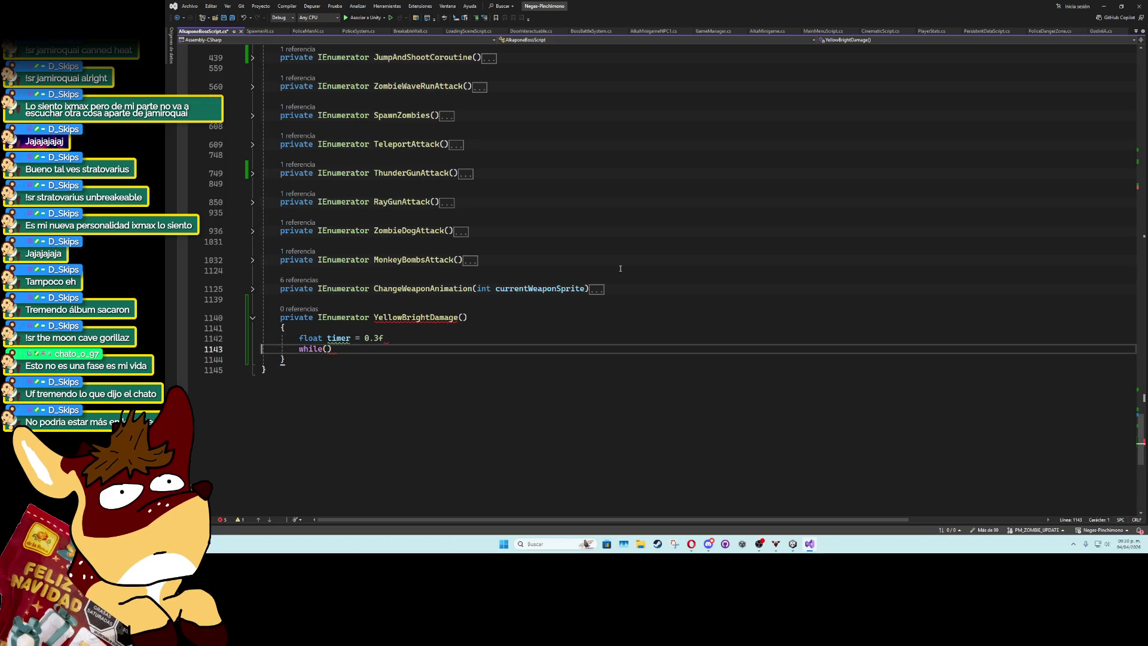
key(Home)
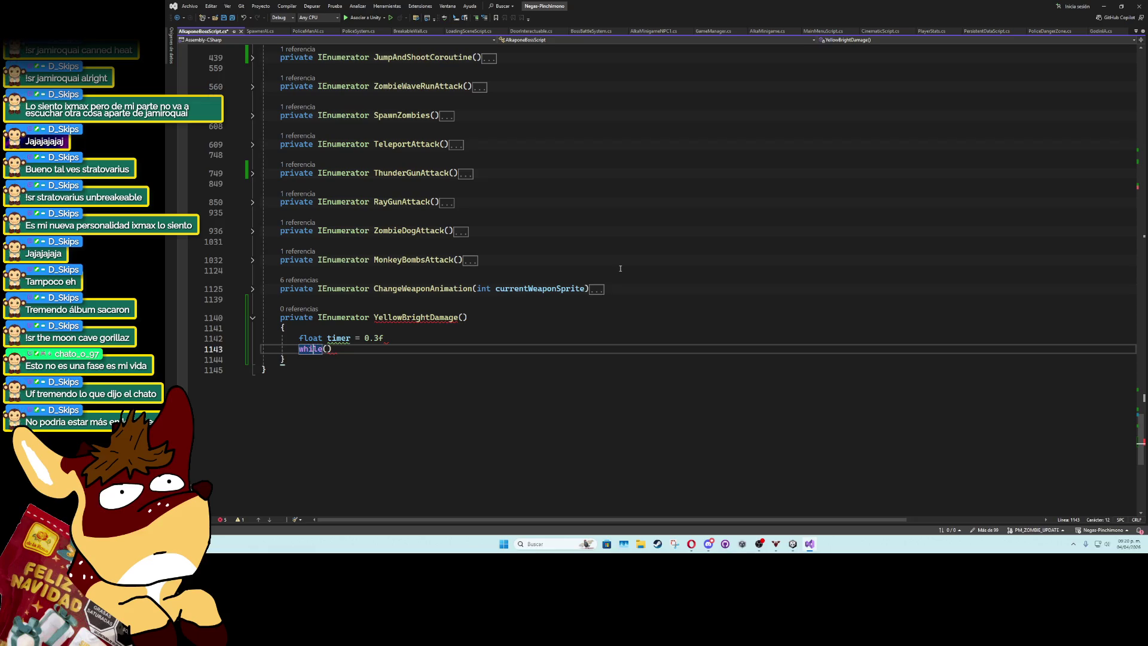
text(Time)
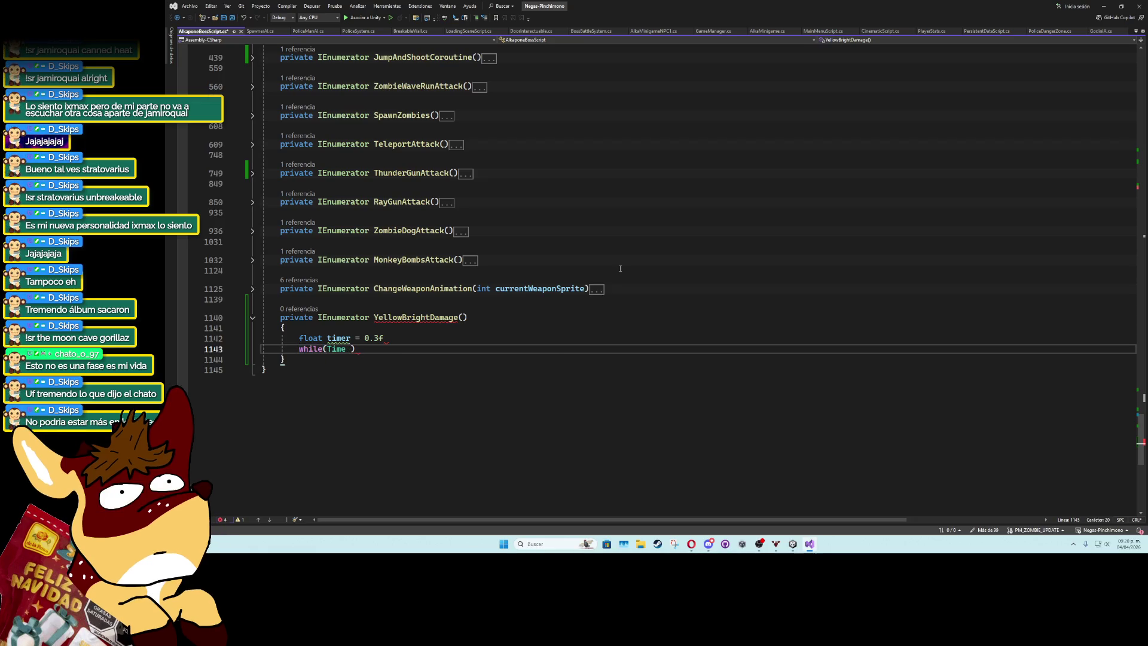
key(Up)
key(End)
text(;)
key(Down)
key(End)
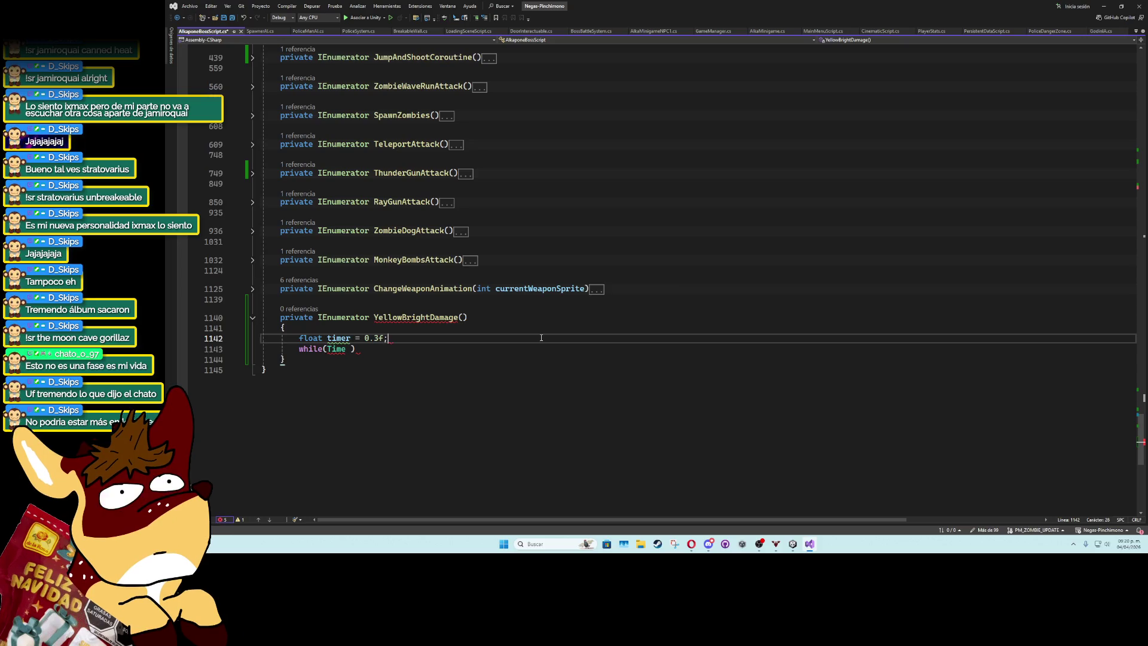
Open the while loop's body block and base its condition on timer.
key(Return)
text({)
key(Return)
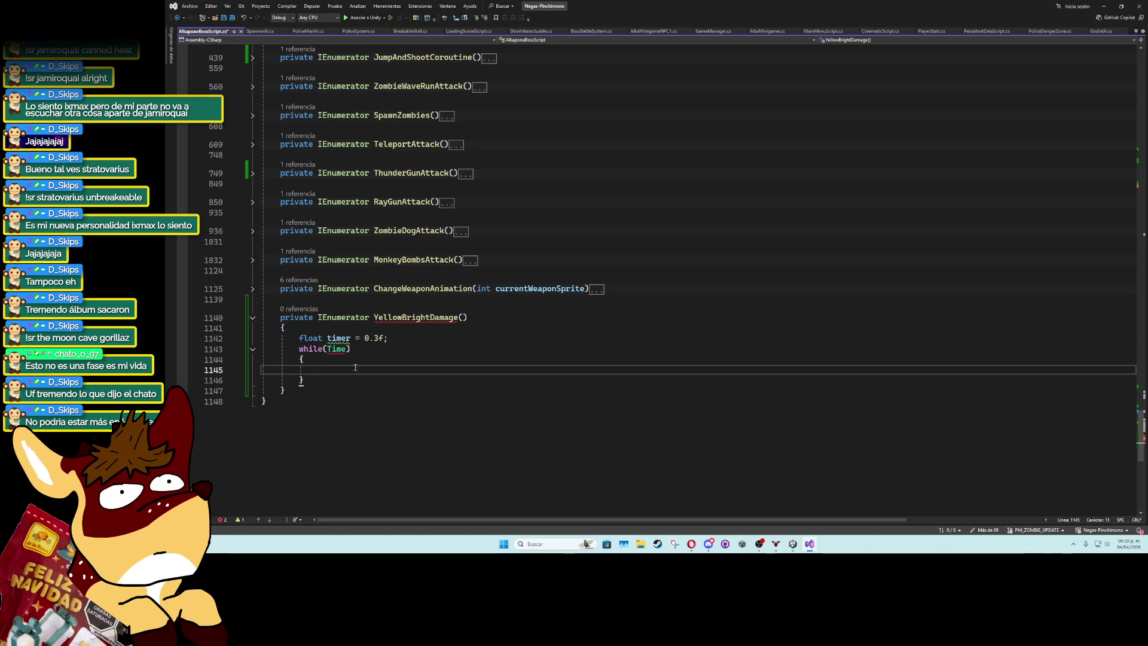
key(Up)
key(Up)
key(End)
key(Left)
key(BackSpace)
key(BackSpace)
key(BackSpace)
key(BackSpace)
text(timer)
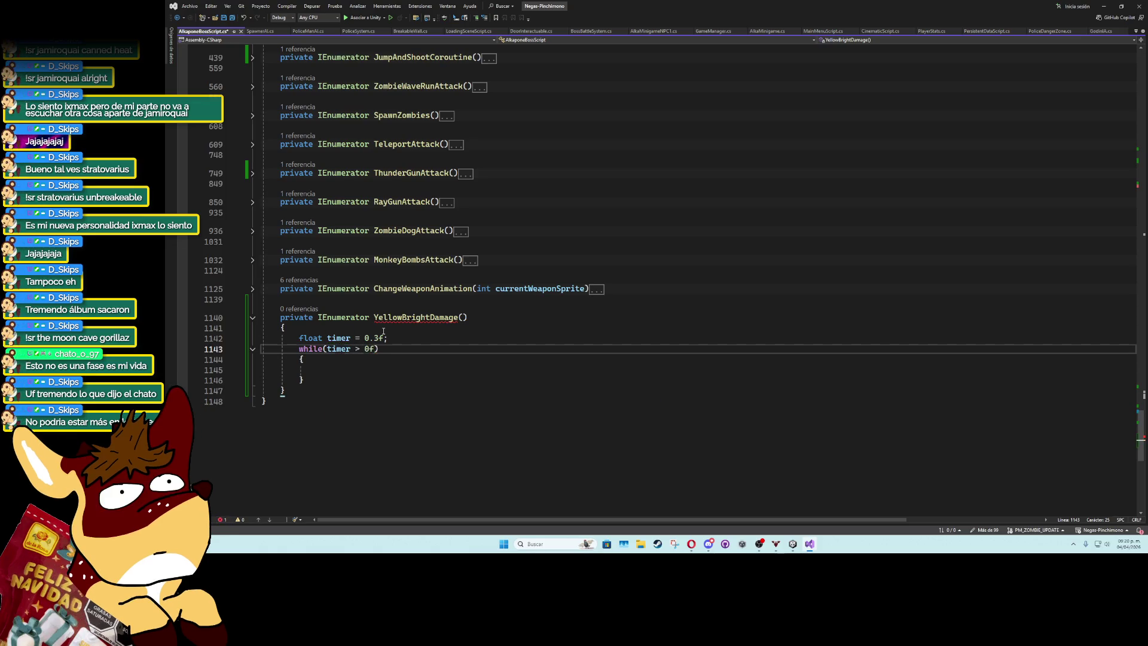
Inside the loop, write 'timer -= Time.deltaTime;' and 'yield return null;', then add a blank line above.
key(Down)
key(Down)
text(Time)
key(Tab)
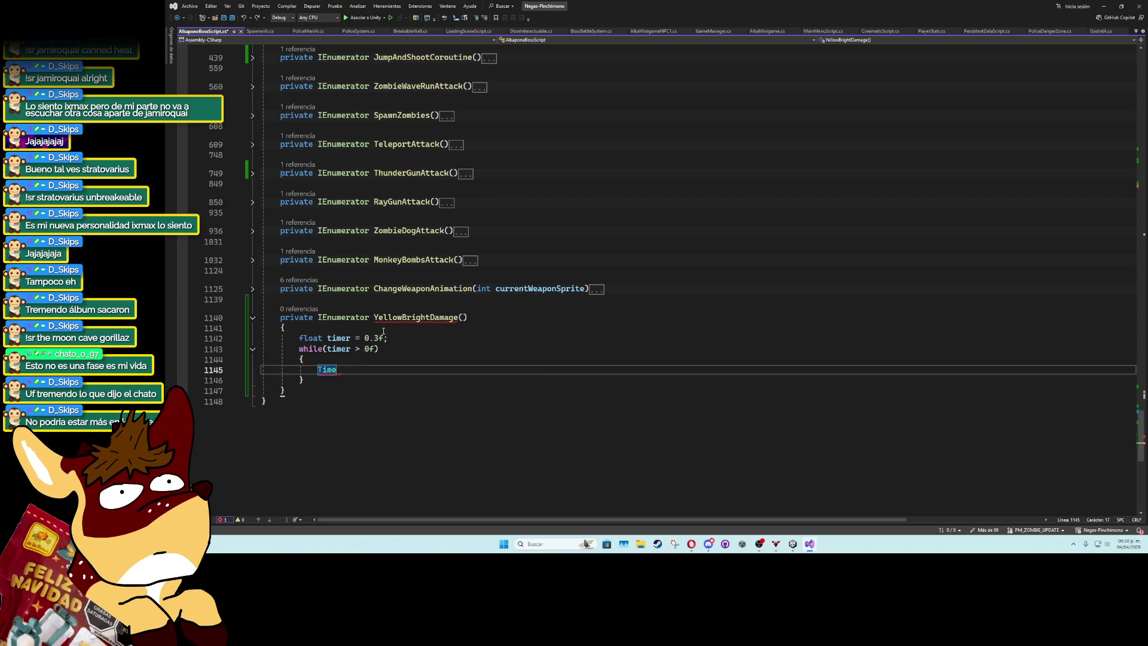
text(timer -)
text( Time.ti)
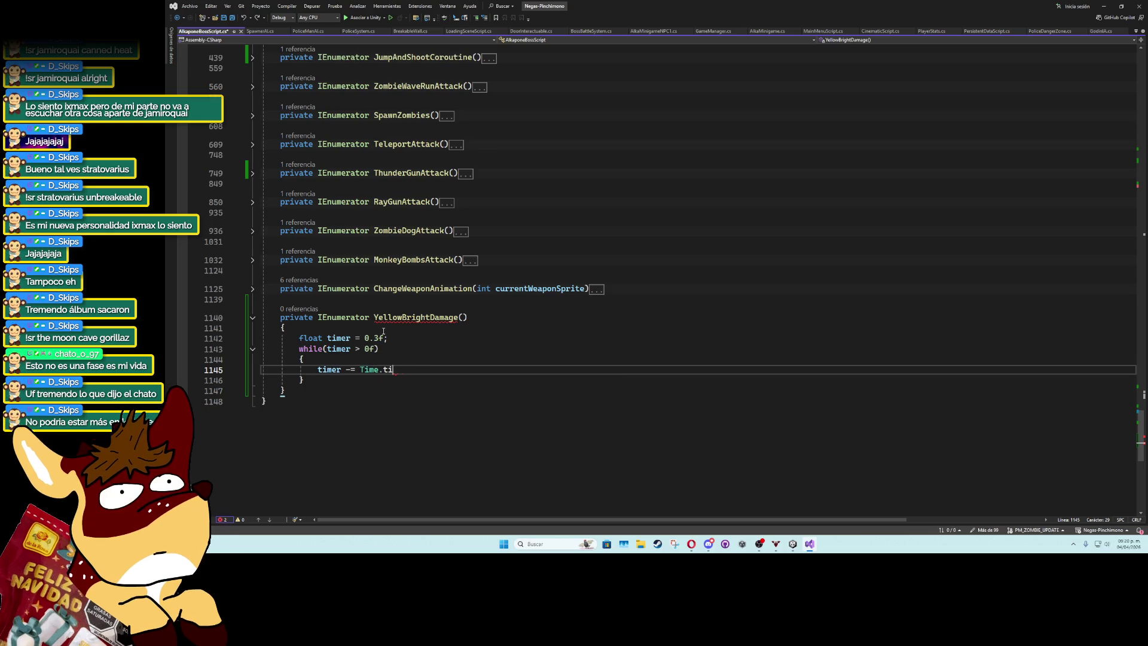
text(me,ddell)
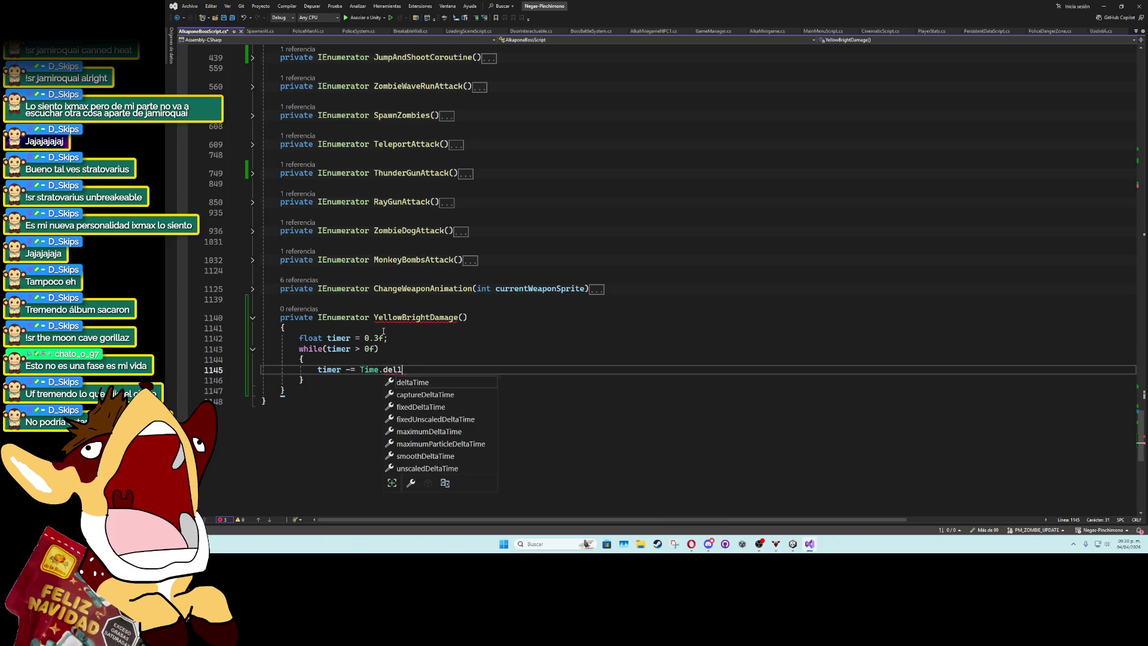
key(Tab)
key(Return)
text(yield return n)
key(Tab)
text(;)
key(Up)
key(Up)
key(End)
key(Return)
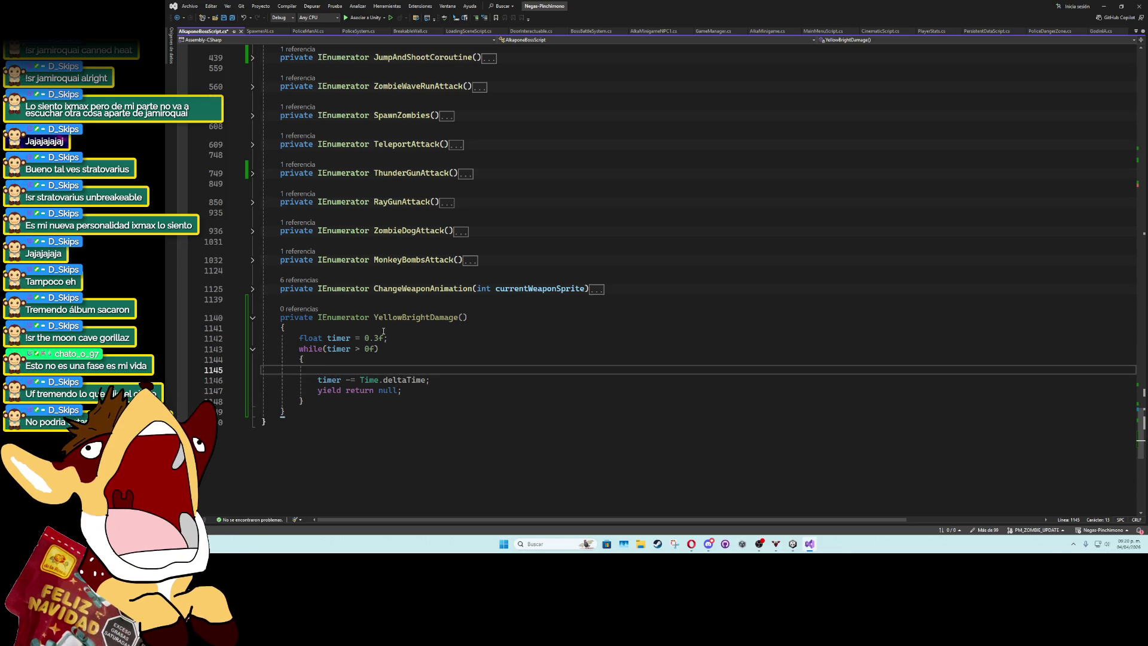
scroll(499, 235, up, 15)
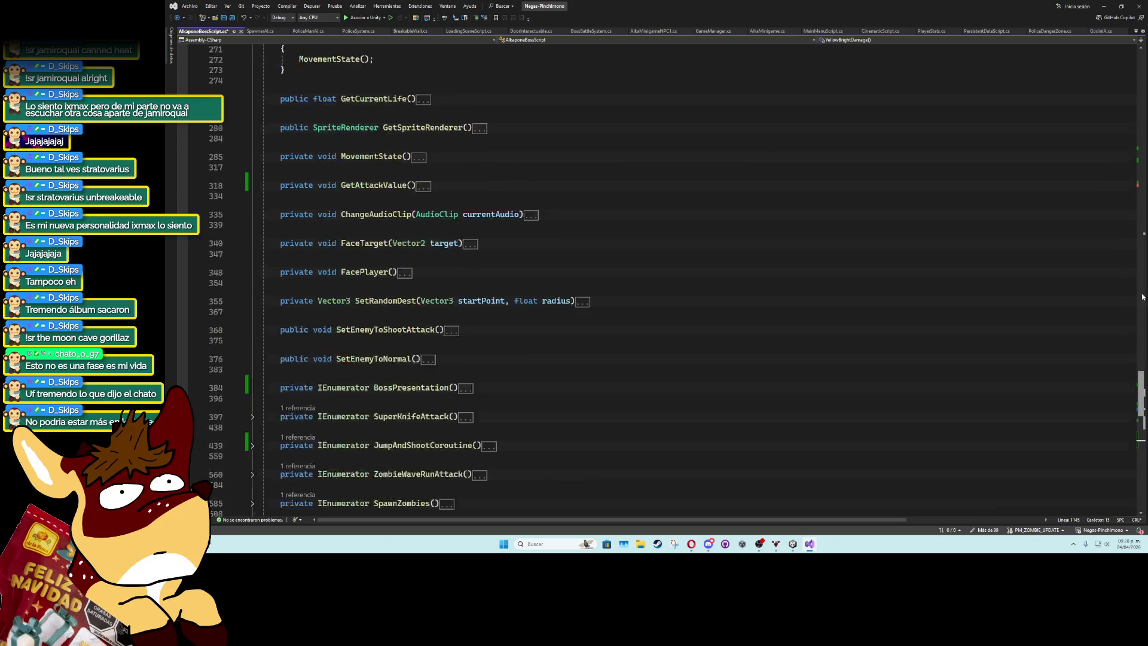
Duplicate the serialized SpriteRenderer brightSprite line and rename the copy to yellowBrightSprite.
scroll(472, 281, down, 4)
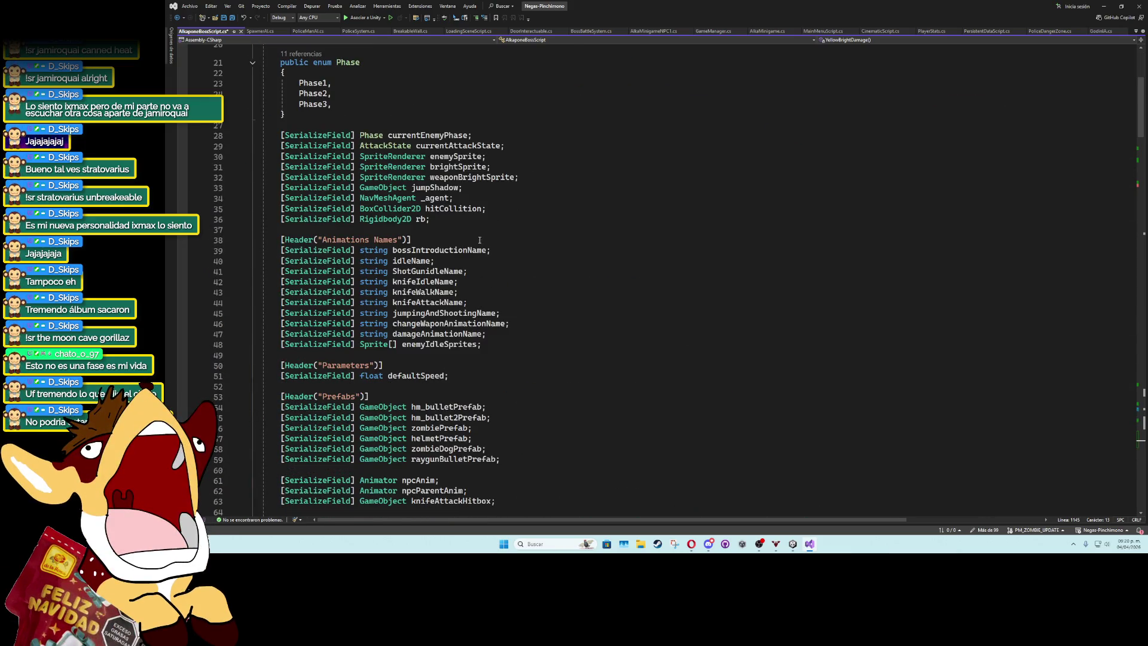
click(513, 177)
click(531, 166)
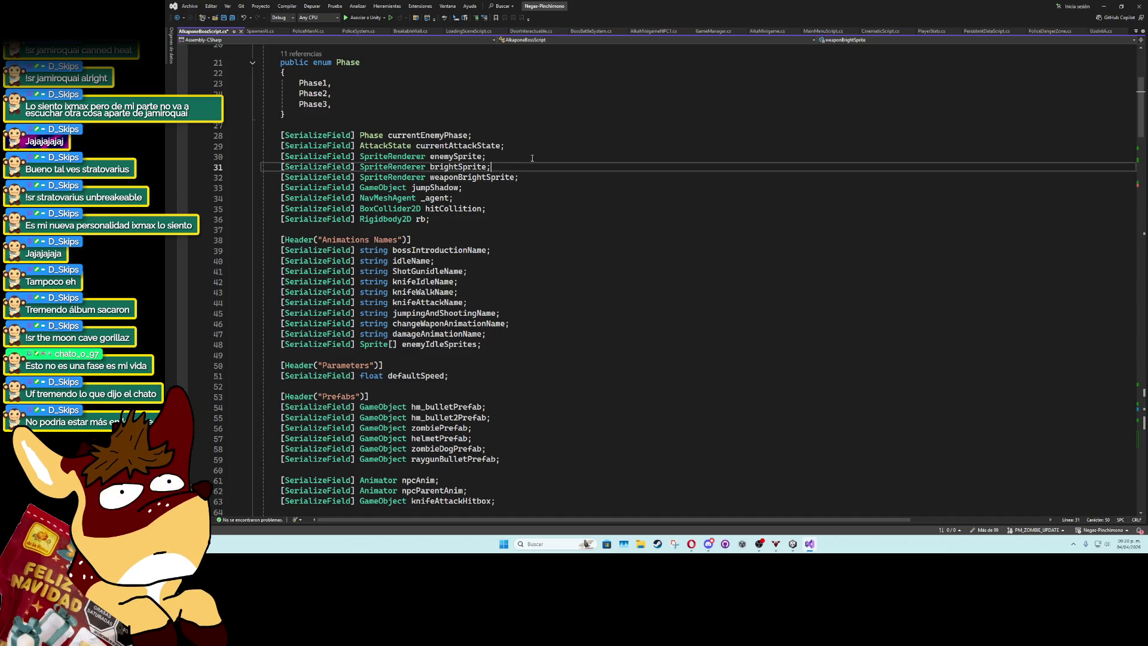
key(ctrl+d)
click(430, 177)
text(y)
key(Delete)
text(BrightSprite;)
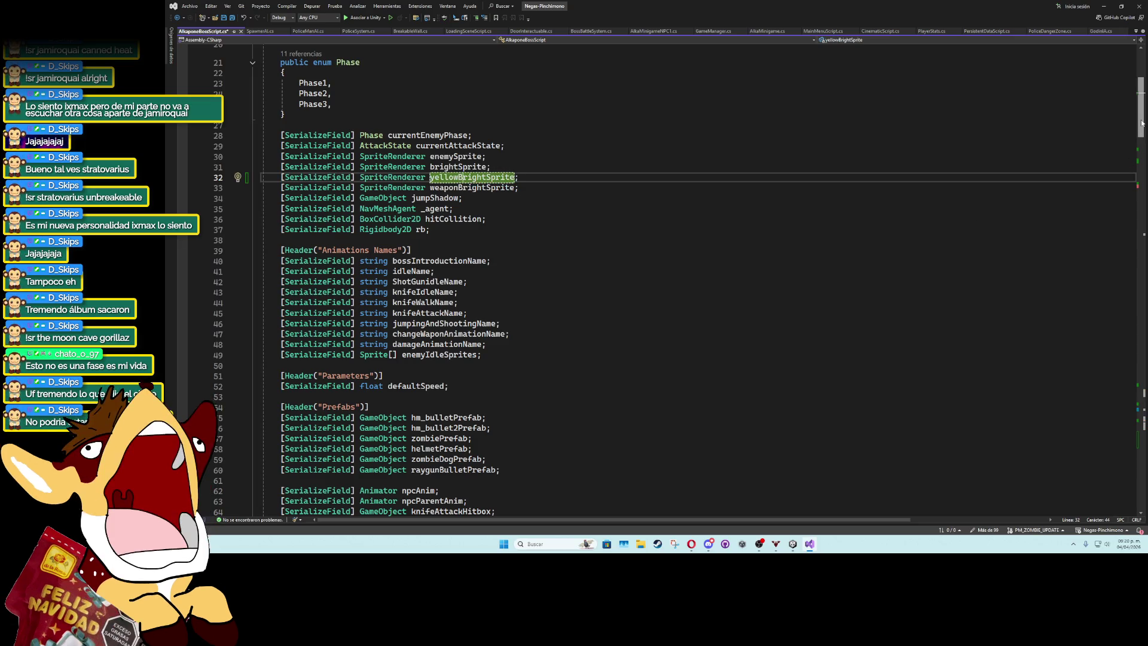
scroll(688, 408, down, 20)
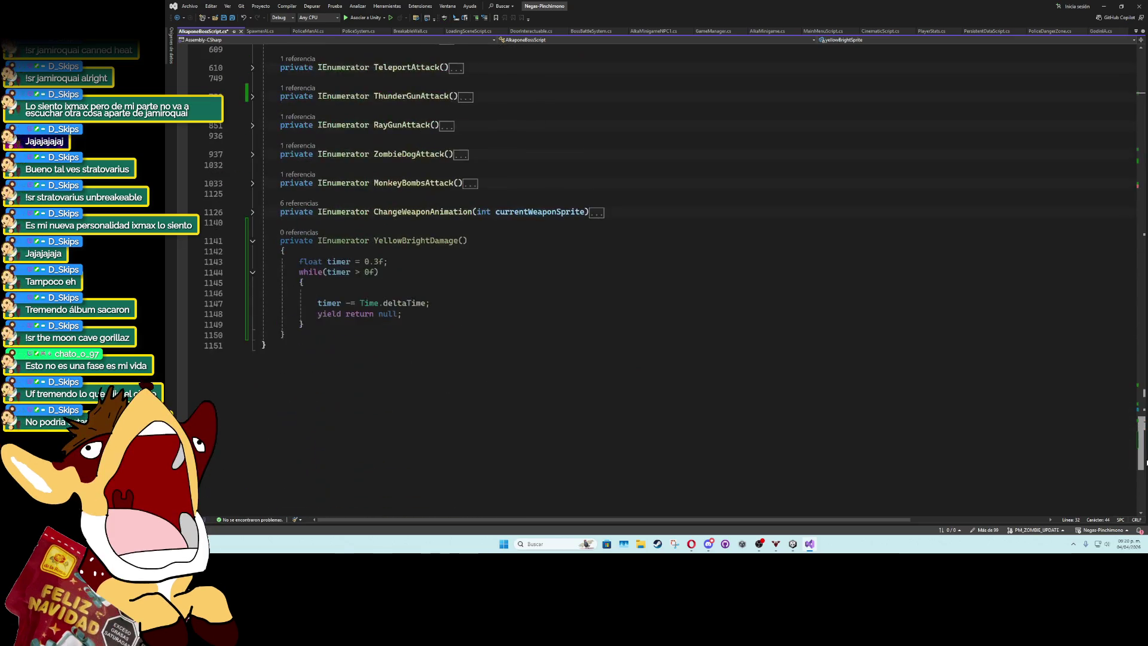
Inside the loop, copy enemySprite's flipX and sprite onto yellowBrightSprite each frame.
click(341, 409)
text(ellowBrightSprite.fl)
key(Tab)
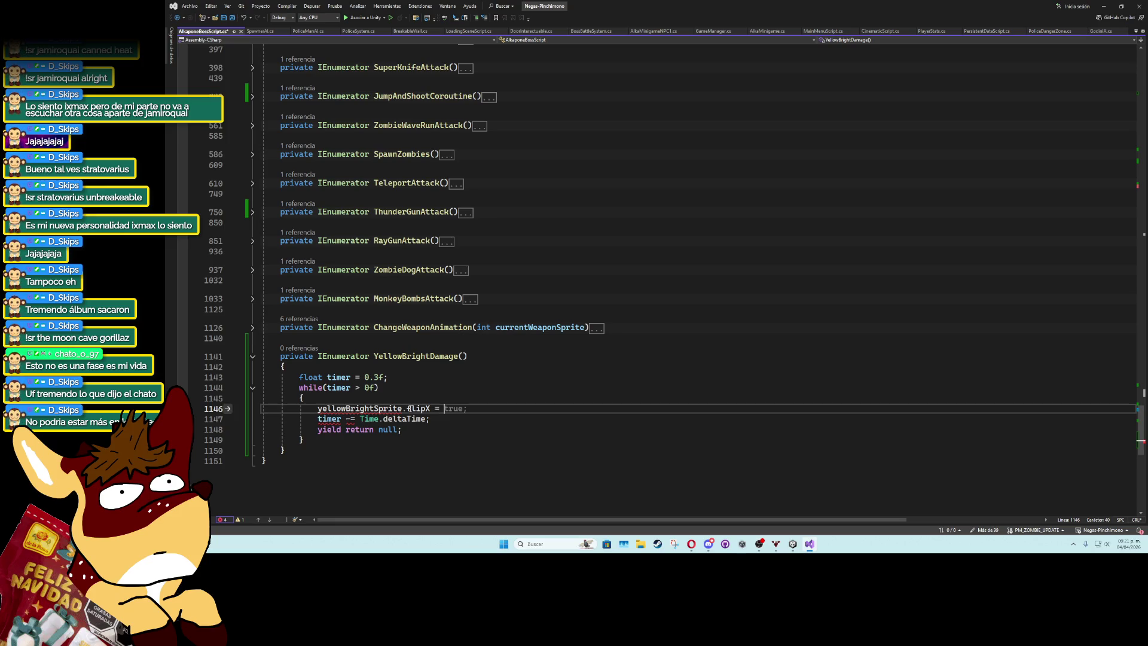
text(enemy)
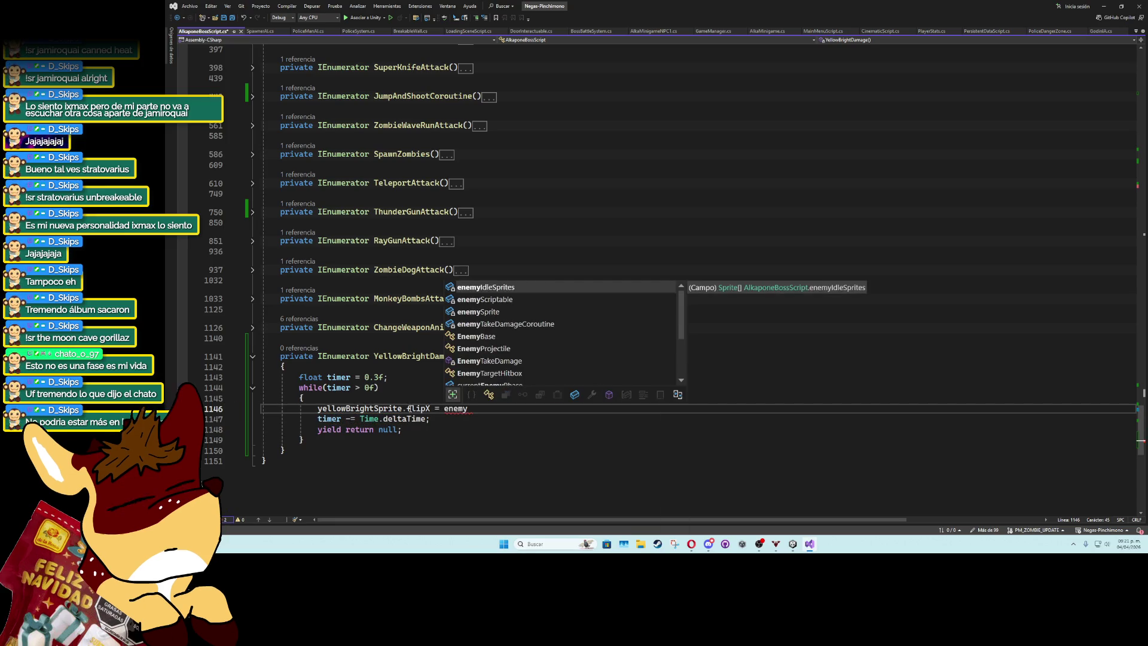
text(Sp)
key(Tab)
text(.fl)
key(Tab)
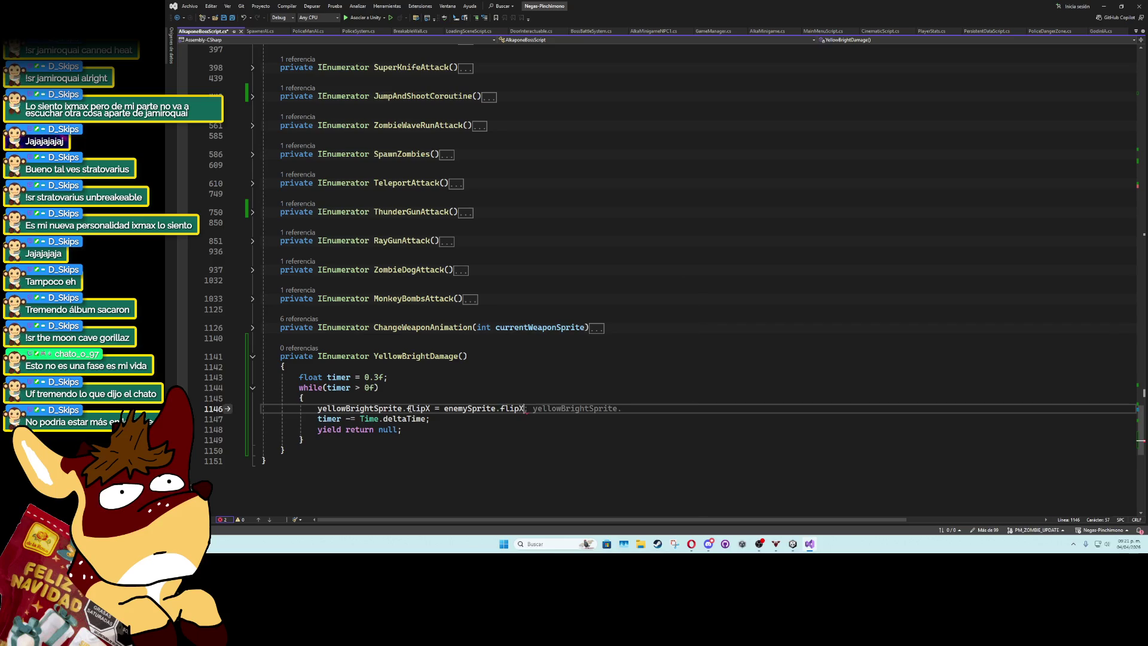
text(;)
key(Return)
text(yellowBrightSprite)
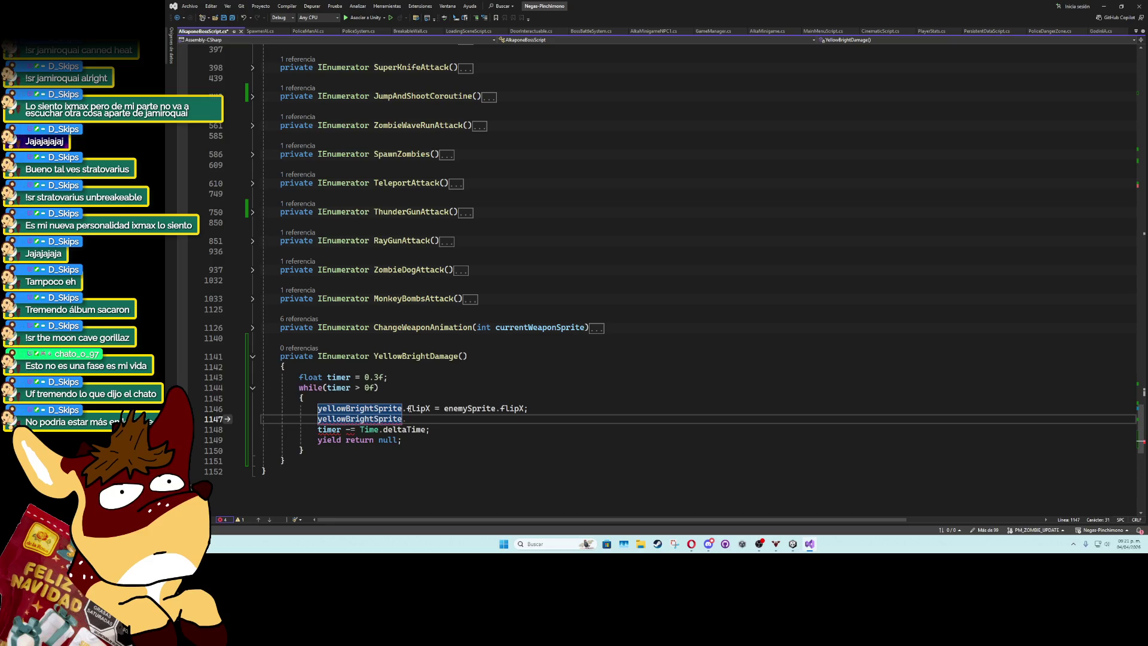
text(.spri)
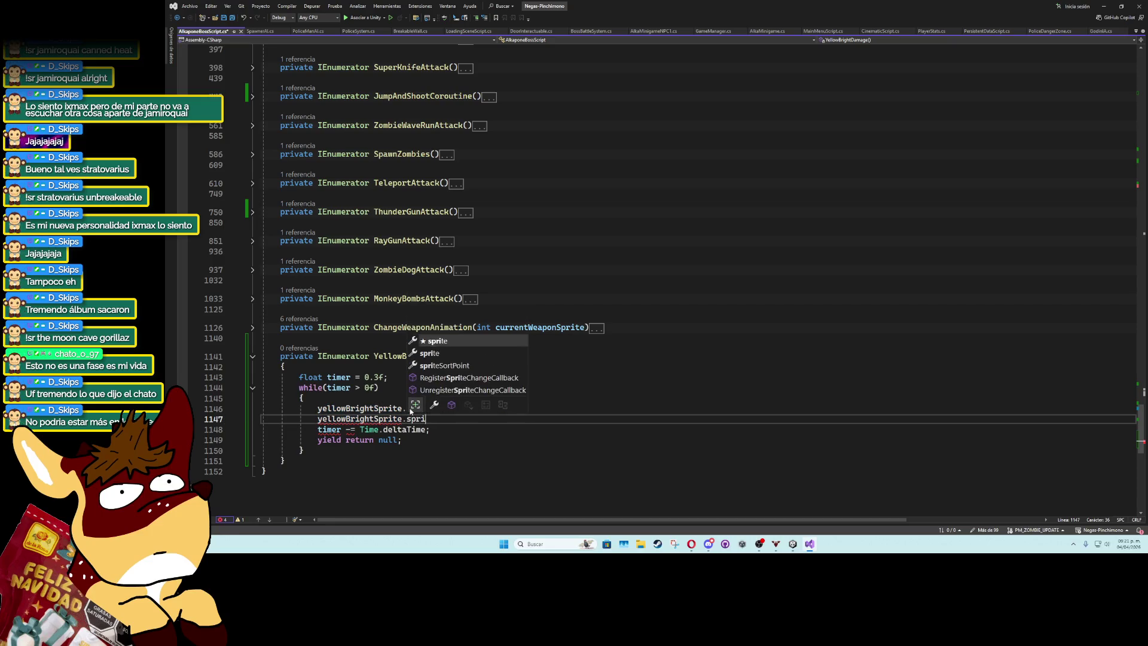
text(te = enemyt)
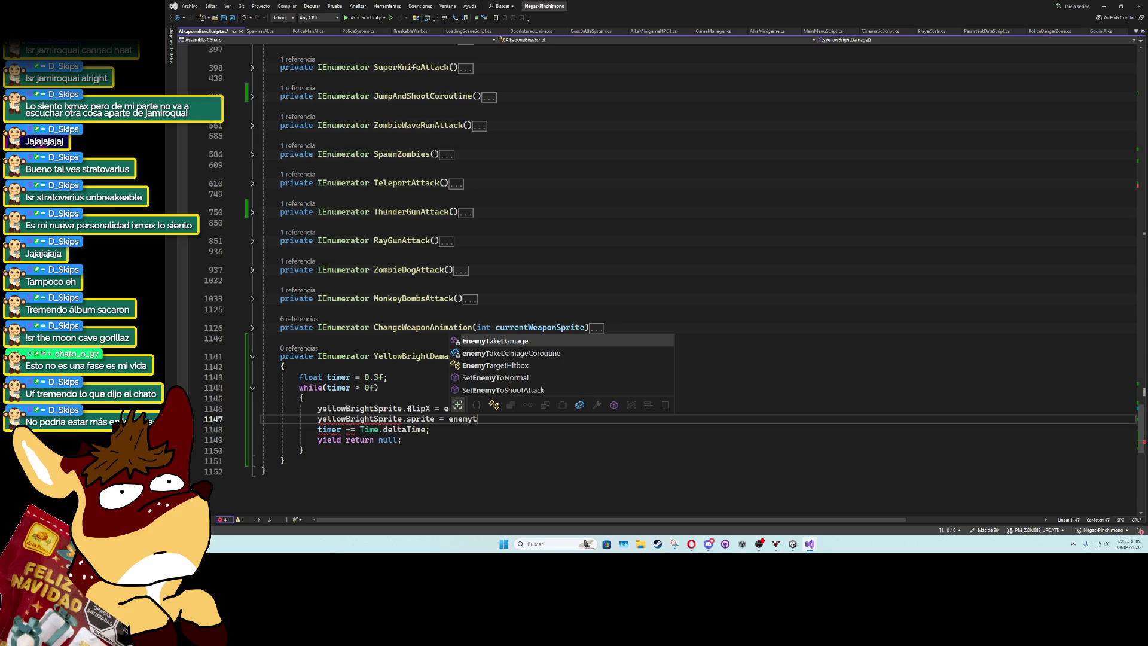
key(Tab)
text(.sprite;)
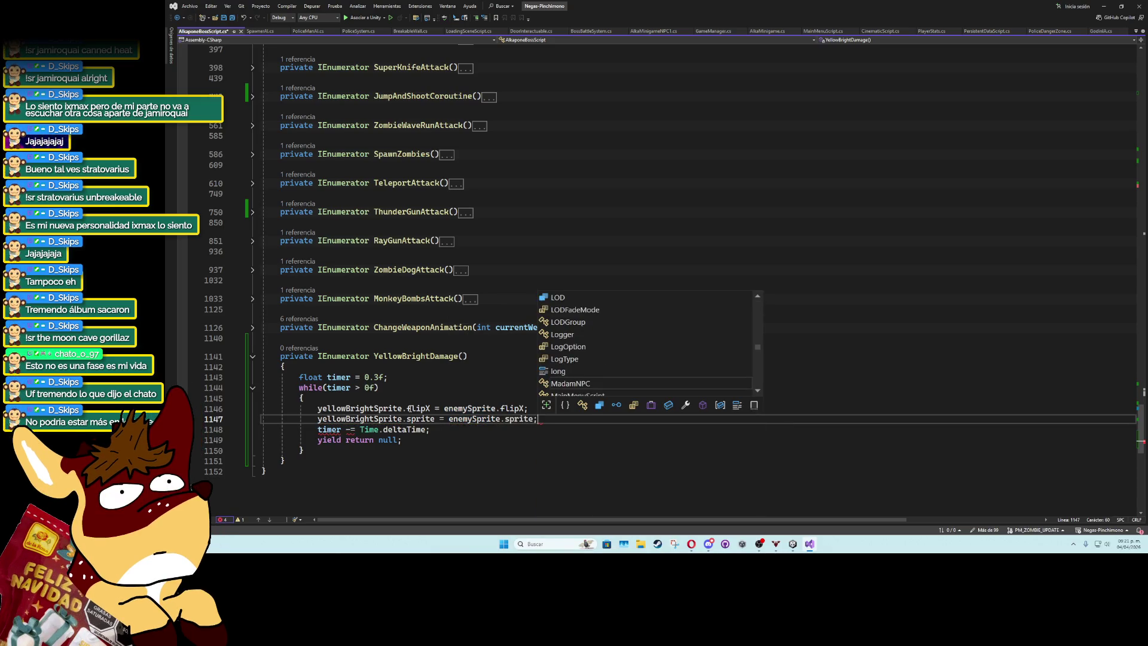
Add yellowBrightSprite.gameObject.SetActive(true) after the timer declaration.
scroll(370, 447, up, 2)
click(402, 439)
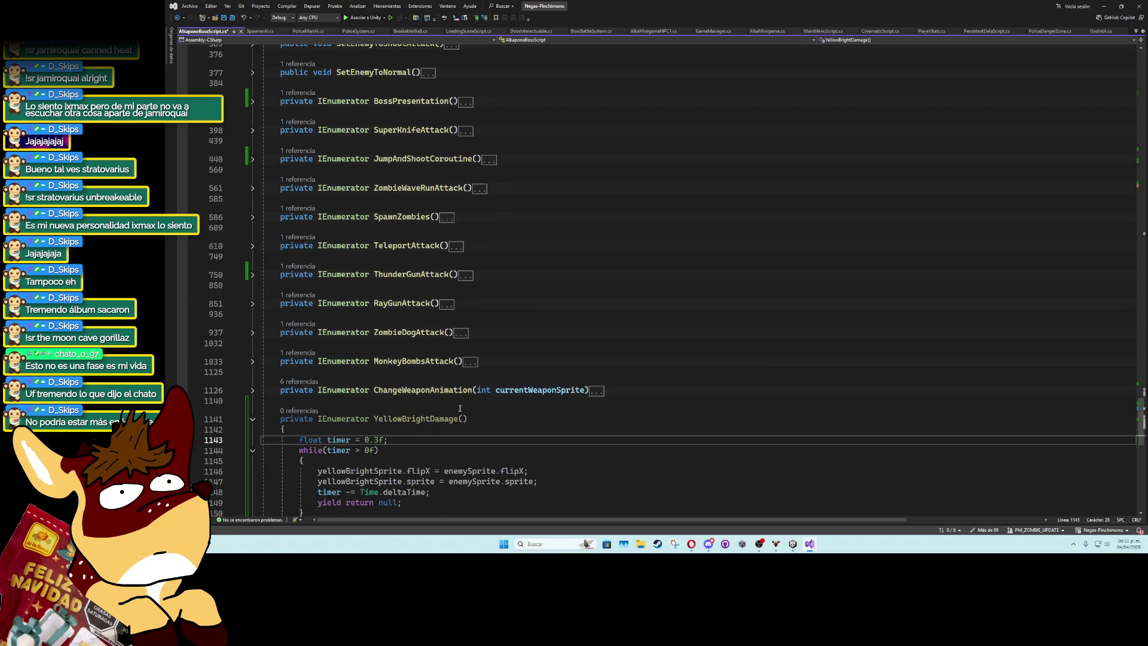
key(Return)
text(yellowBrightSprite.SetM)
key(Tab)
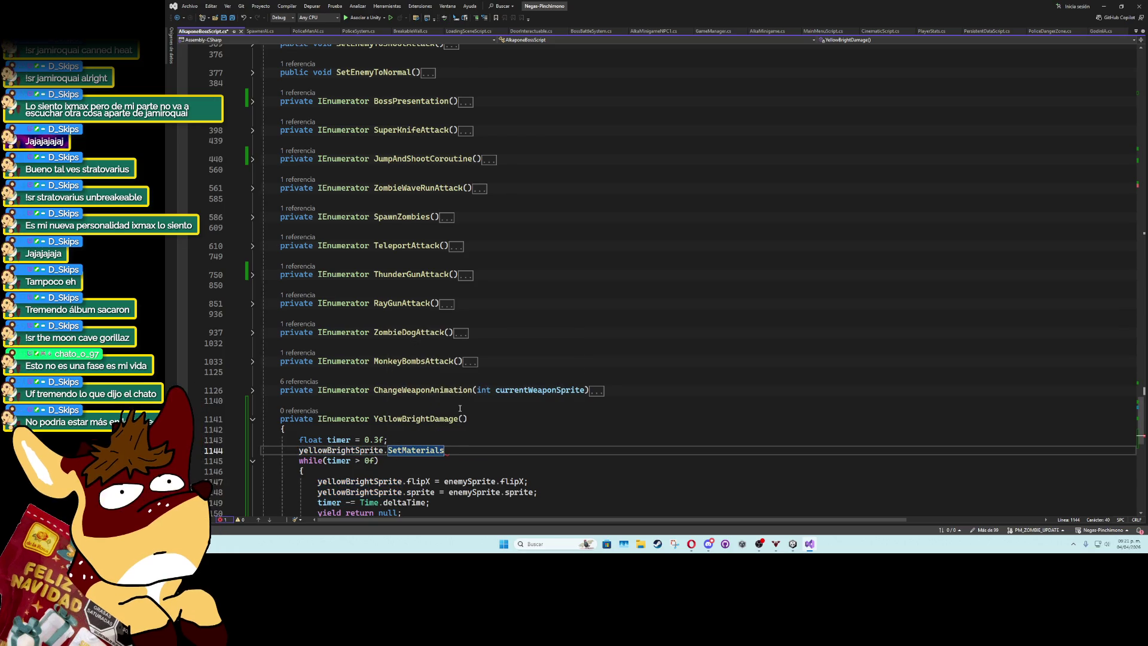
text(.gameObject =)
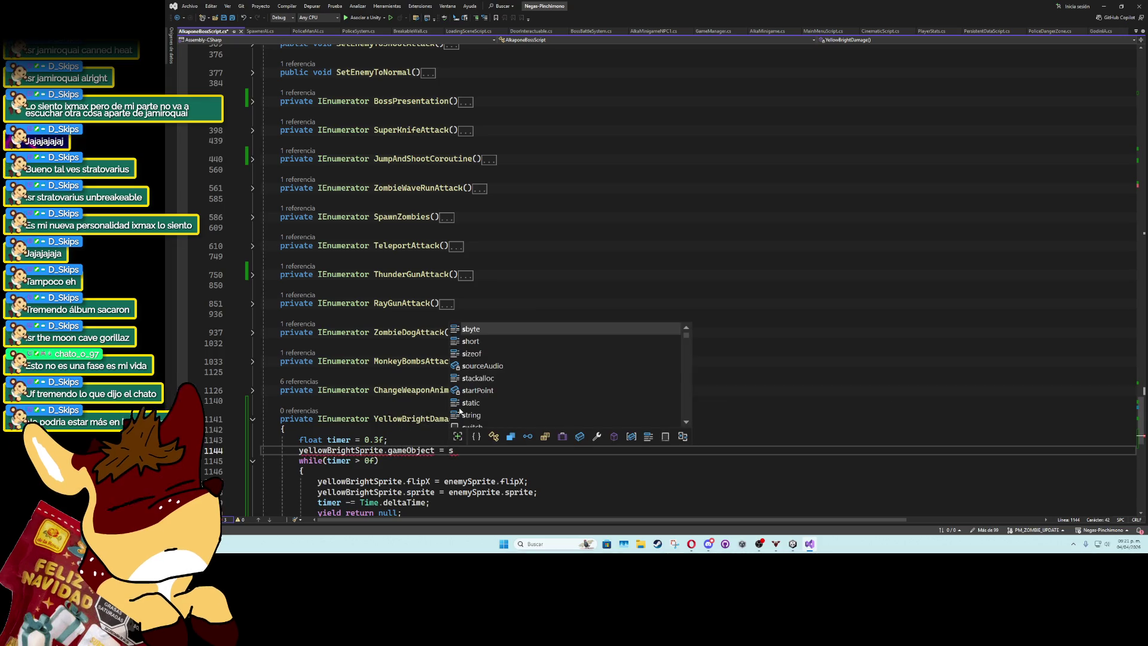
key(BackSpace)
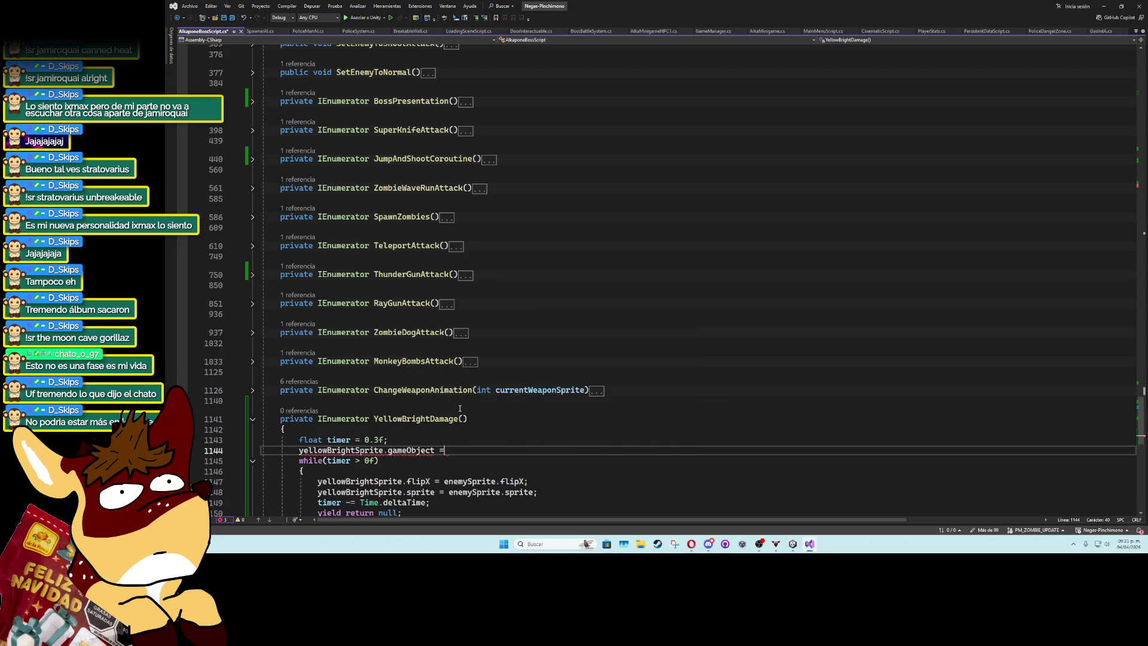
text(SetActive();)
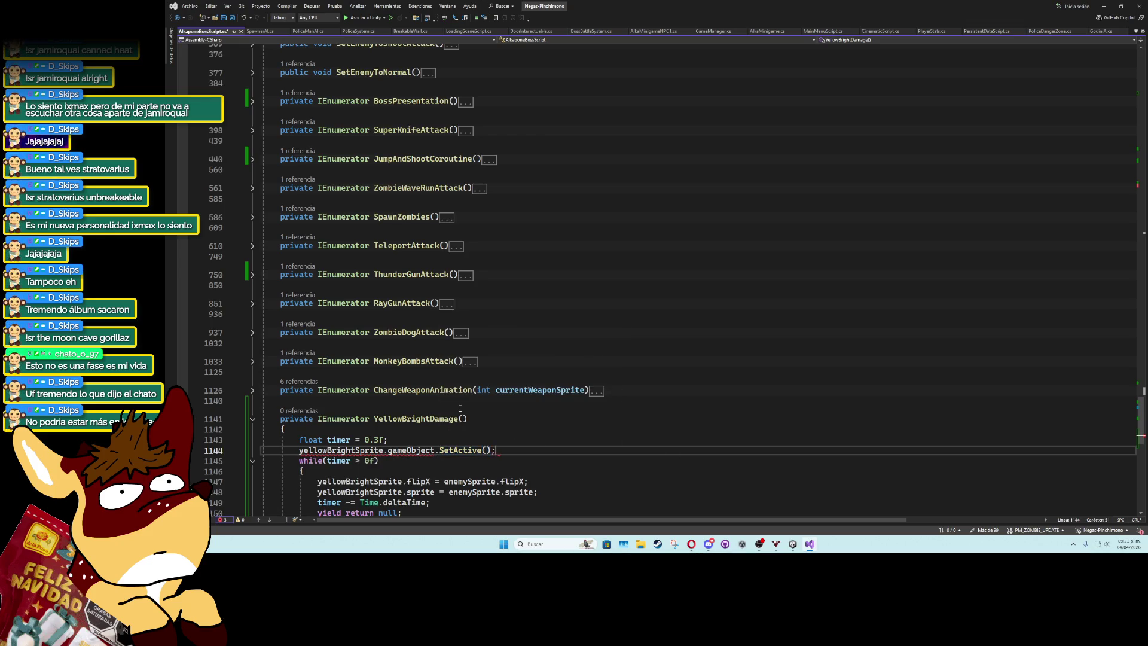
text(true)
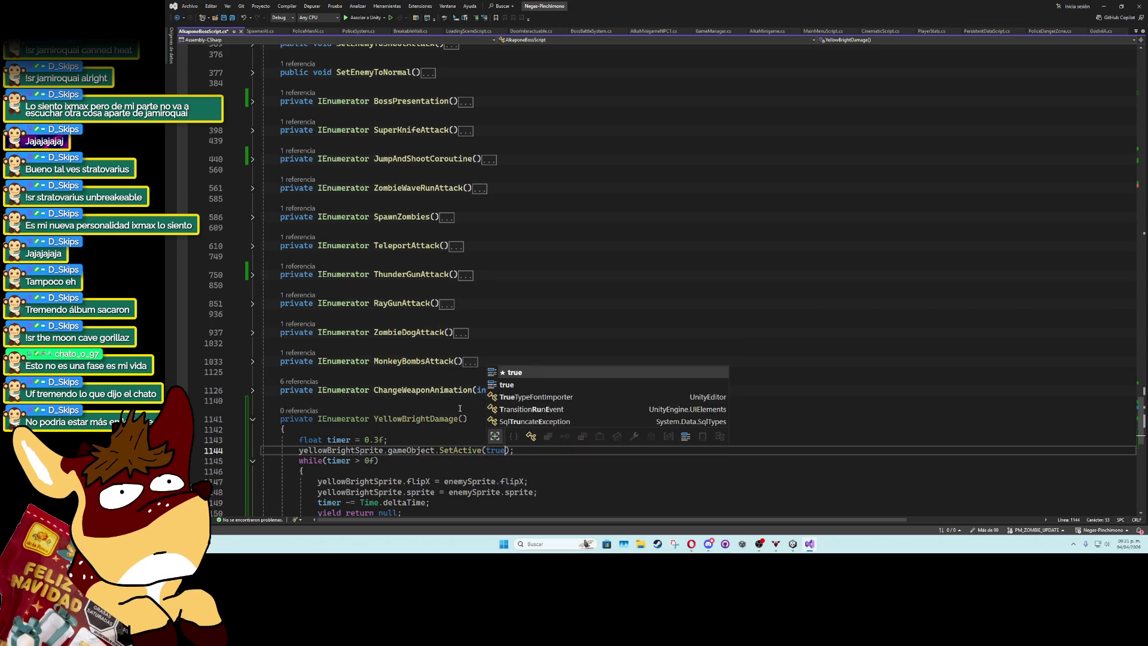
Duplicate the SetActive line below the loop as SetActive(false), then collapse YellowBrightDamage.
key(Escape)
key(ctrl+d)
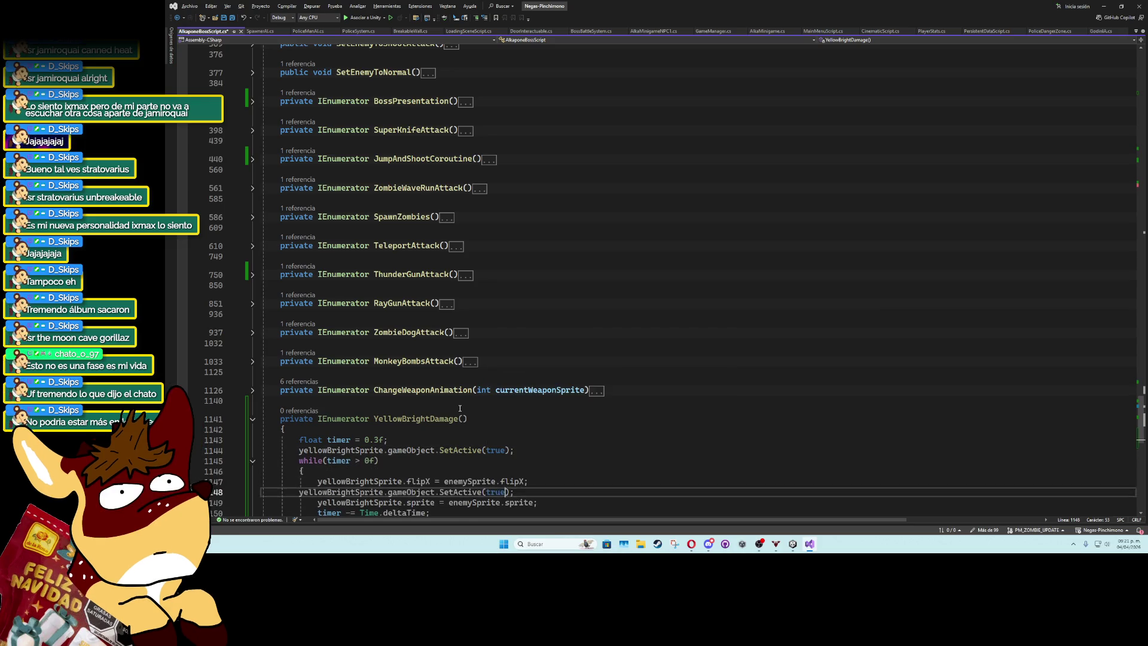
key(alt+Down)
key(alt+Down)
key(alt+Down)
scroll(459, 408, down, 1)
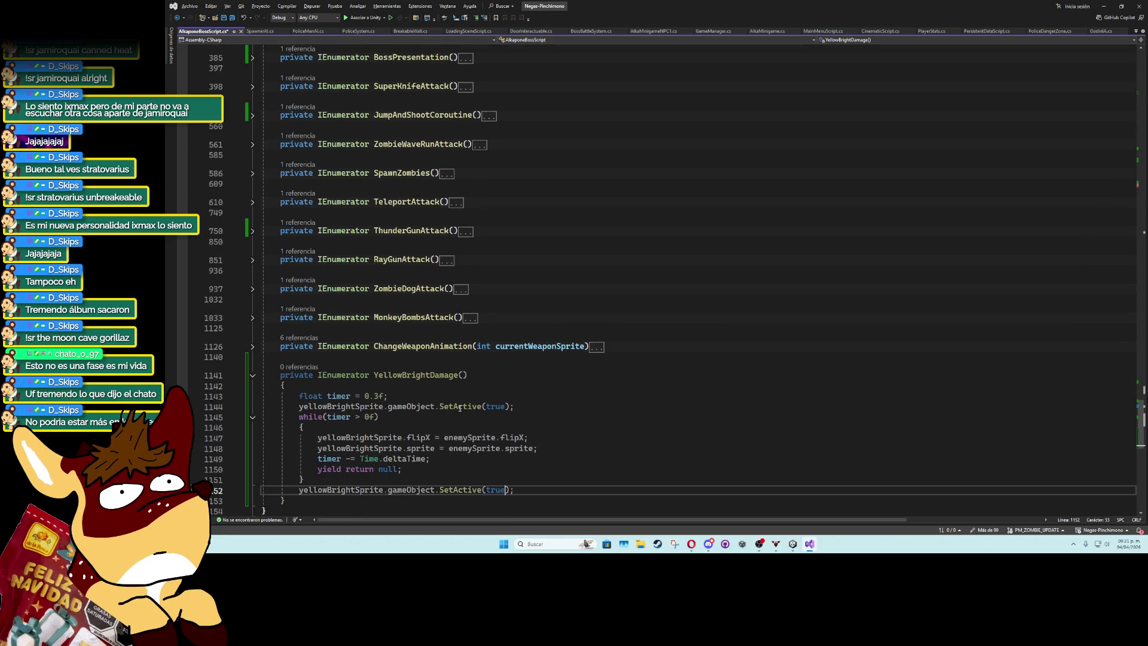
double_click(495, 489)
text(false)
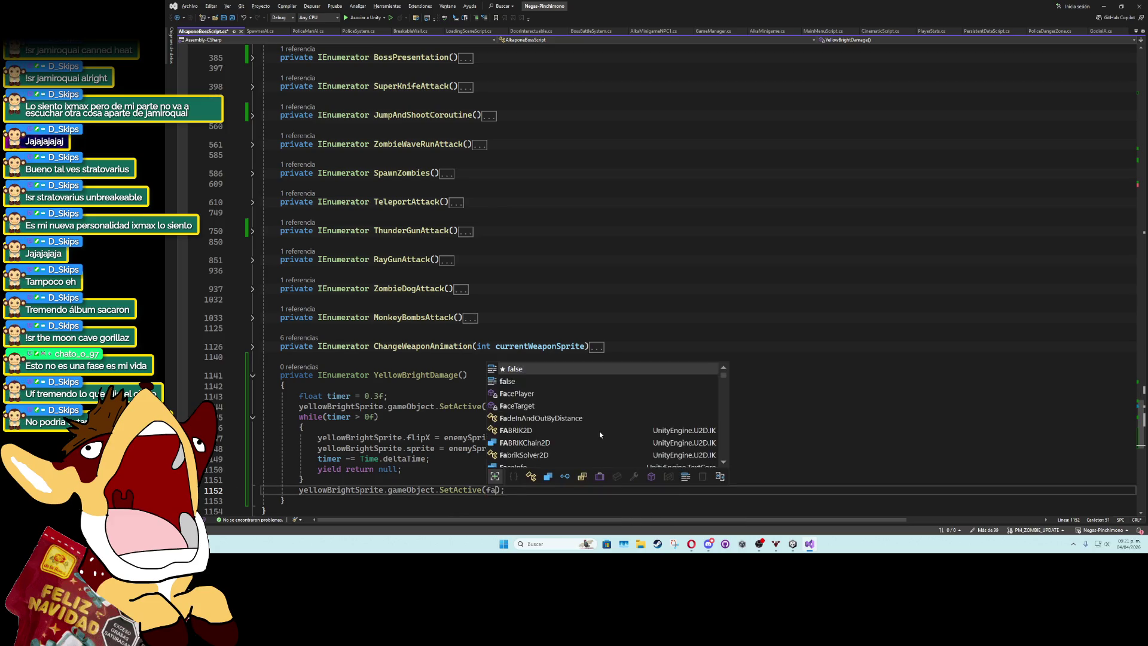
double_click(438, 375)
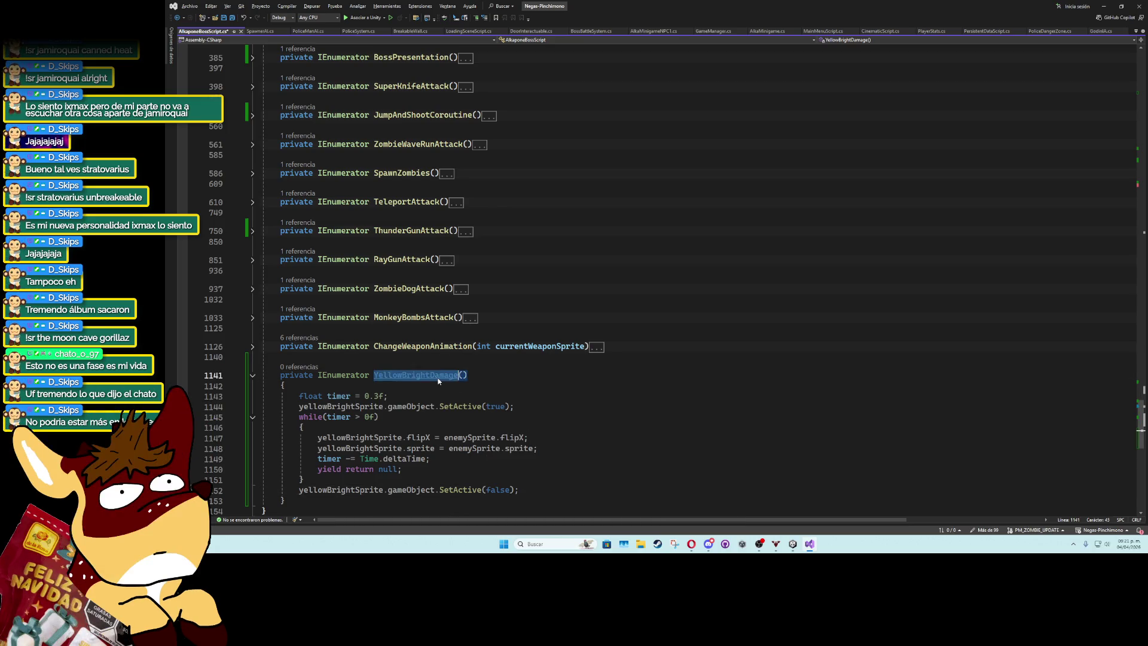
click(253, 376)
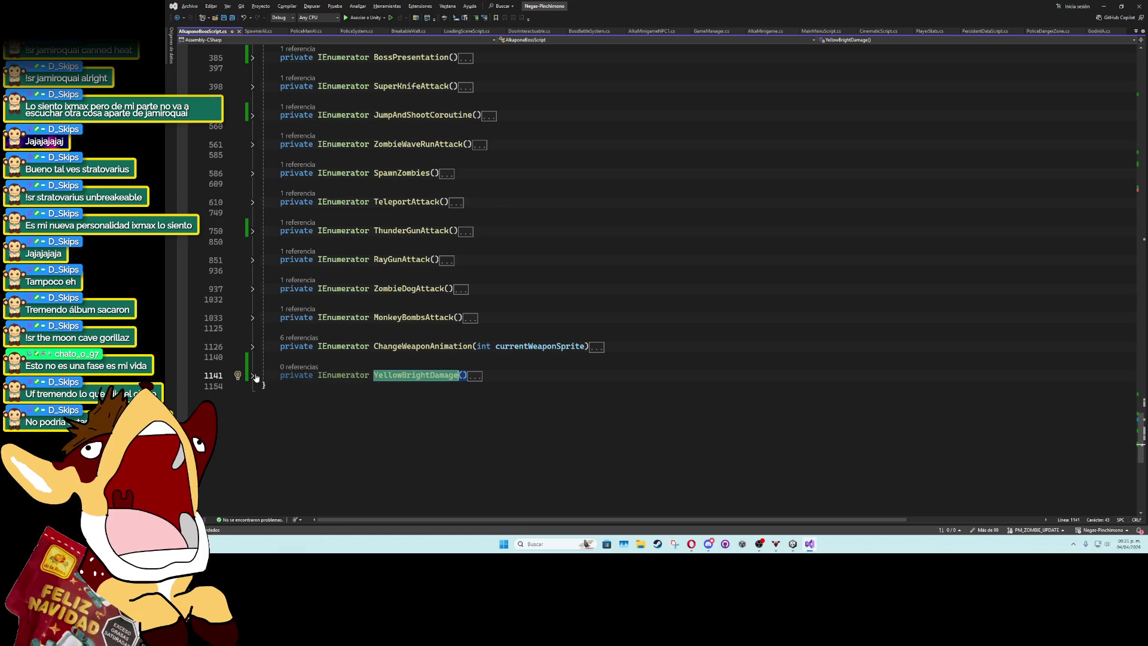
mouse_move(1141, 417)
mouse_down()
mouse_move(1136, 179)
mouse_move(1116, 203)
mouse_up()
click(418, 133)
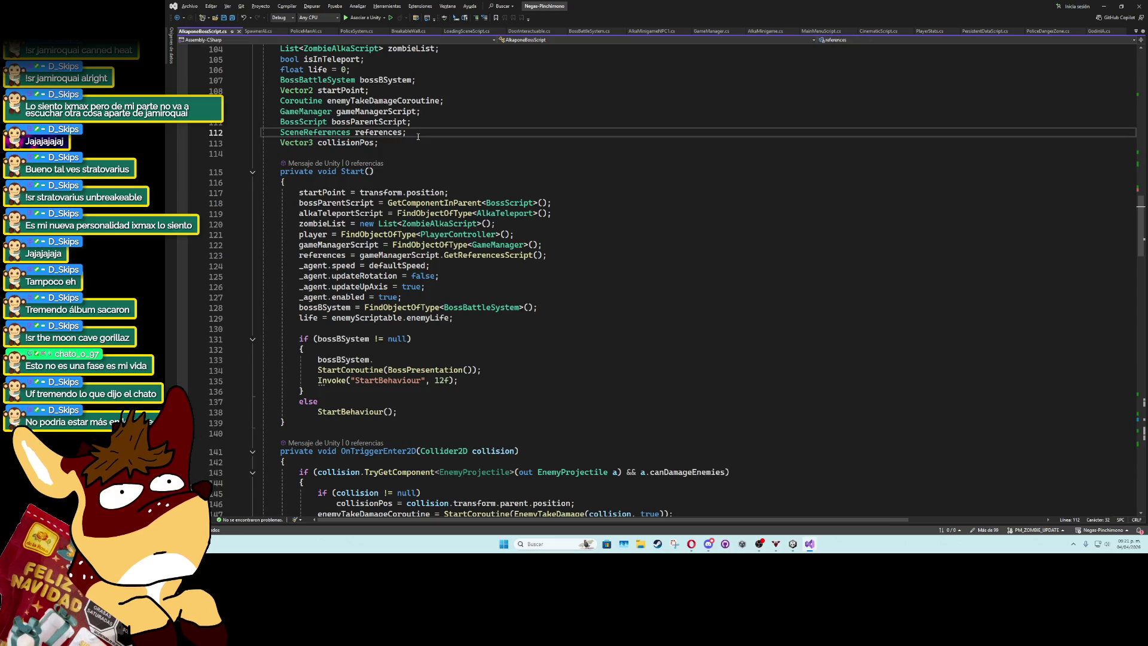
Declare a Coroutine field named yellowBrightCoroutine and make room at the start of EnemyTakeDamage.
key(Return)
text(Coroutine)
text(ellow)
text(BrightCorout)
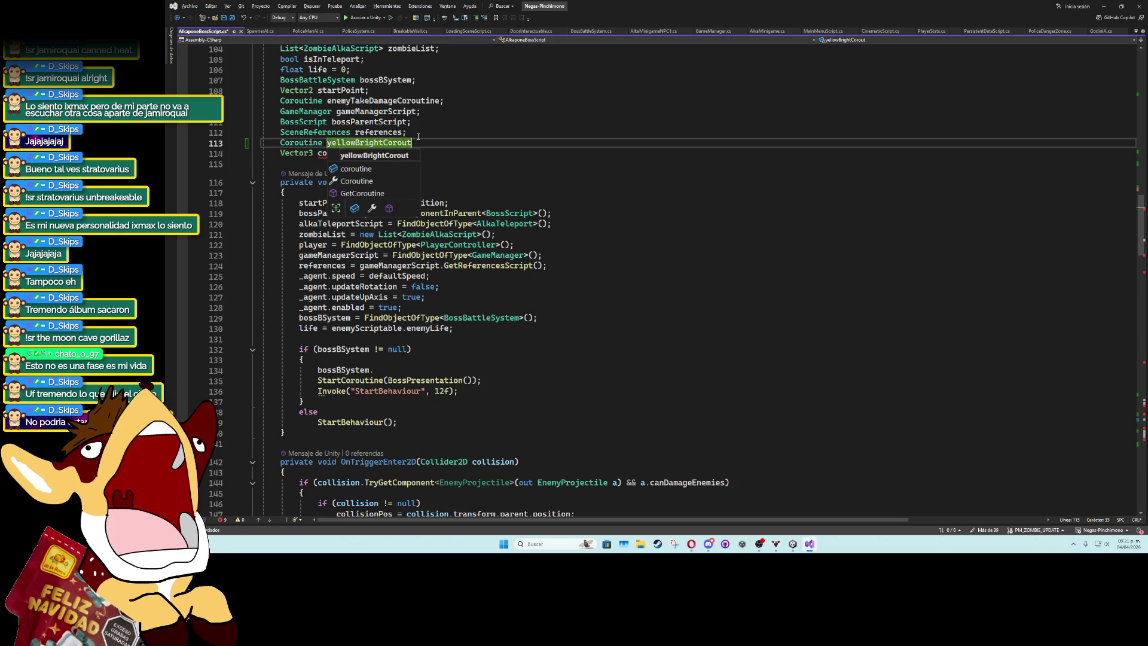
text(ine;)
scroll(383, 327, down, 7)
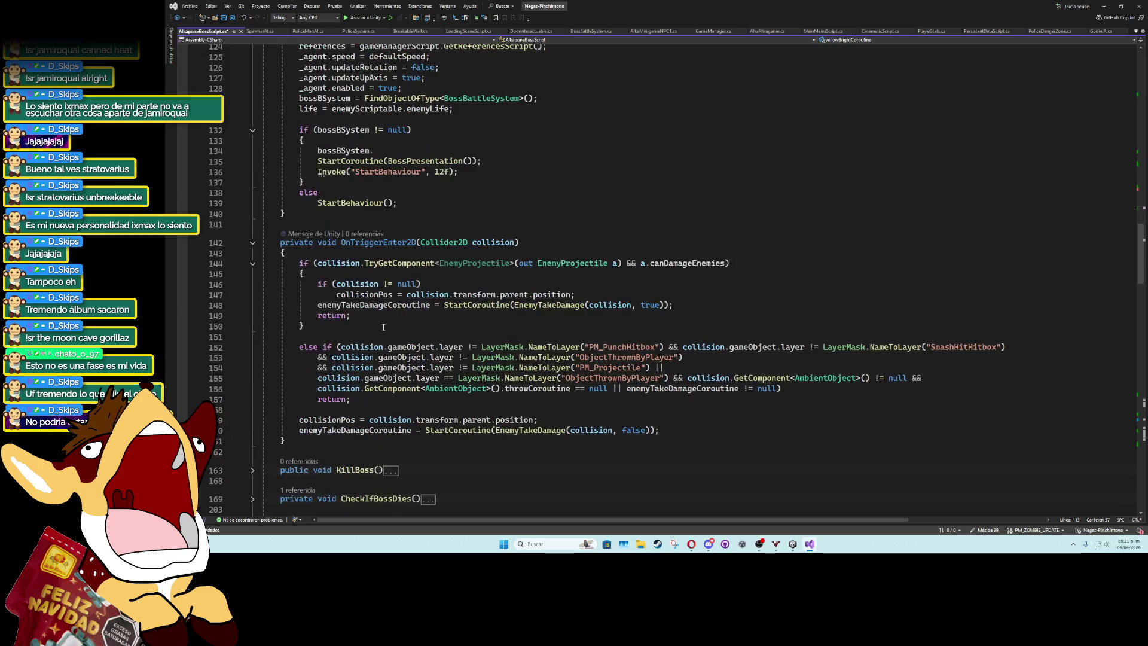
scroll(384, 327, down, 2)
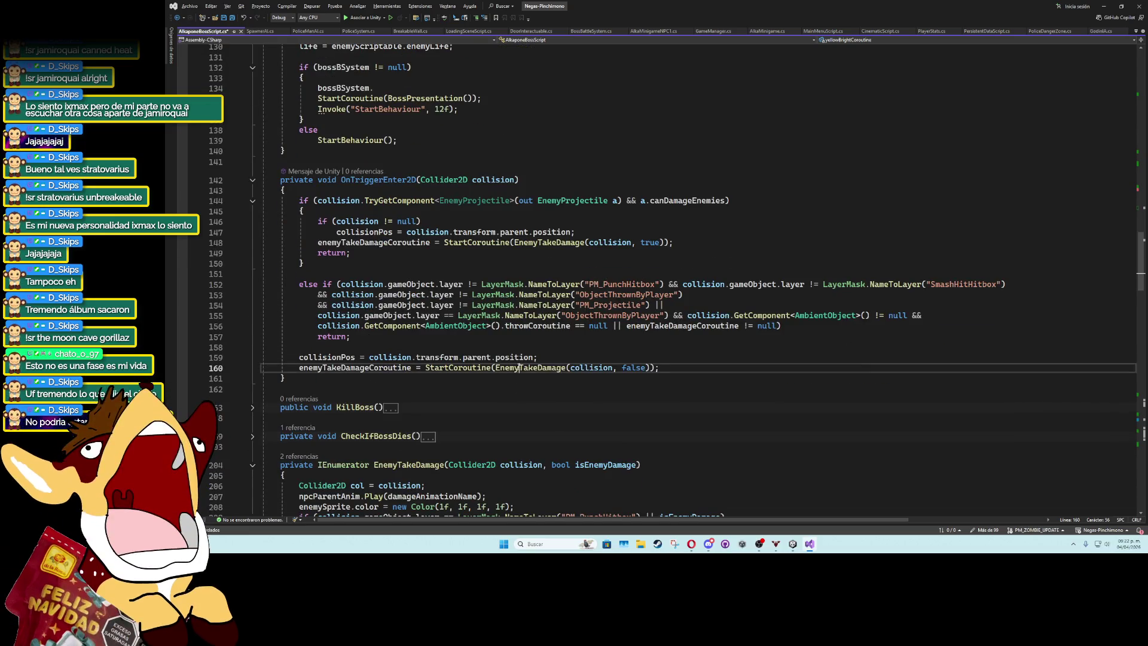
ctrl+click(529, 367)
key(Down)
key(Return)
key(Return)
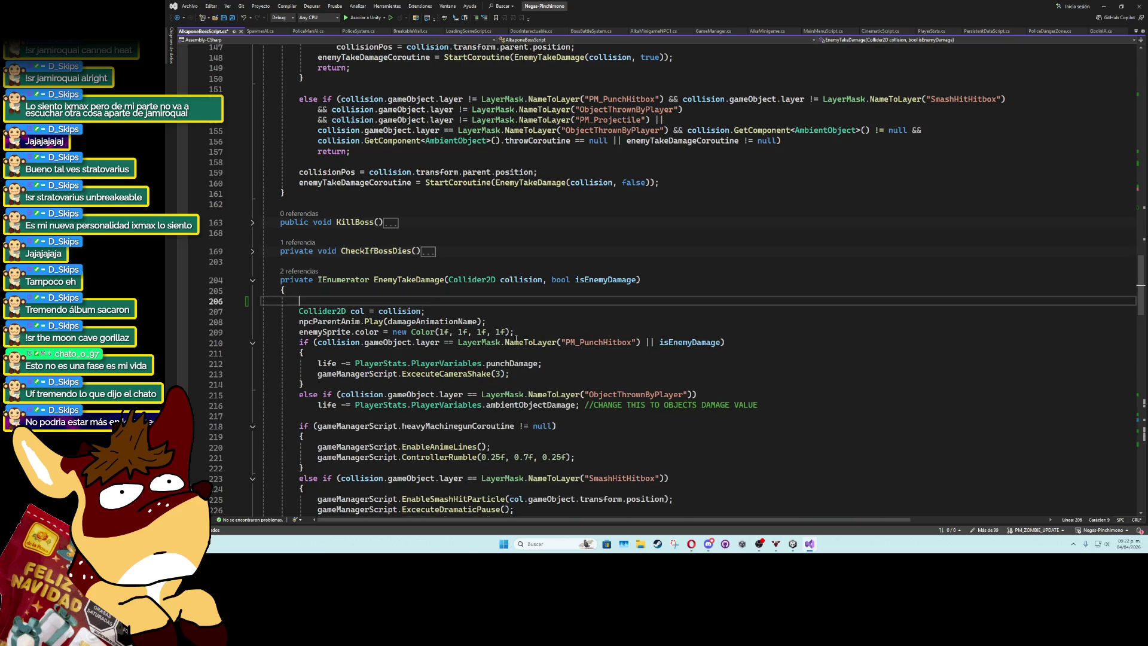
key(Up)
Add an if (yellowBrightCoroutine != null) block that calls StopCoroutine(yellowBrightCoroutine).
text(if(yello)
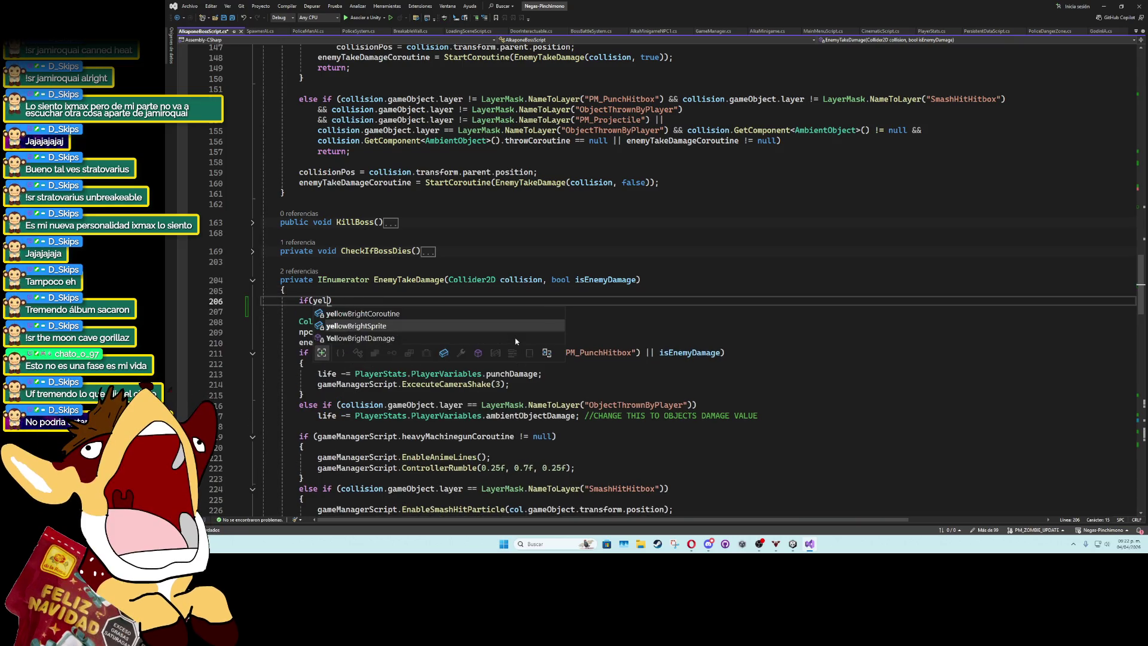
key(Up)
key(Tab)
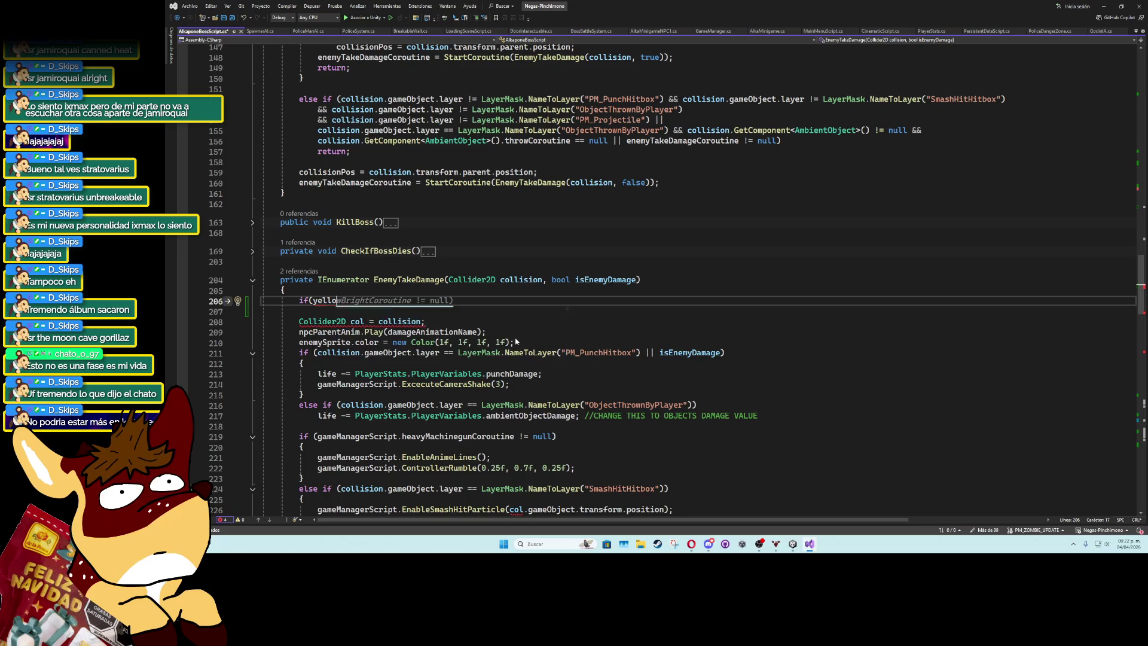
text(!= null)
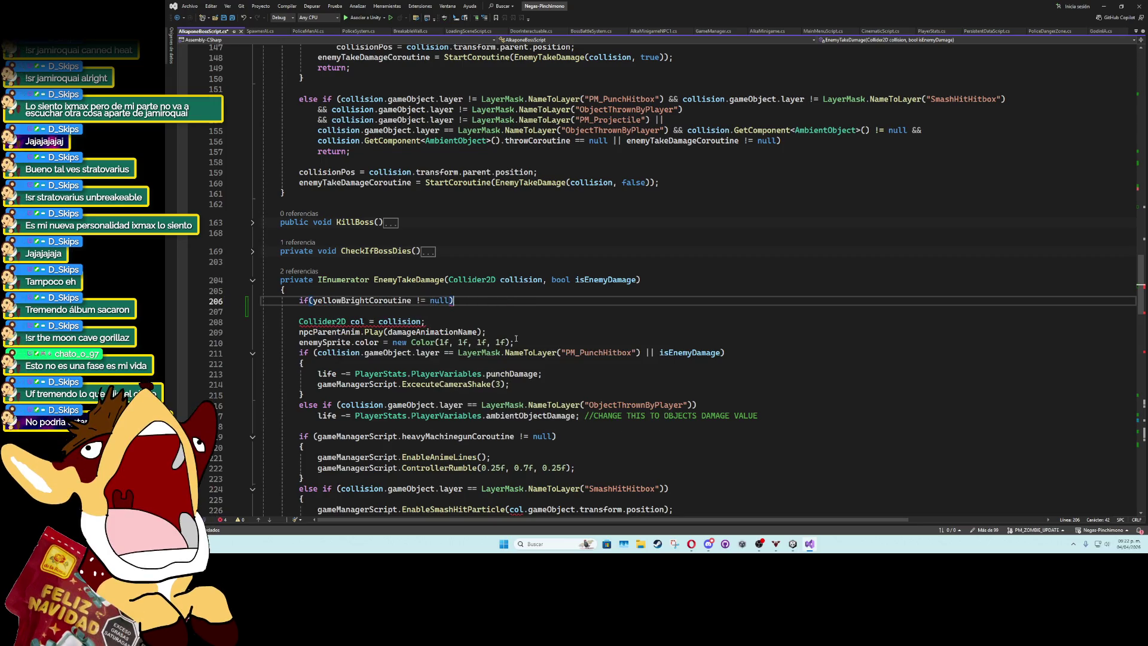
key(End)
key(Return)
text({)
key(Return)
text(stop)
key(Down)
key(Tab)
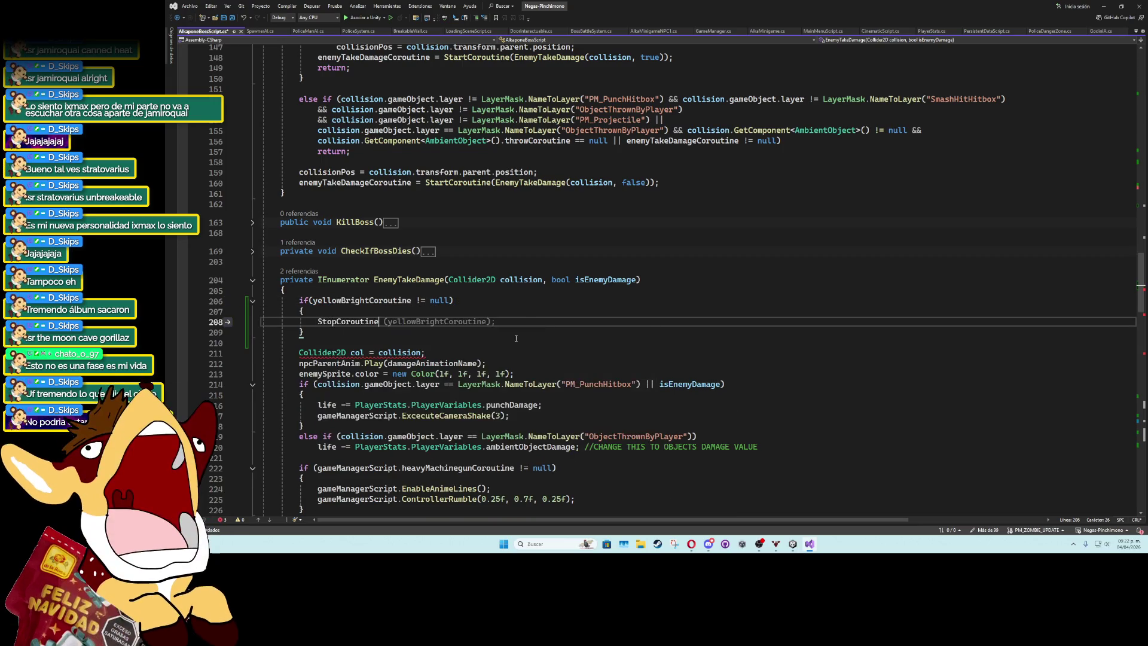
text(();yellowBrightCoroutine);)
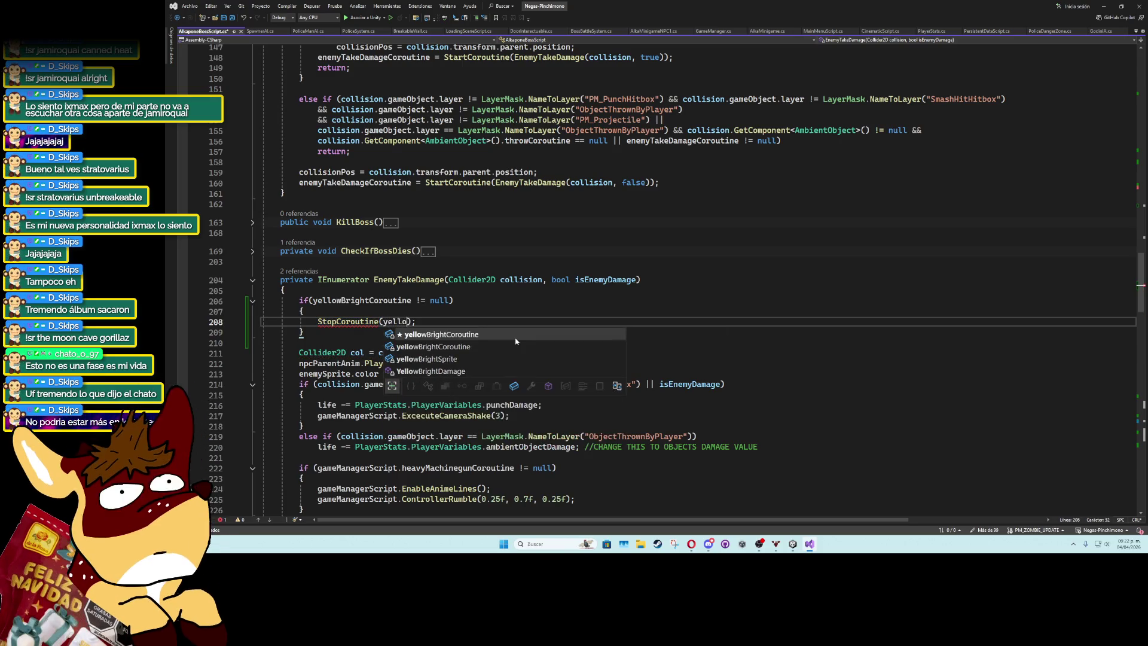
key(Tab)
key(Right)
key(Return)
Assign yellowBrightCoroutine = StartCoroutine(YellowBrightDamage()) inside the block.
text(yel)
key(Tab)
text(= start)
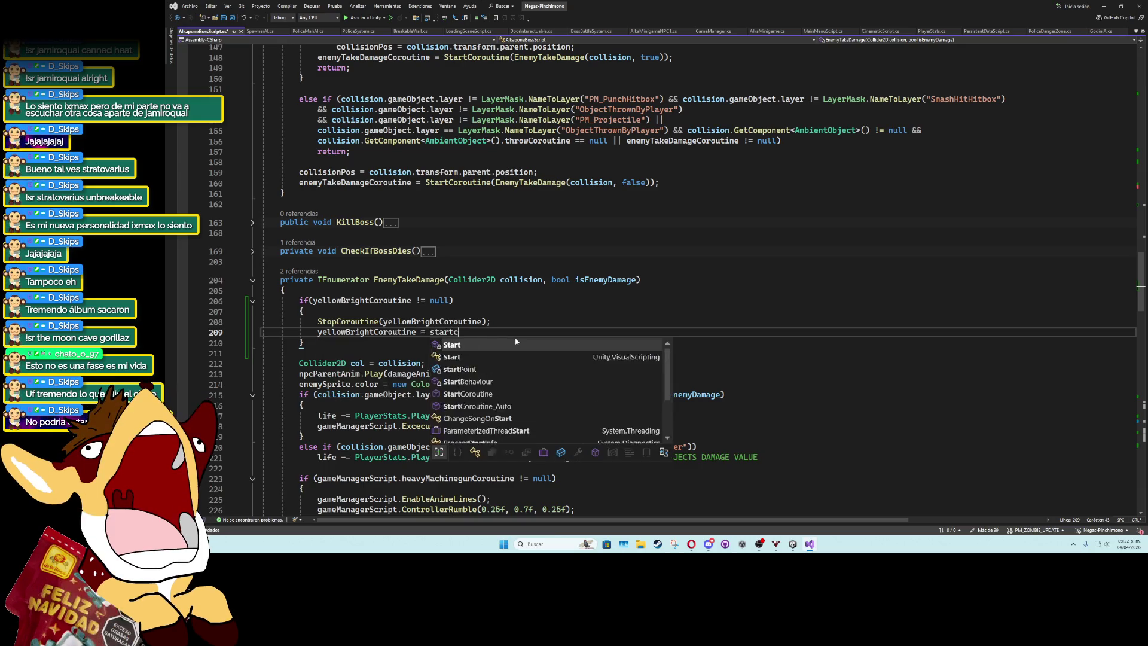
key(Tab)
text(();)
key(Left)
key(Left)
text(yel)
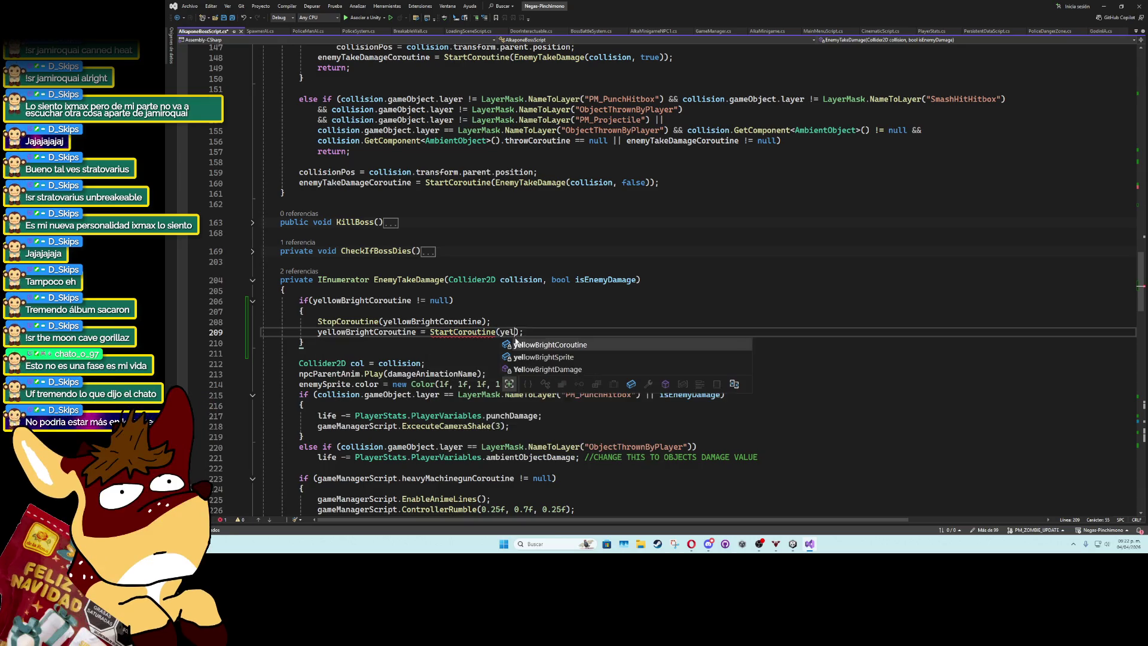
key(Down)
key(Down)
key(Tab)
text(())
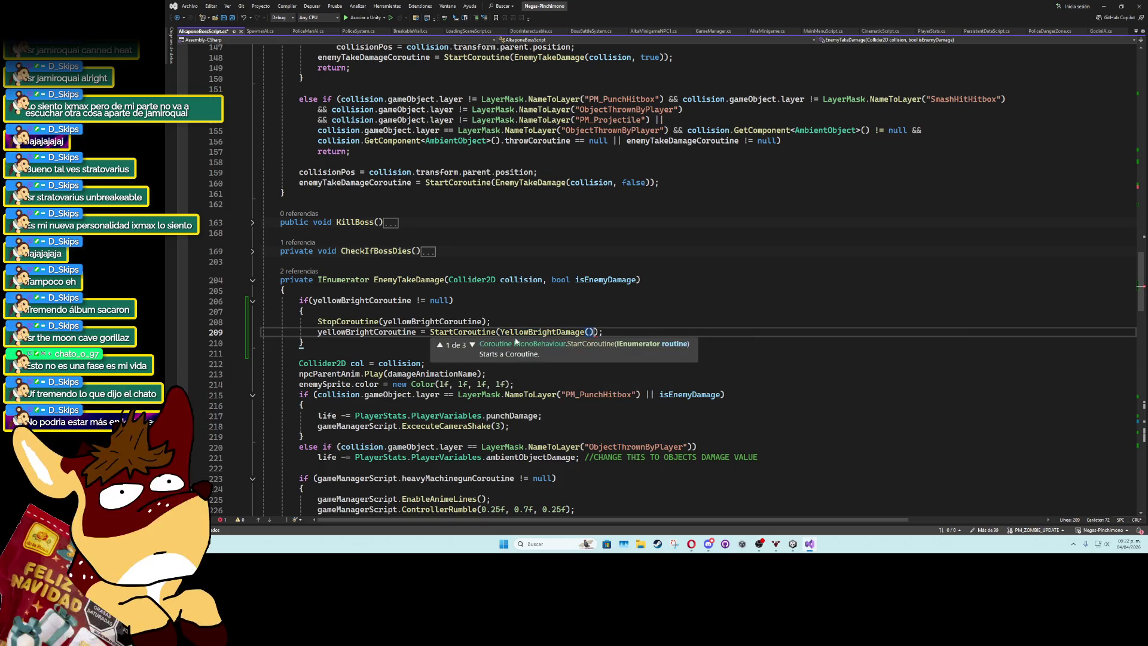
Set yellowBrightCoroutine = null after the deactivation line in YellowBrightDamage.
key(ctrl+m)
key(ctrl+o)
scroll(229, 291, up, 5)
scroll(229, 291, down, 10)
click(252, 269)
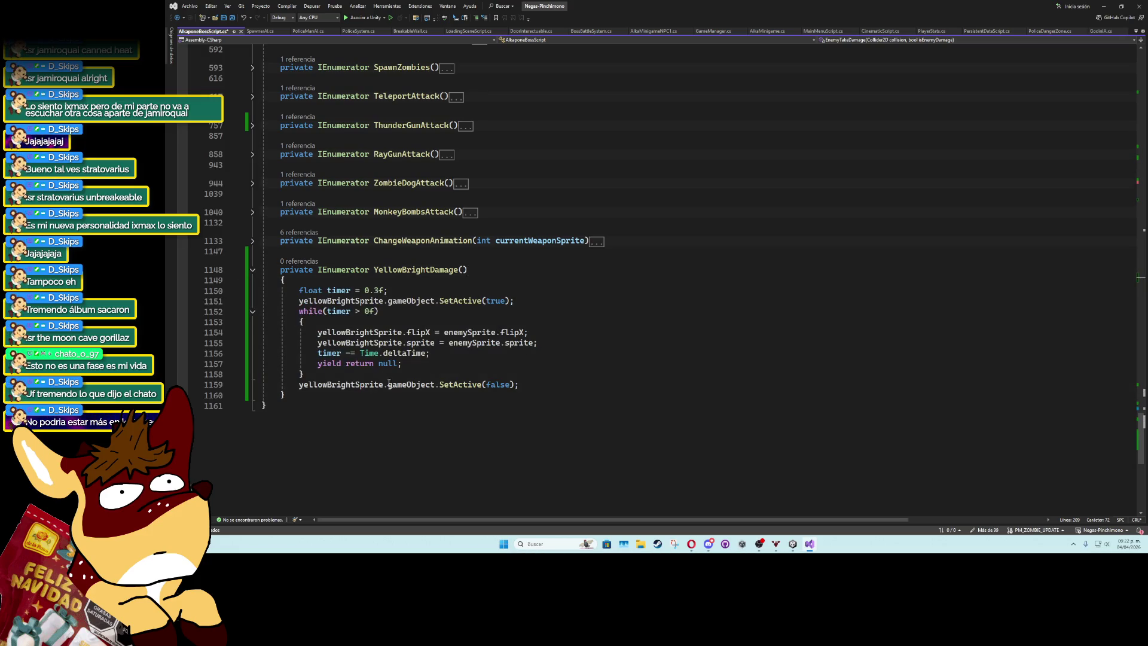
click(532, 383)
key(Return)
text(yello)
key(Tab)
text(= null;)
Save the boss script and minimize Visual Studio.
click(639, 328)
key(ctrl+s)
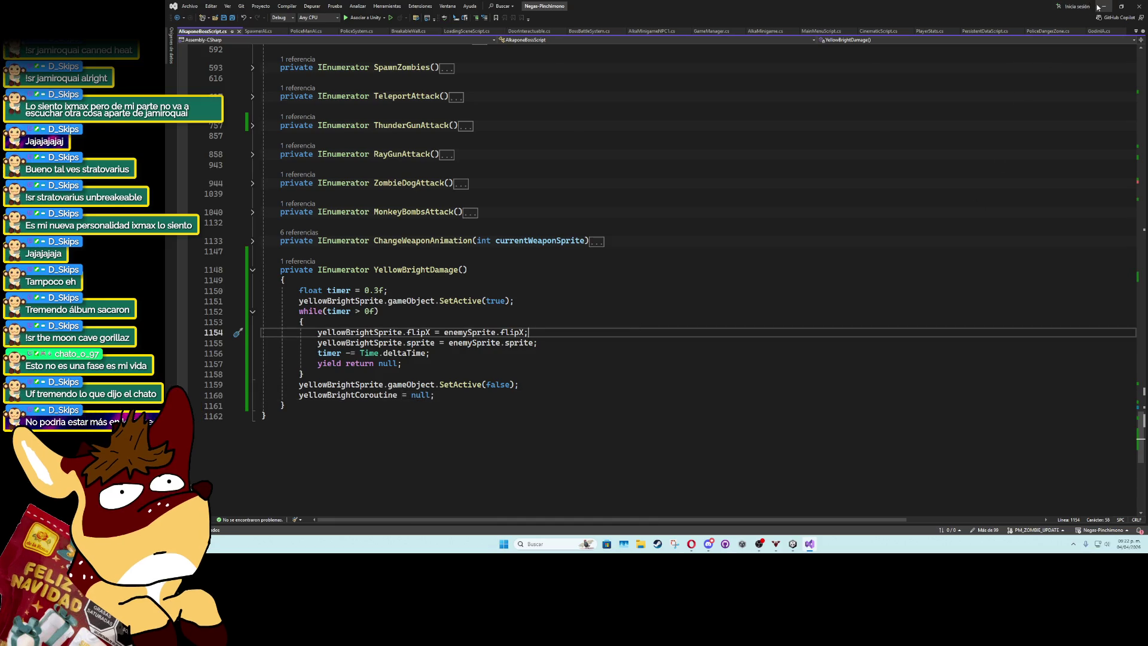
click(1104, 6)
Back in Unity, select NPCSprite and expand its Alkapone Boss Script component.
mouse_move(791, 544)
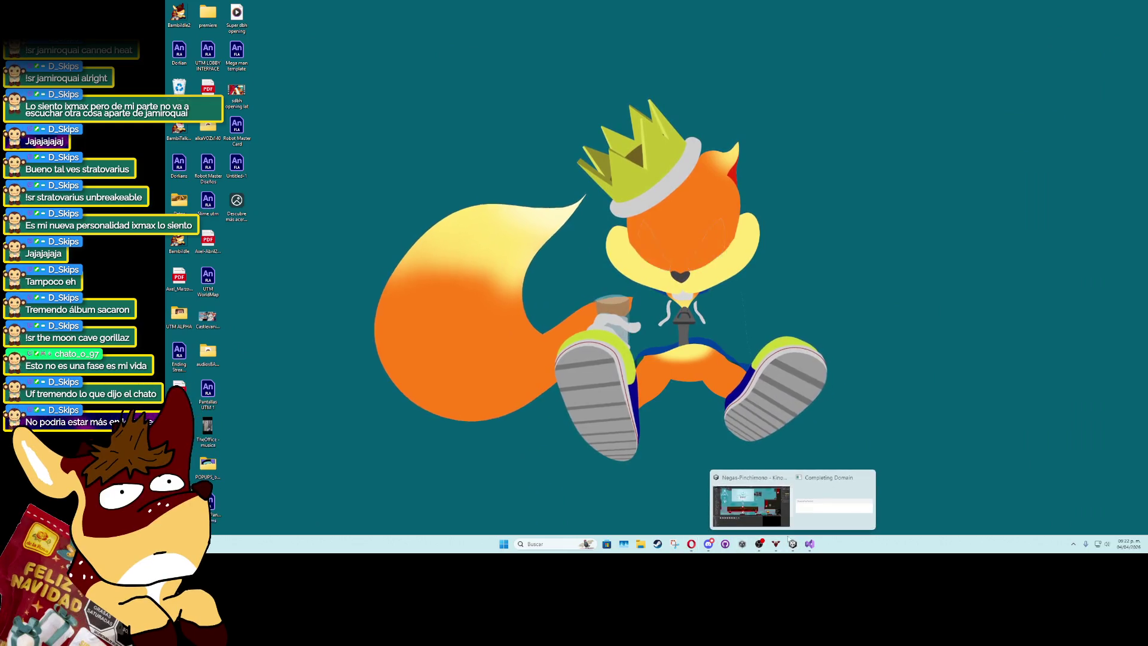
click(779, 511)
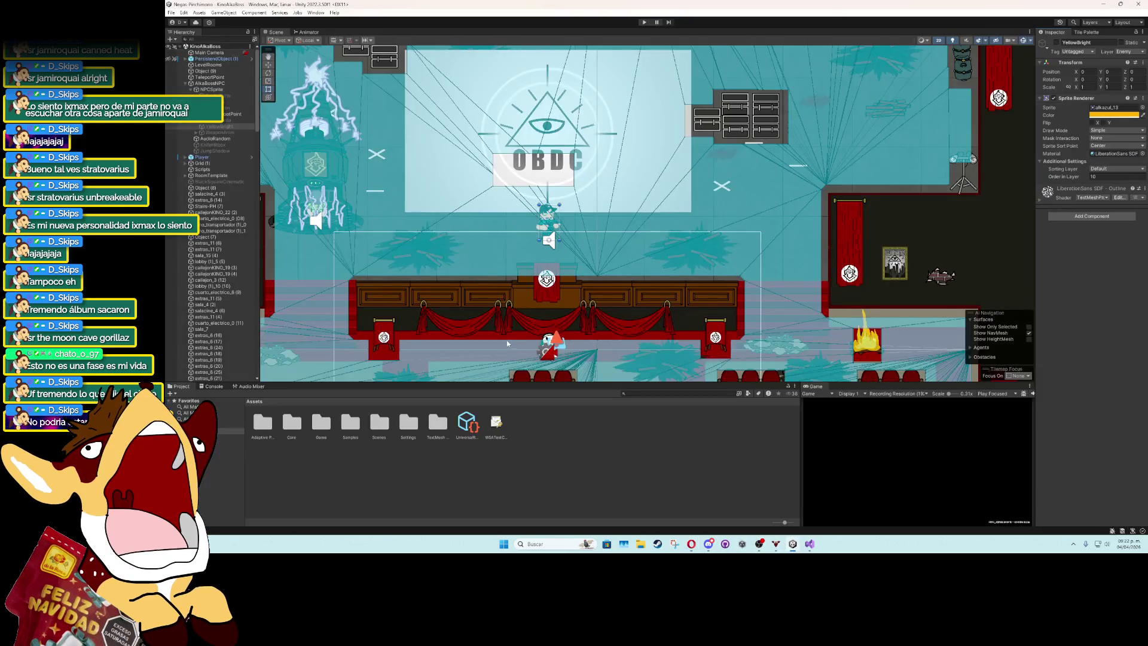
click(229, 90)
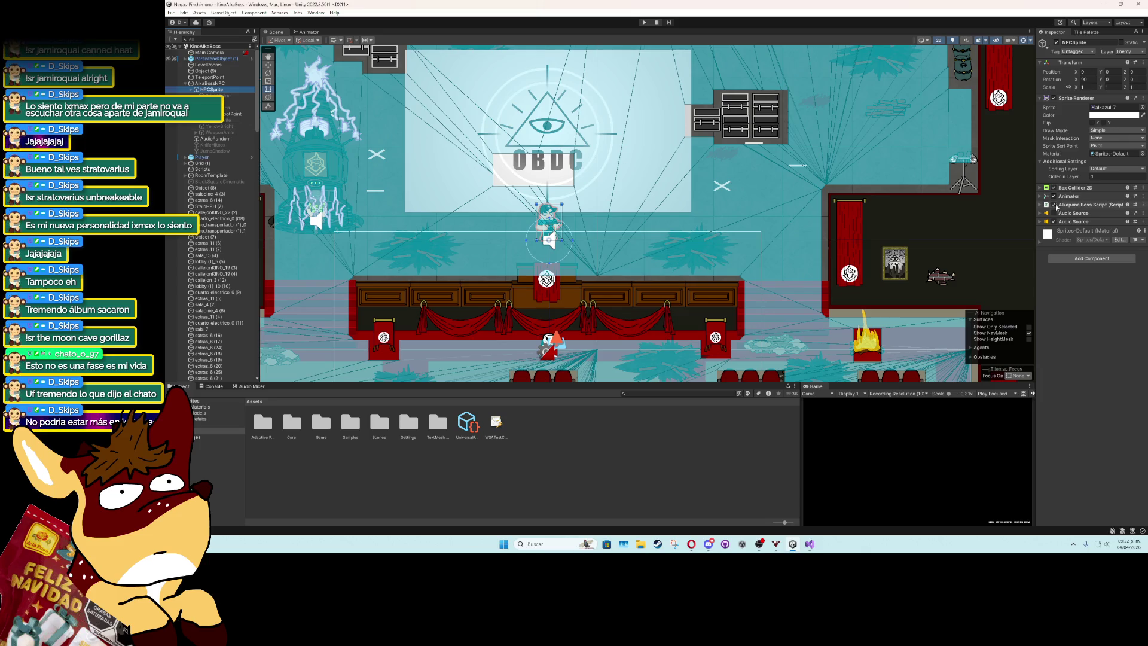
click(1052, 205)
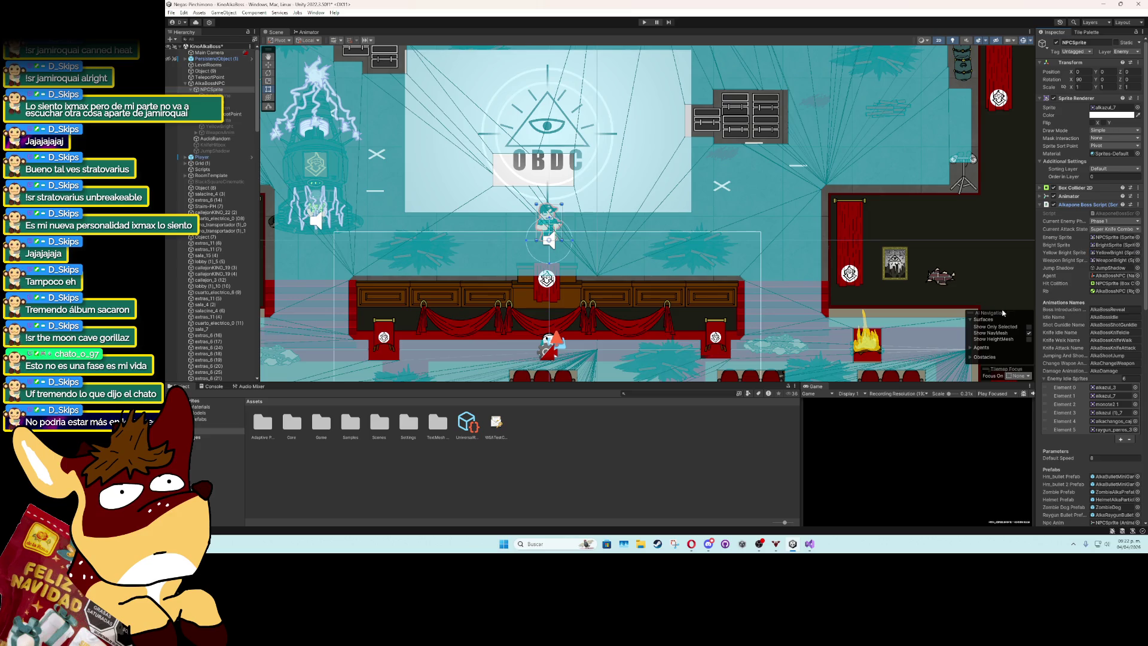
double_click(815, 388)
Run the game, dismiss the ALKAPONE dialogue, stop it, and return to Visual Studio.
key(ctrl+p)
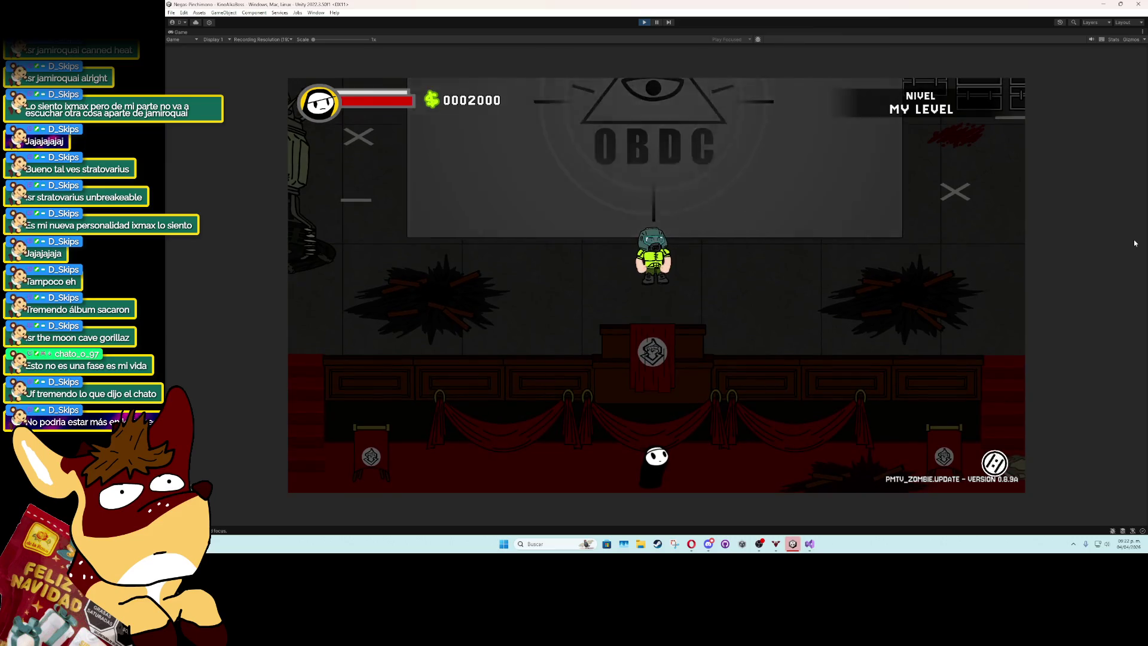
key(k)
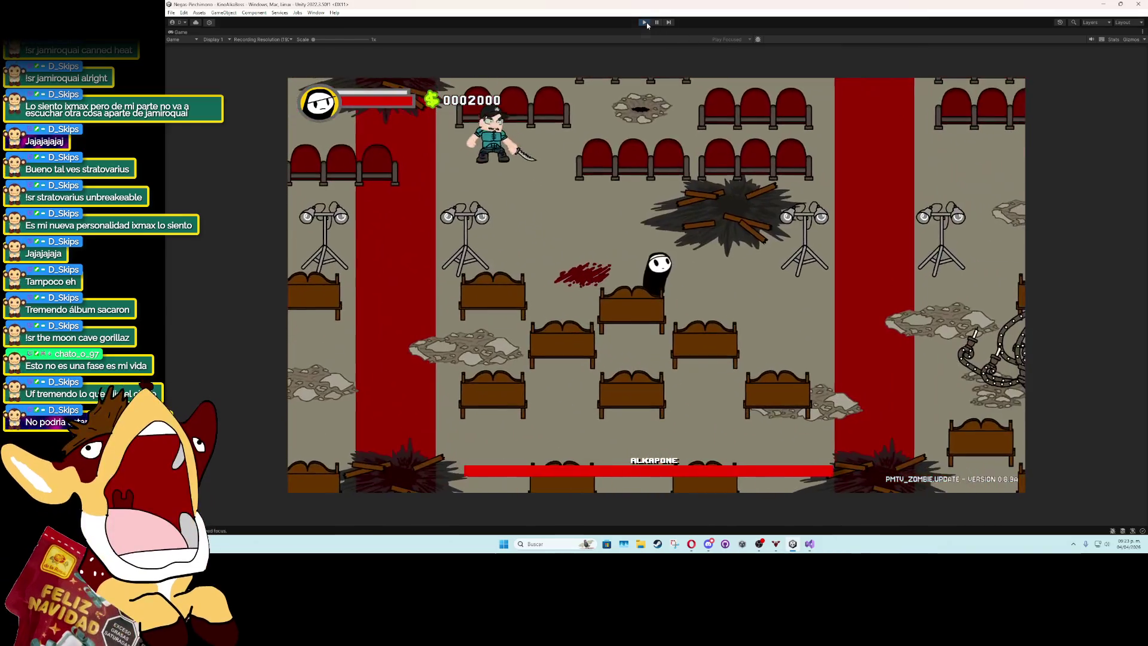
click(645, 22)
click(809, 544)
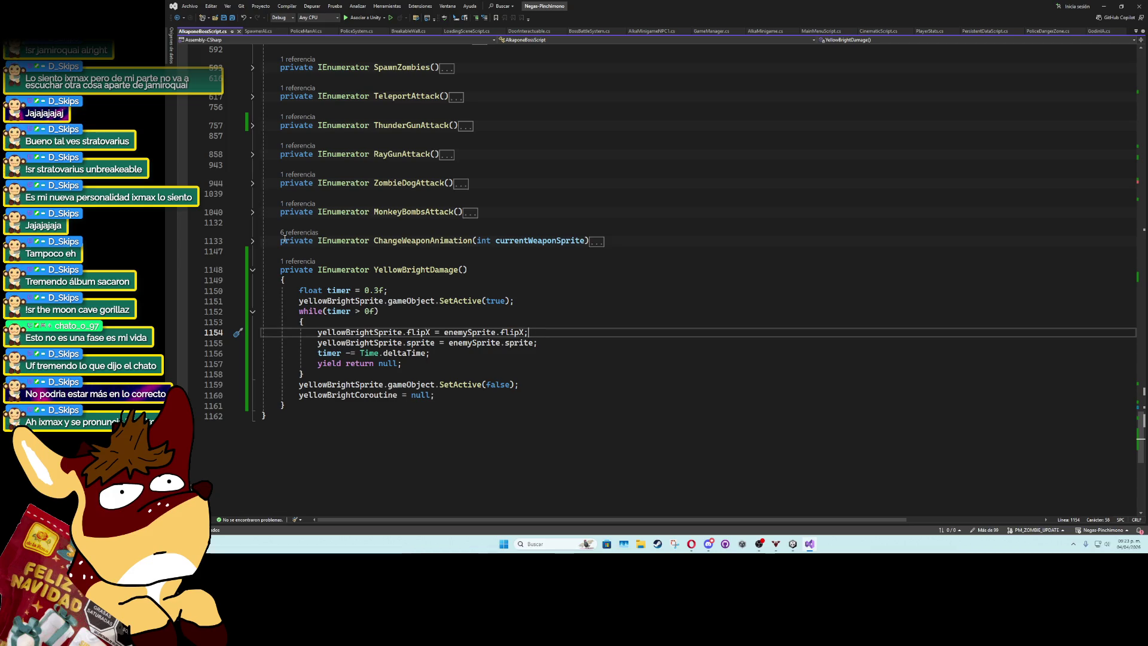
Review the uses of yellowBrightCoroutine and YellowBrightDamage, then minimize Visual Studio.
scroll(285, 274, up, 3)
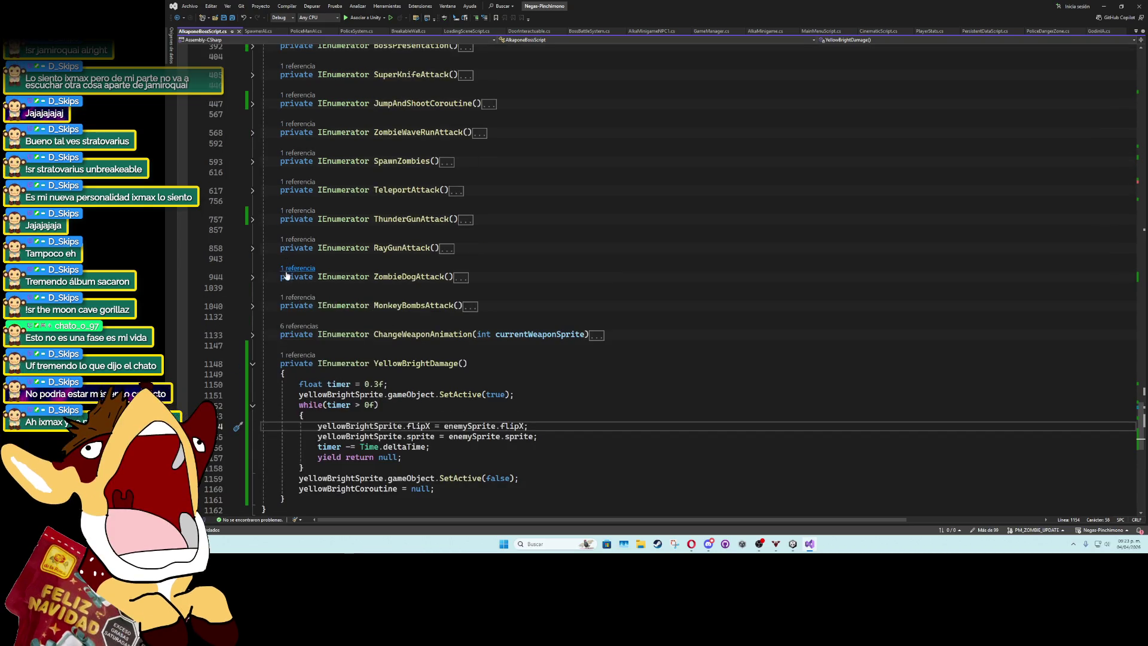
scroll(287, 279, up, 15)
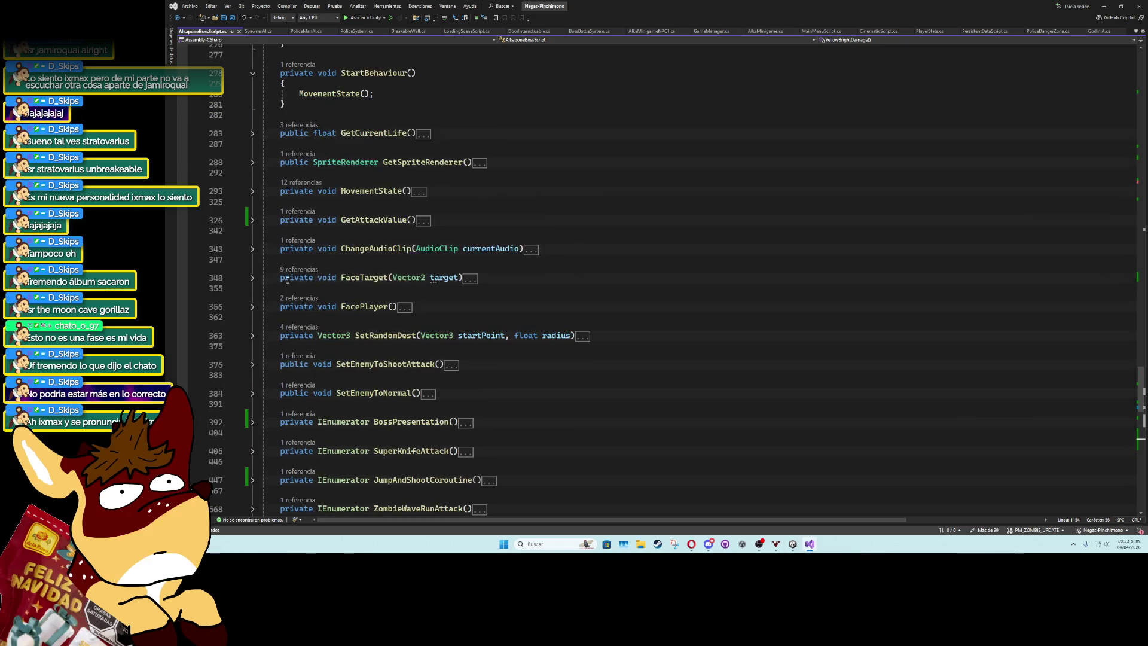
scroll(287, 281, up, 20)
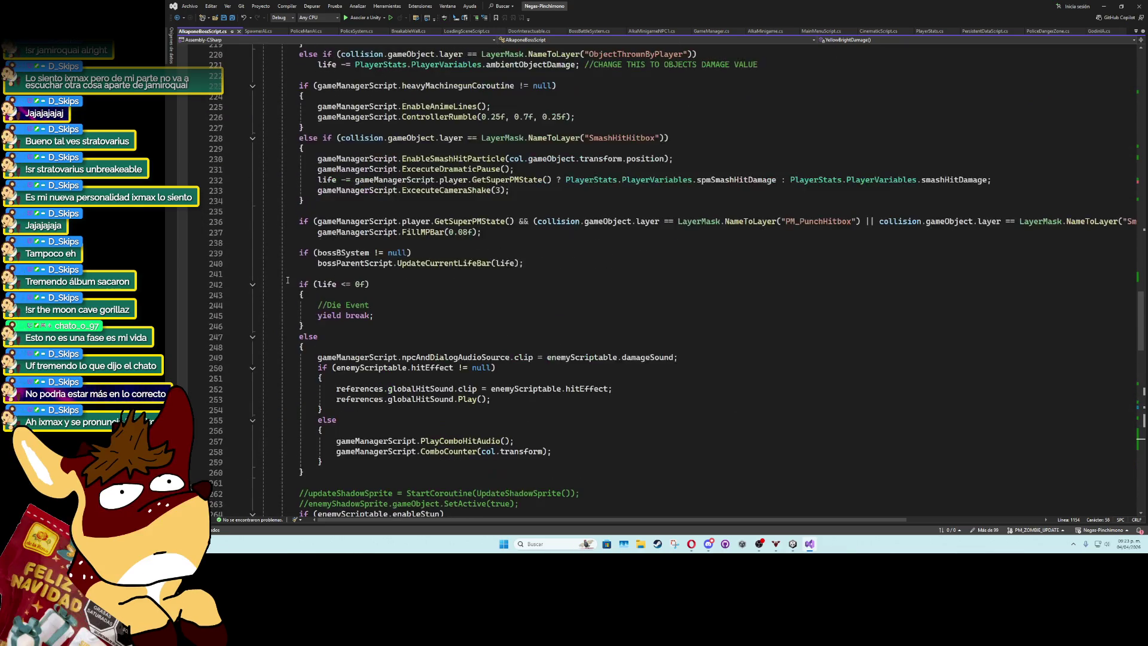
click(364, 223)
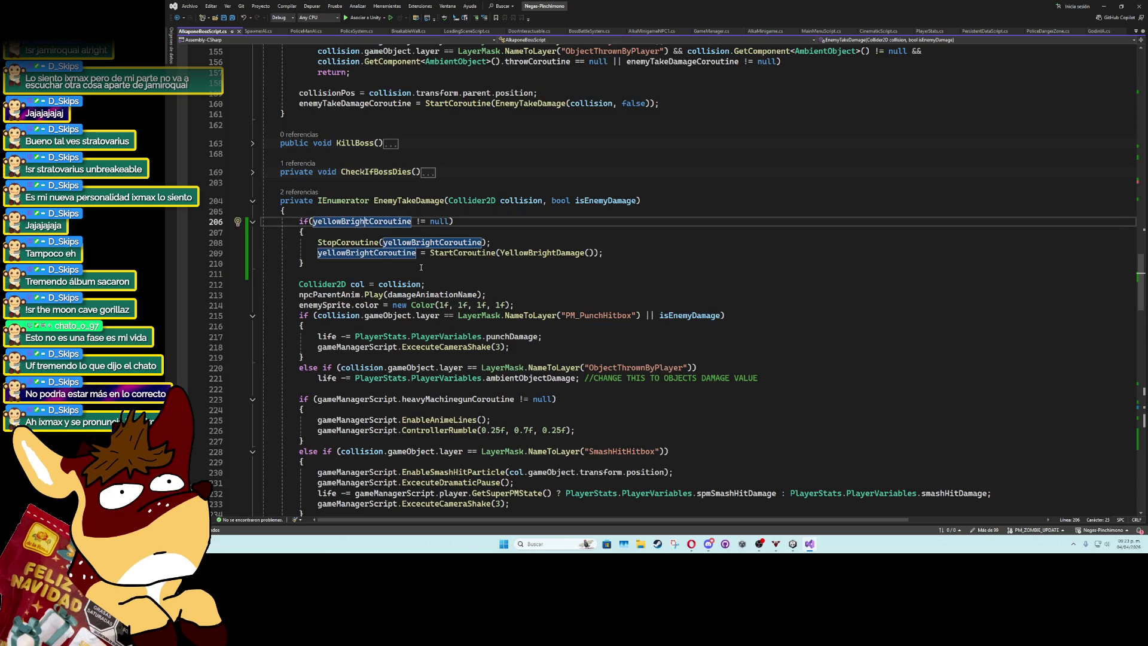
click(508, 253)
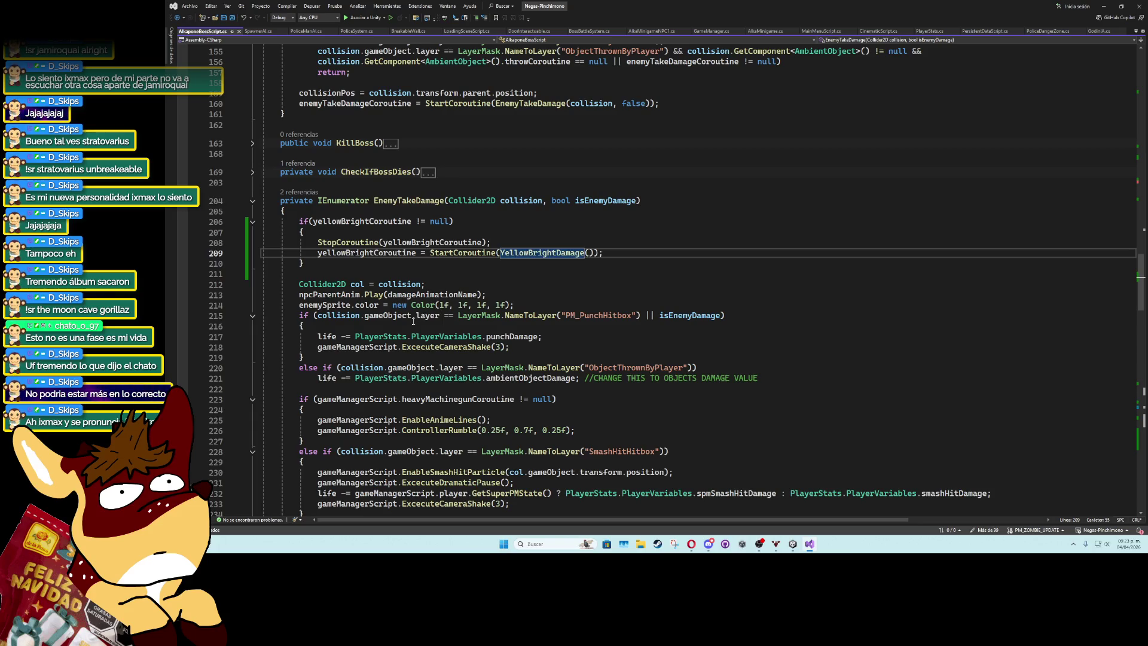
scroll(413, 323, up, 5)
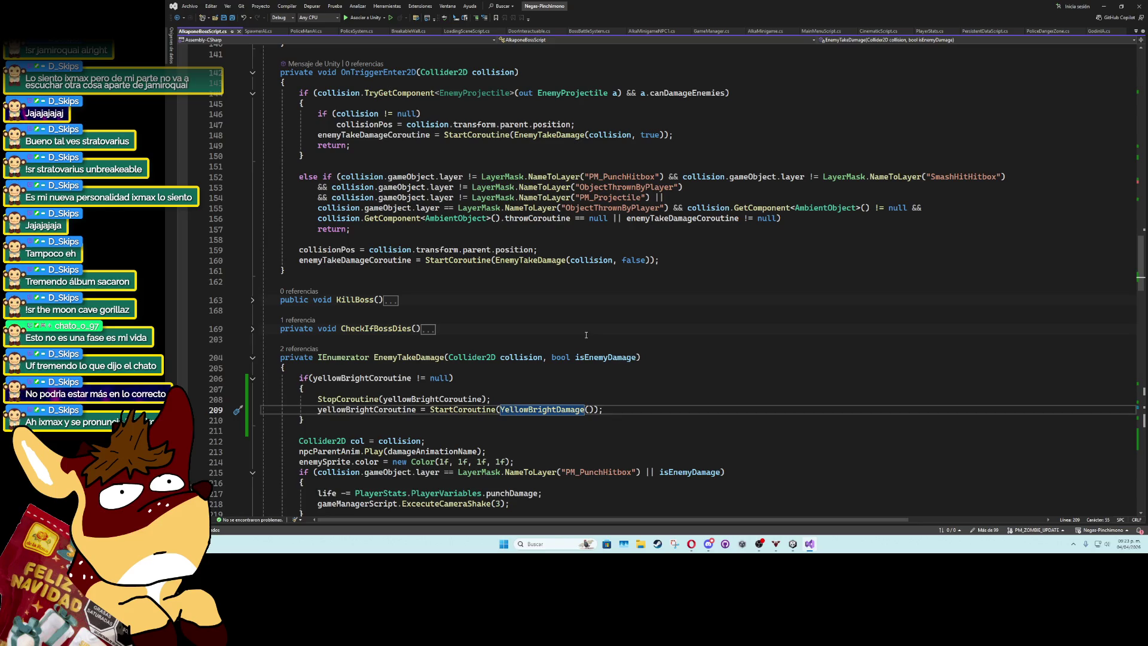
scroll(586, 335, down, 4)
scroll(655, 320, down, 4)
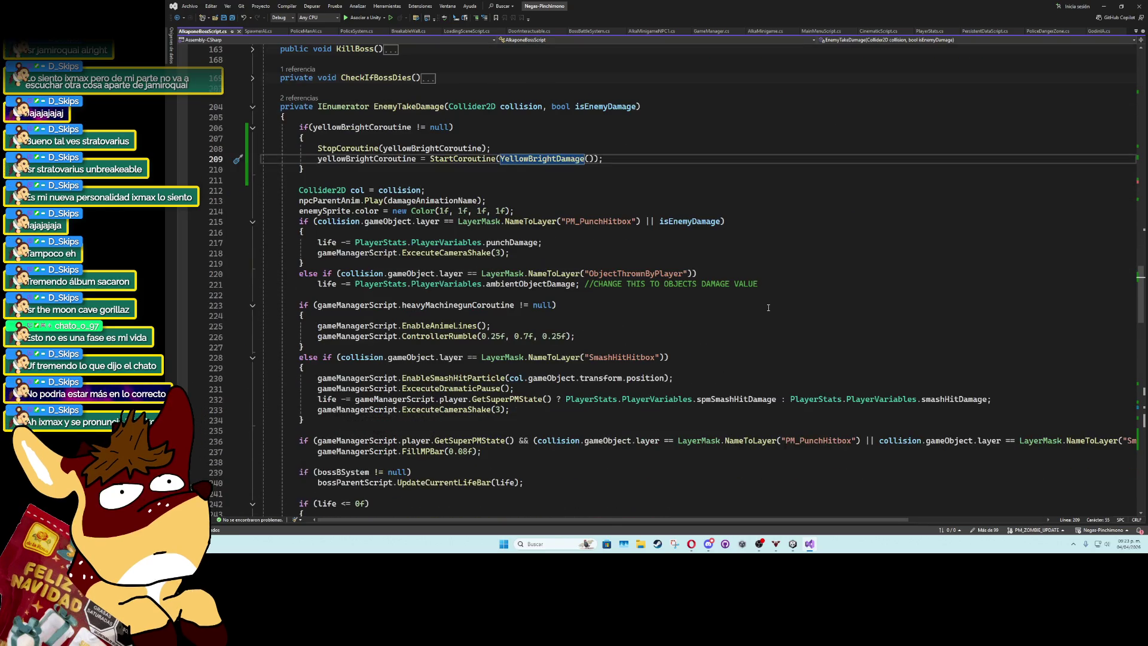
scroll(768, 307, down, 3)
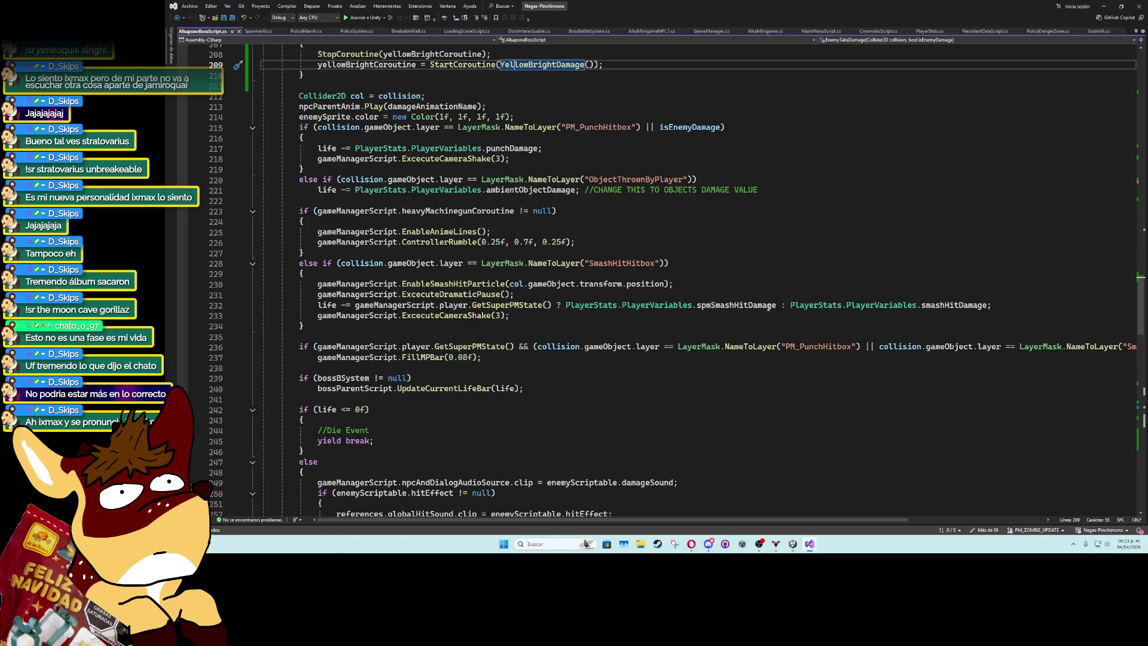
scroll(768, 307, up, 20)
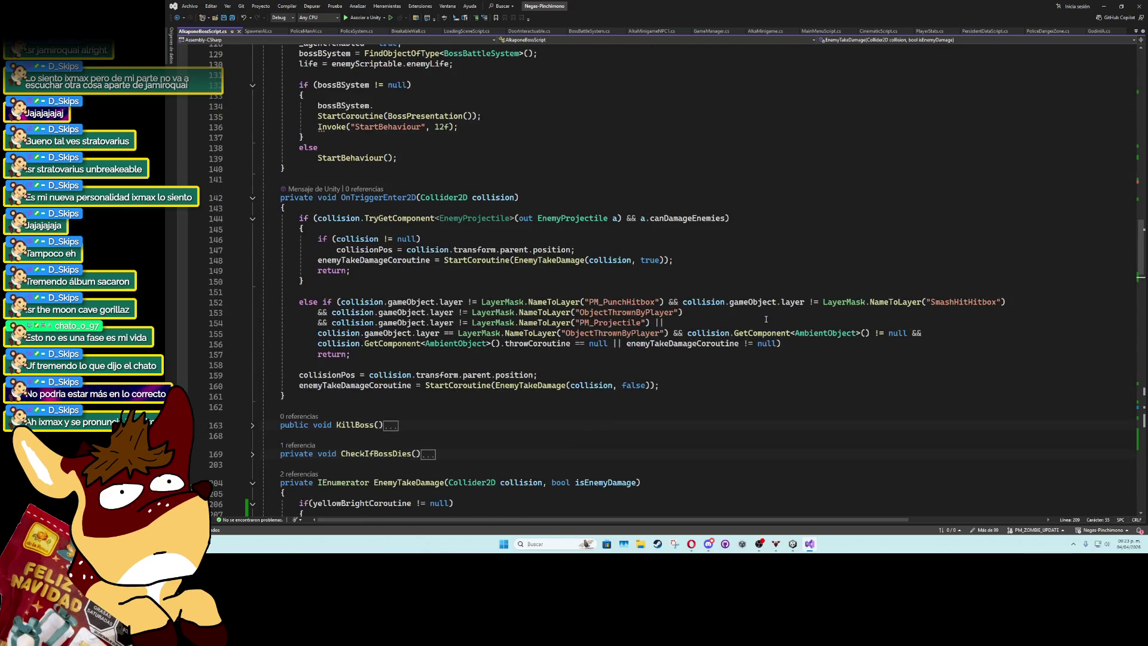
scroll(766, 320, up, 10)
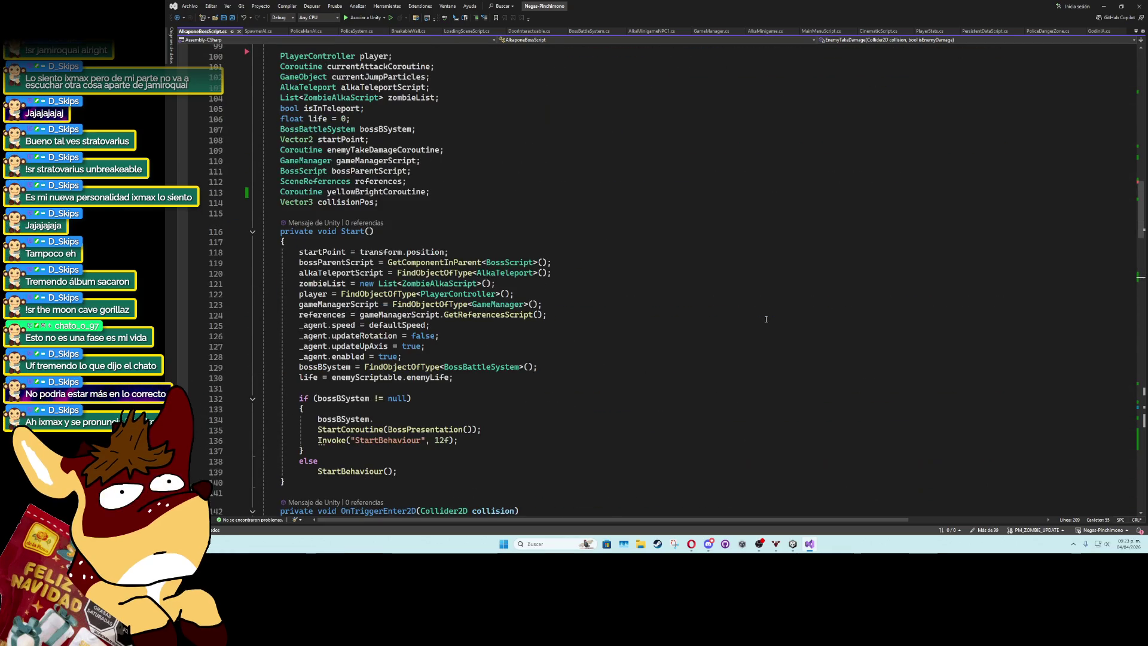
scroll(766, 319, up, 4)
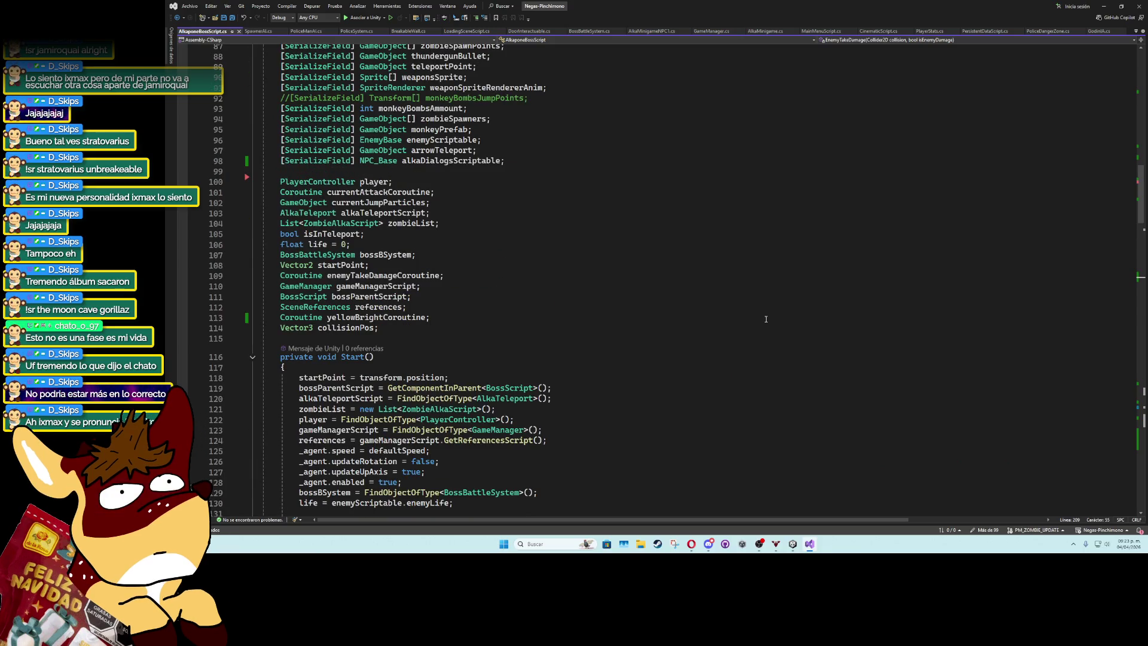
scroll(765, 319, down, 20)
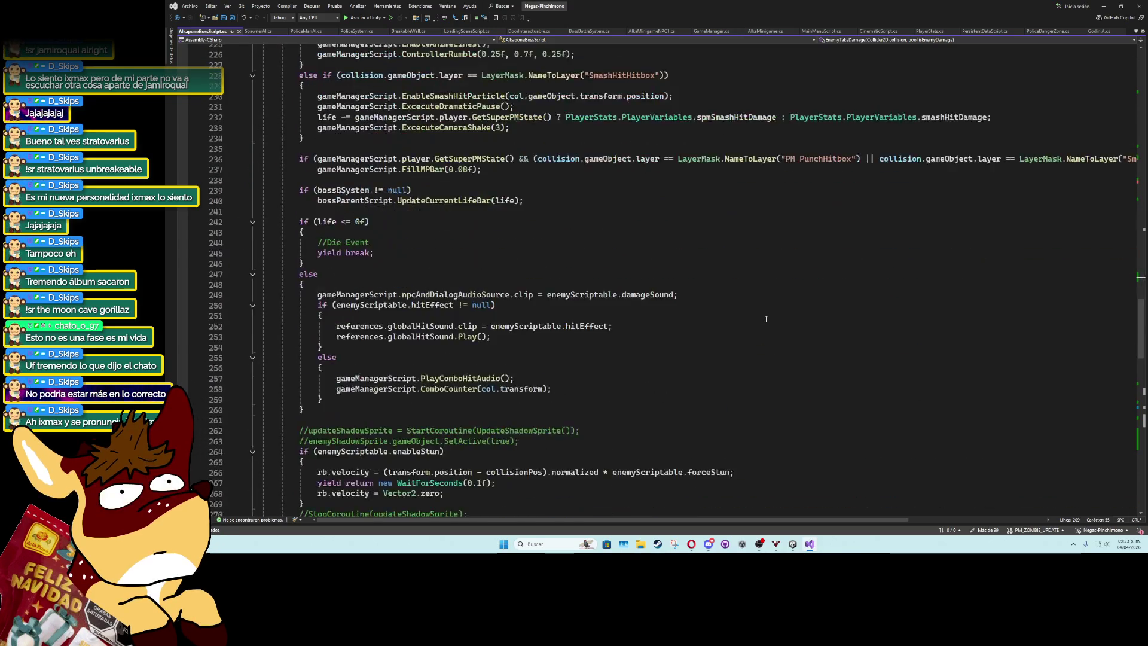
scroll(766, 319, down, 8)
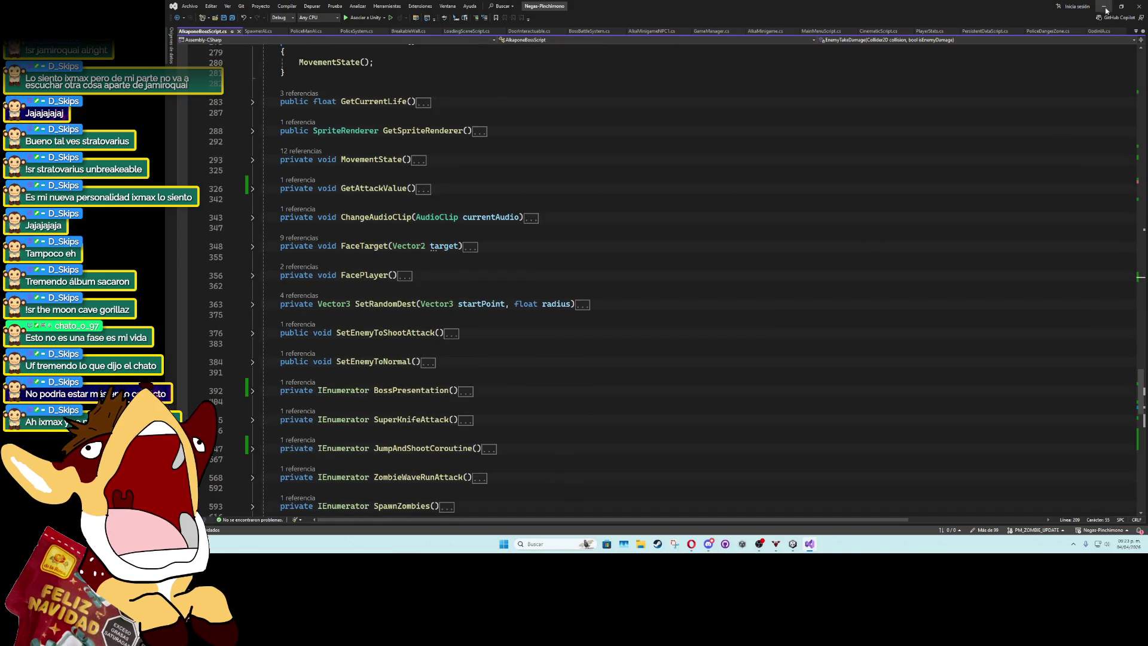
click(1105, 7)
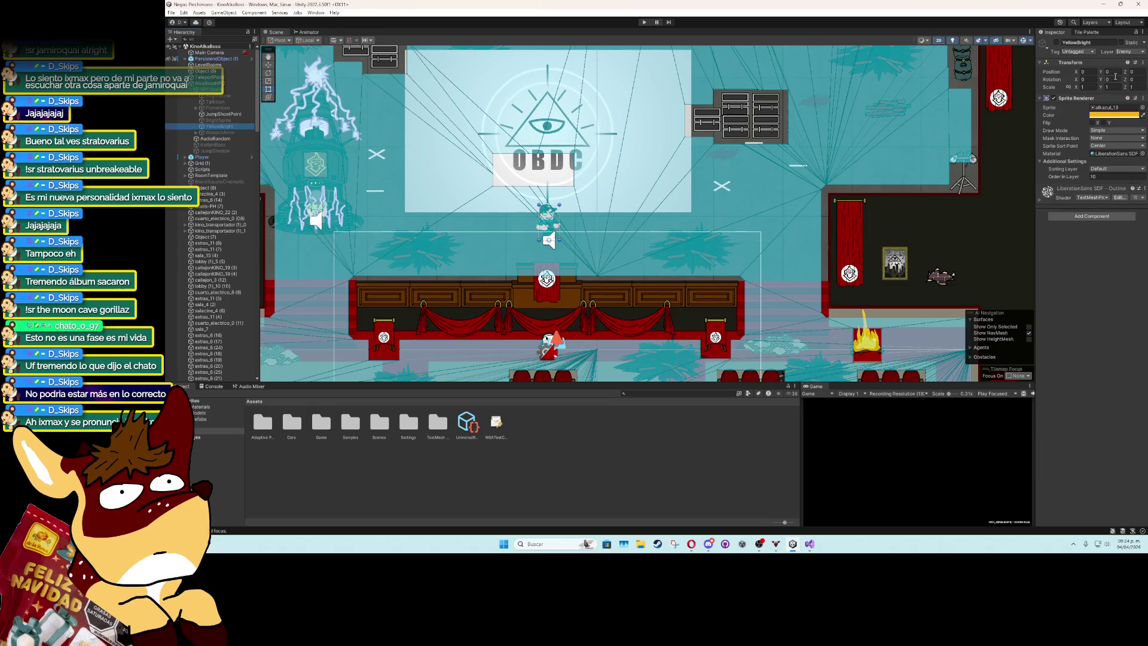
Assign the boss's alkazul_7 sprite to the YellowBright overlay's Sprite field.
scroll(557, 210, up, 5)
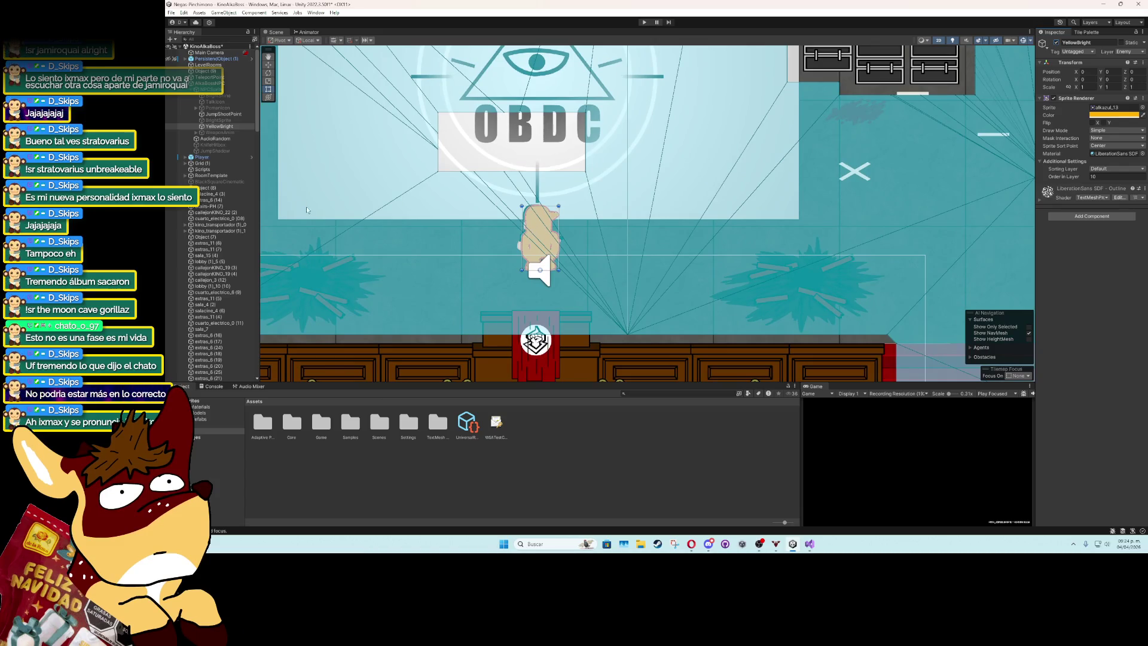
click(216, 89)
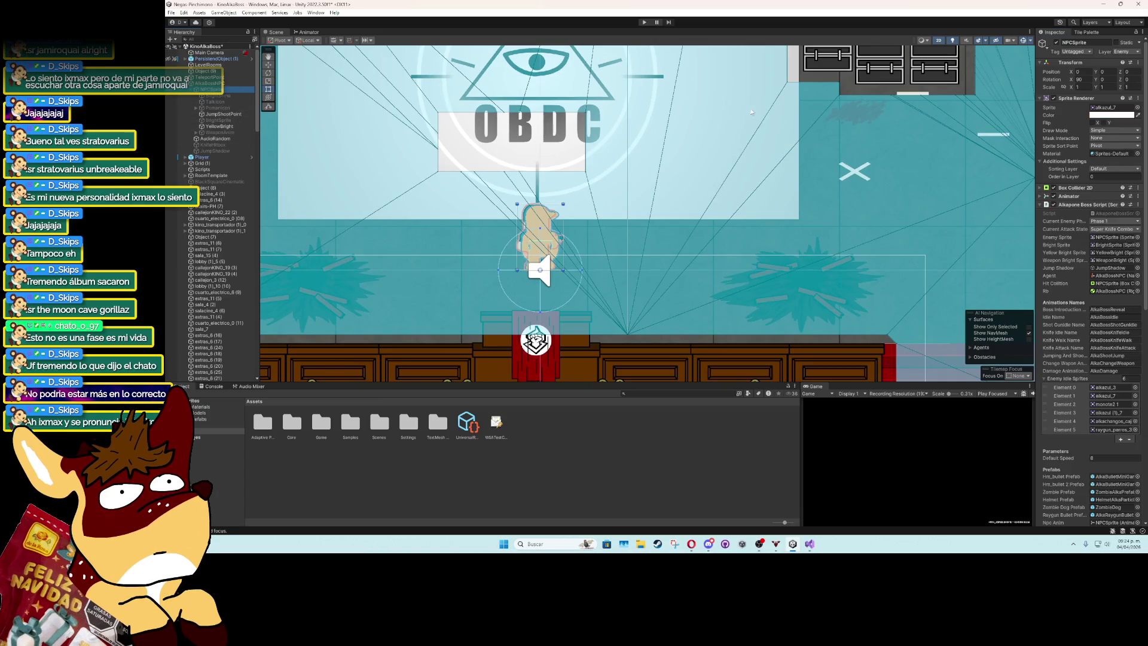
click(1112, 108)
click(219, 126)
drag(685, 421, 1112, 107)
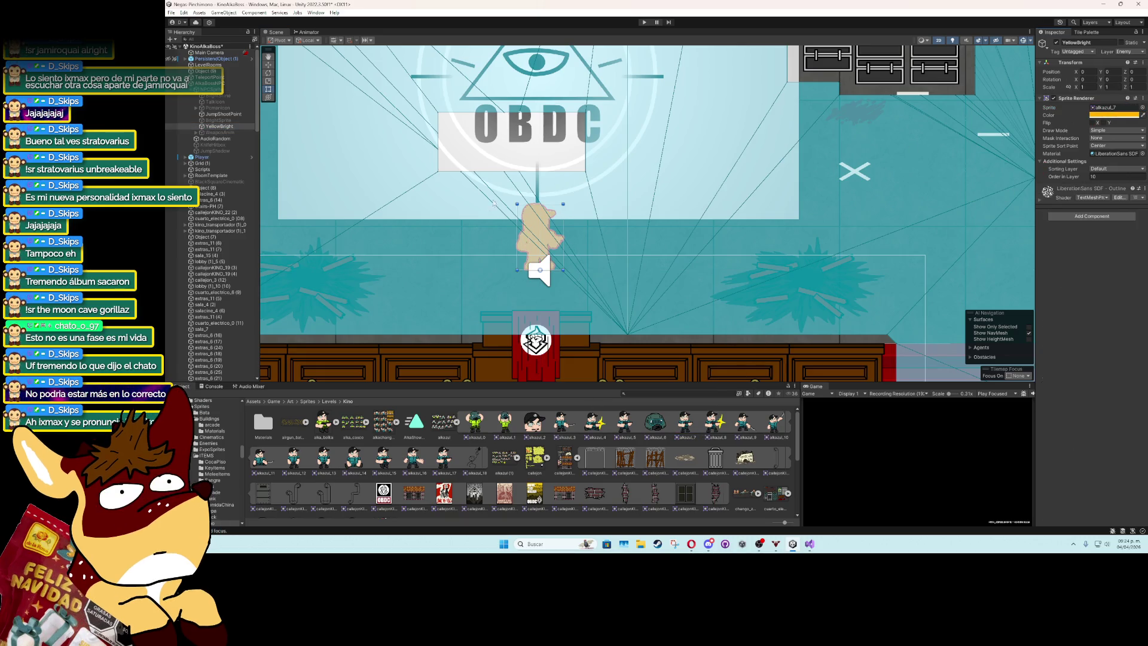
Set YellowBright's Sprite Sort Point to Pivot, deactivate the object, and start the game.
scroll(505, 196, up, 2)
click(1115, 146)
click(1115, 162)
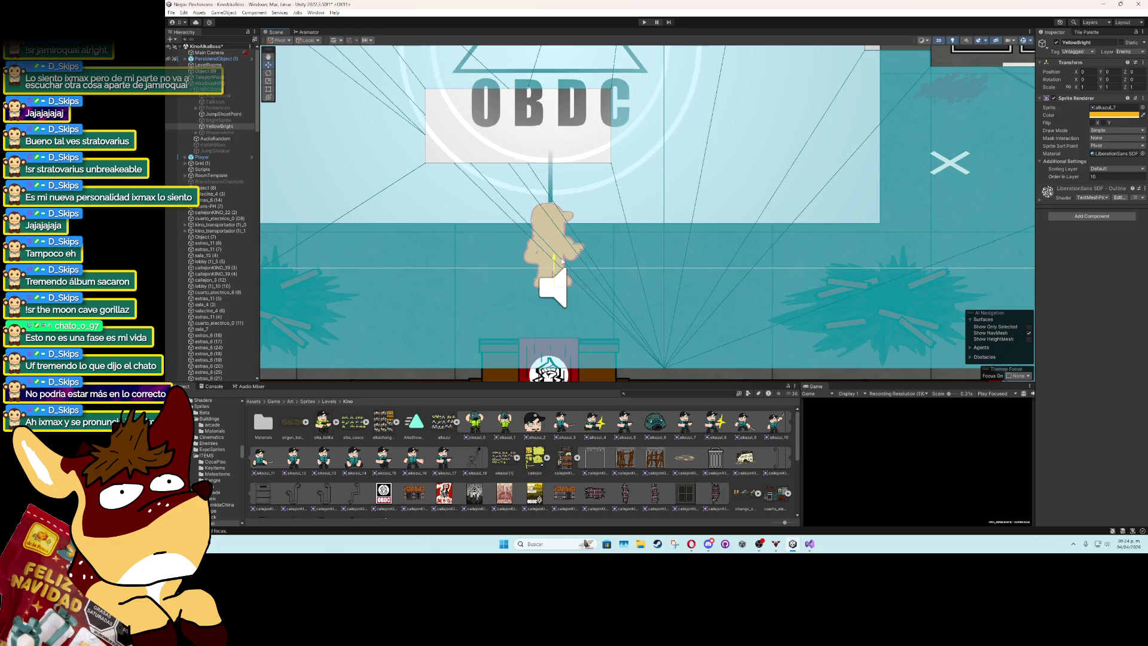
drag(561, 261, 561, 258)
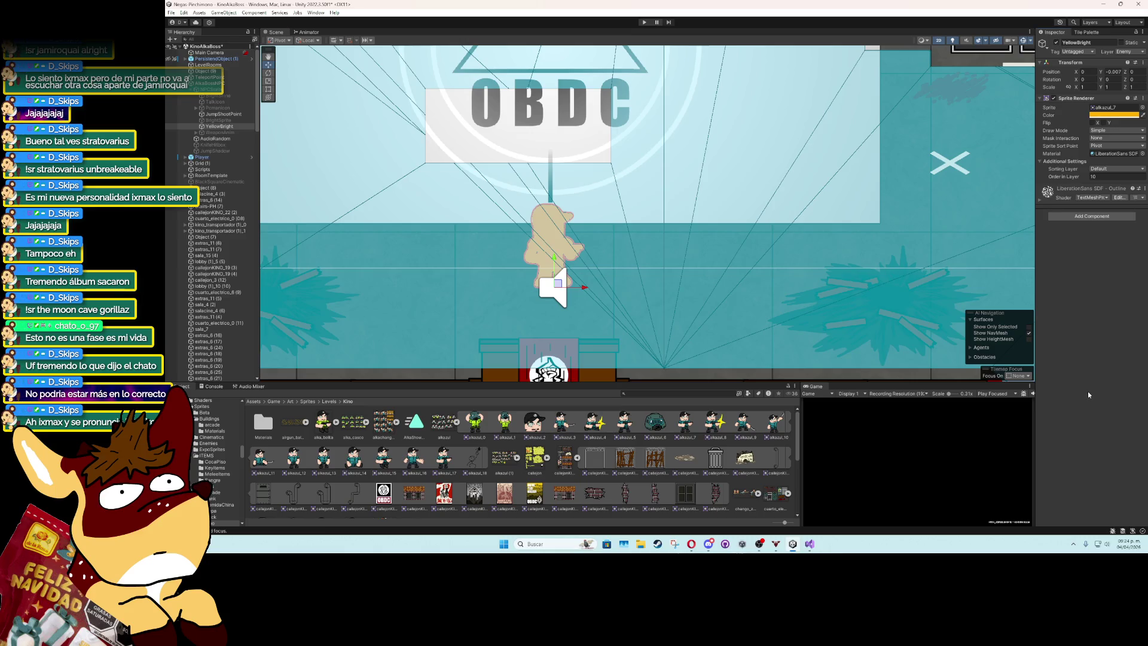
click(1056, 43)
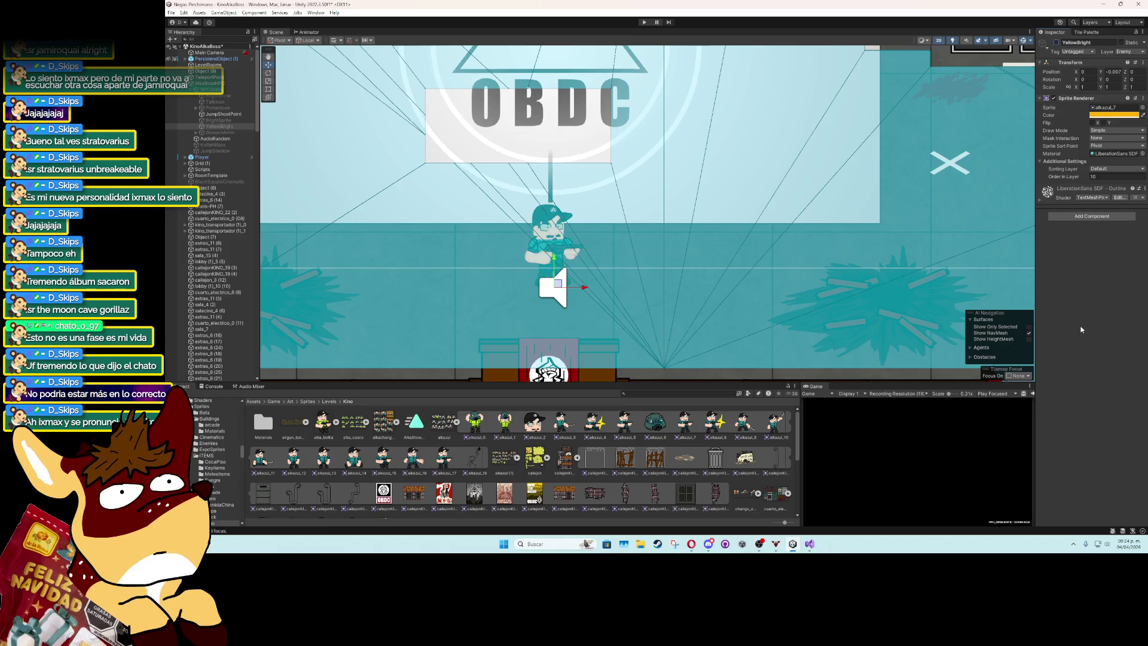
click(812, 393)
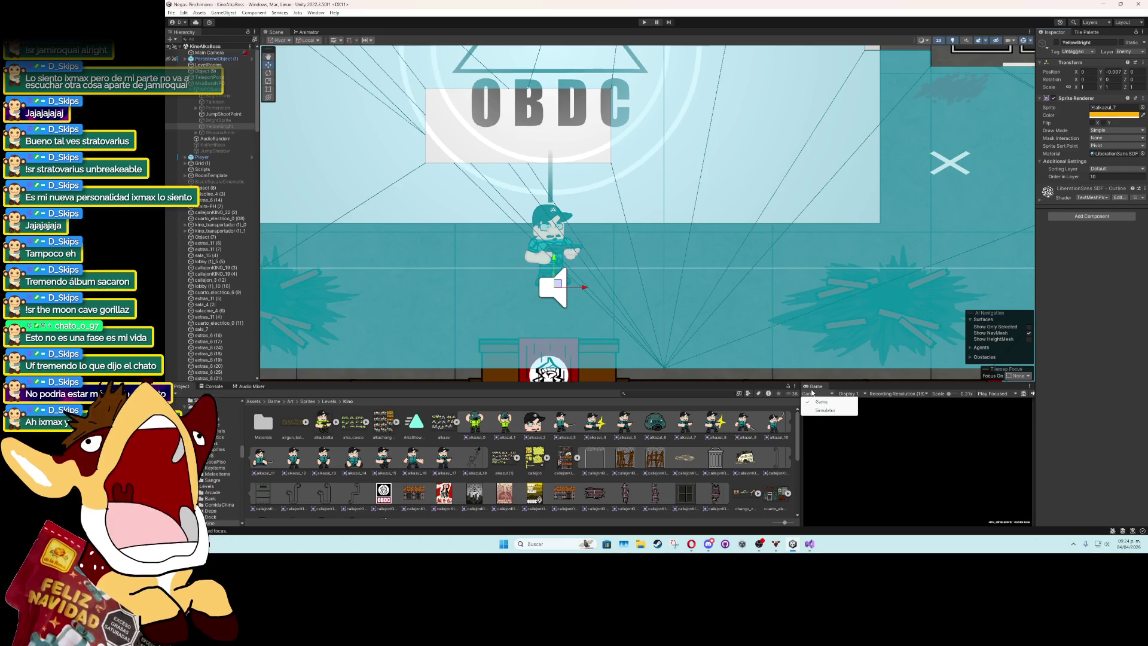
click(644, 23)
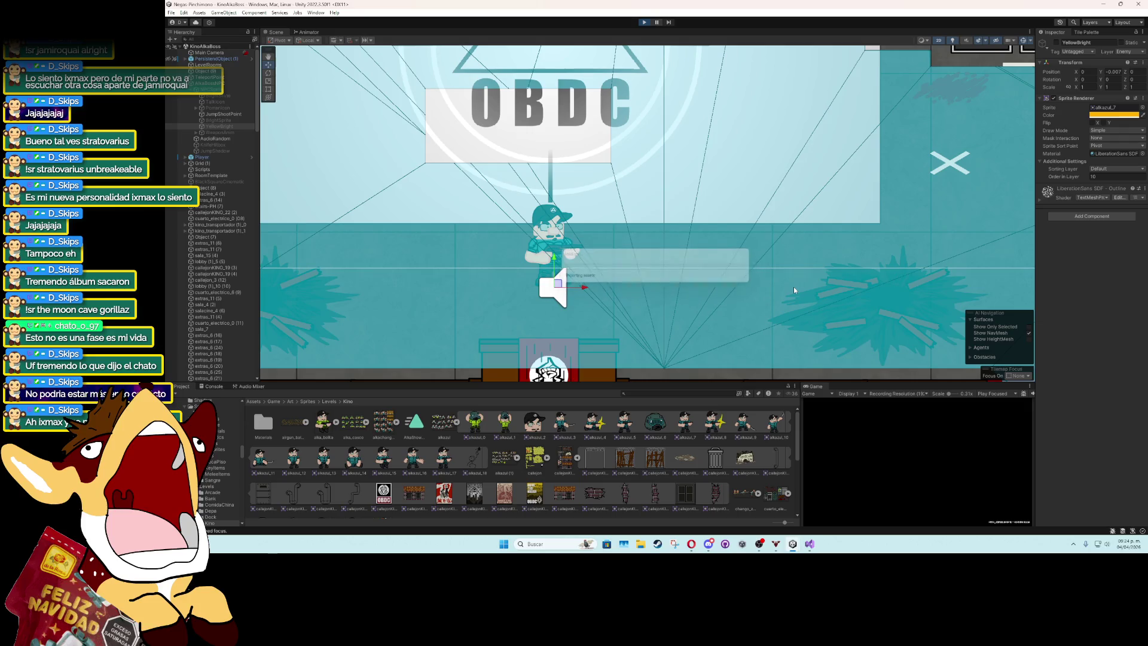
scroll(794, 286, down, 10)
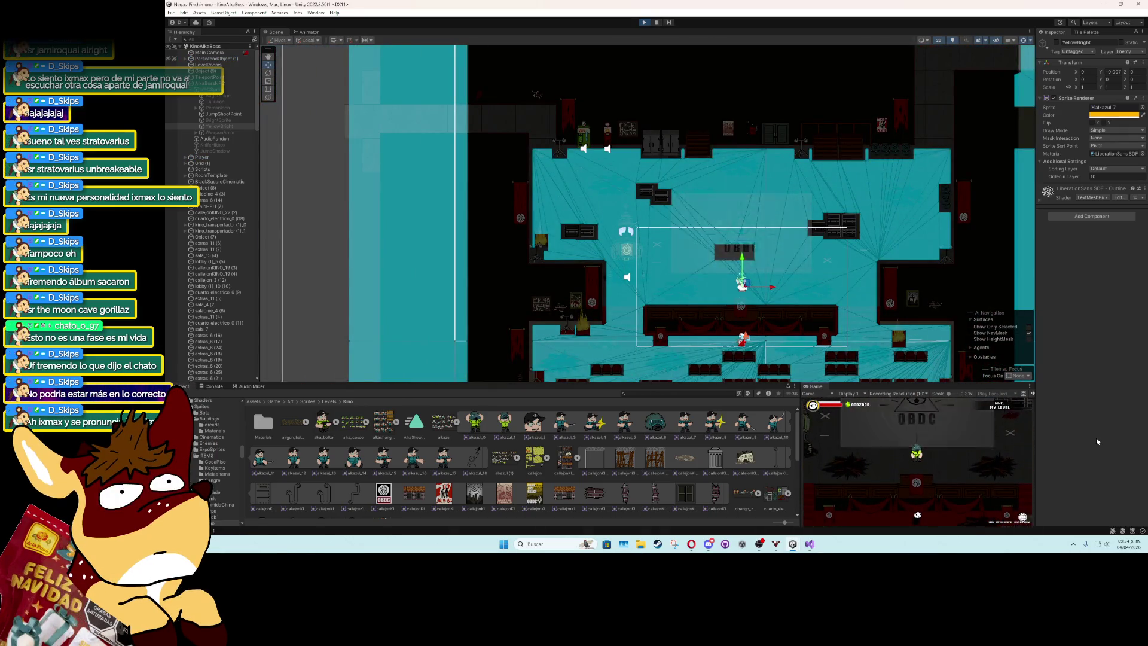
Dismiss the boss dialogue, play until Game Over, then stop play mode.
key(k)
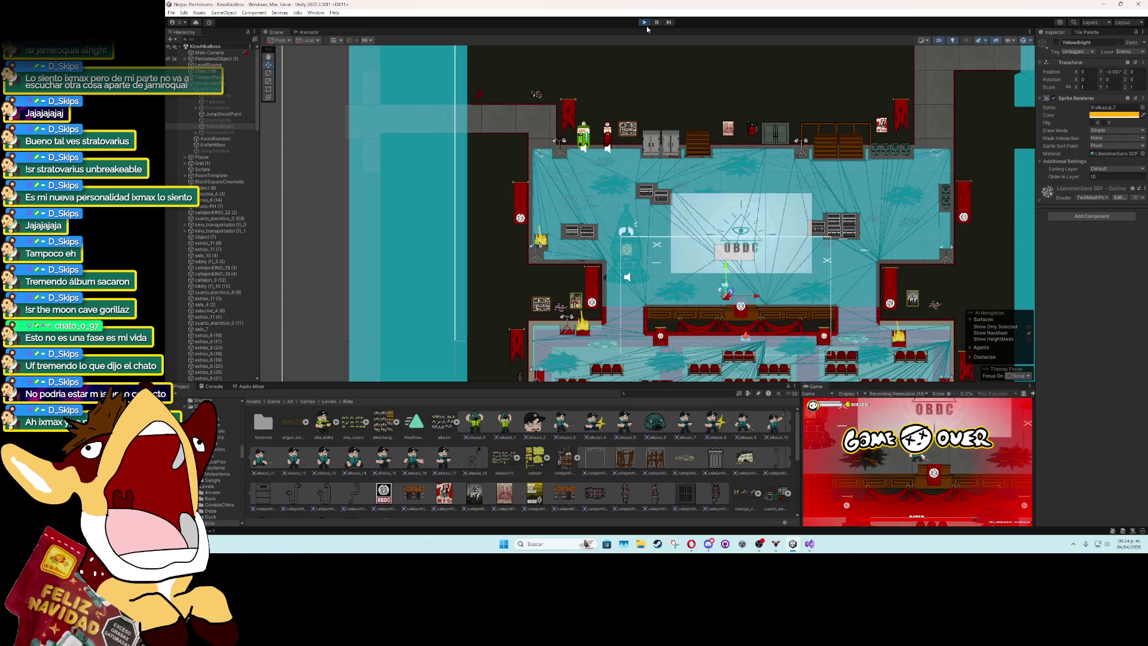
key(ctrl+p)
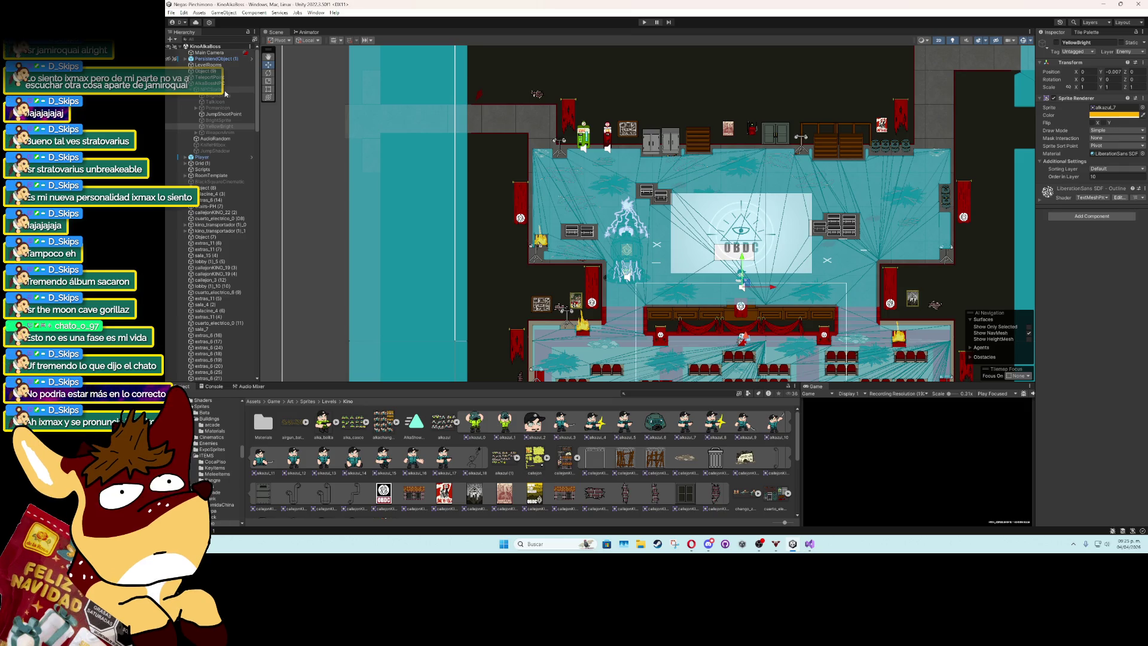
Select NPCSprite, open Window > Animation > Animation, then switch to Visual Studio.
click(219, 90)
click(314, 13)
mouse_move(383, 146)
click(426, 152)
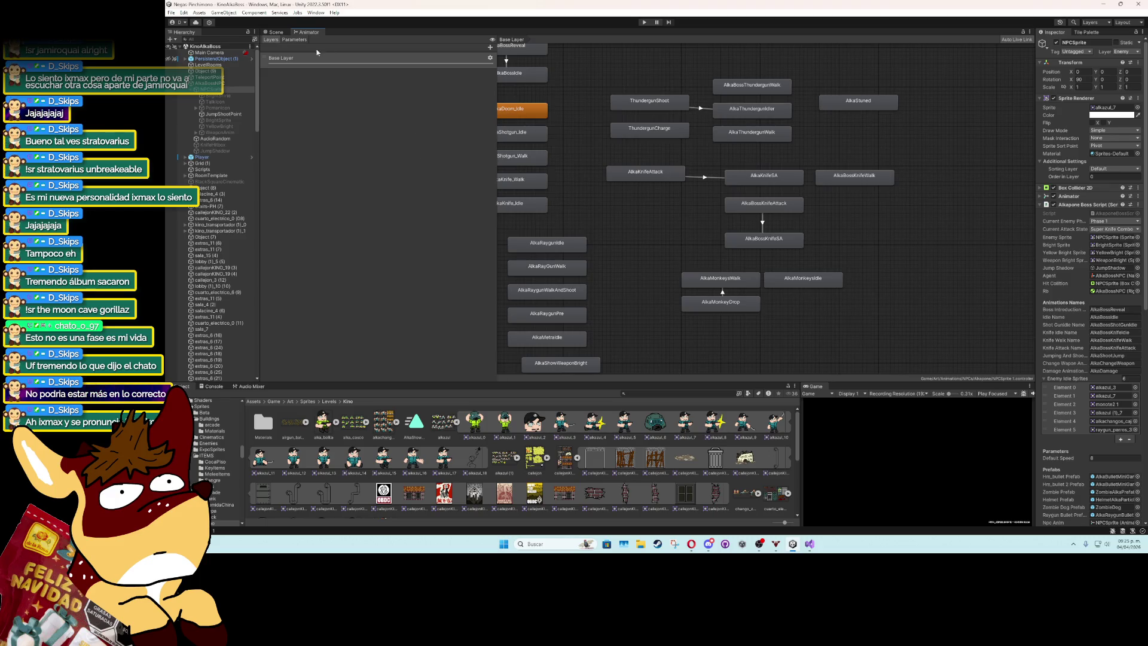
click(276, 32)
click(316, 13)
mouse_move(382, 146)
click(431, 147)
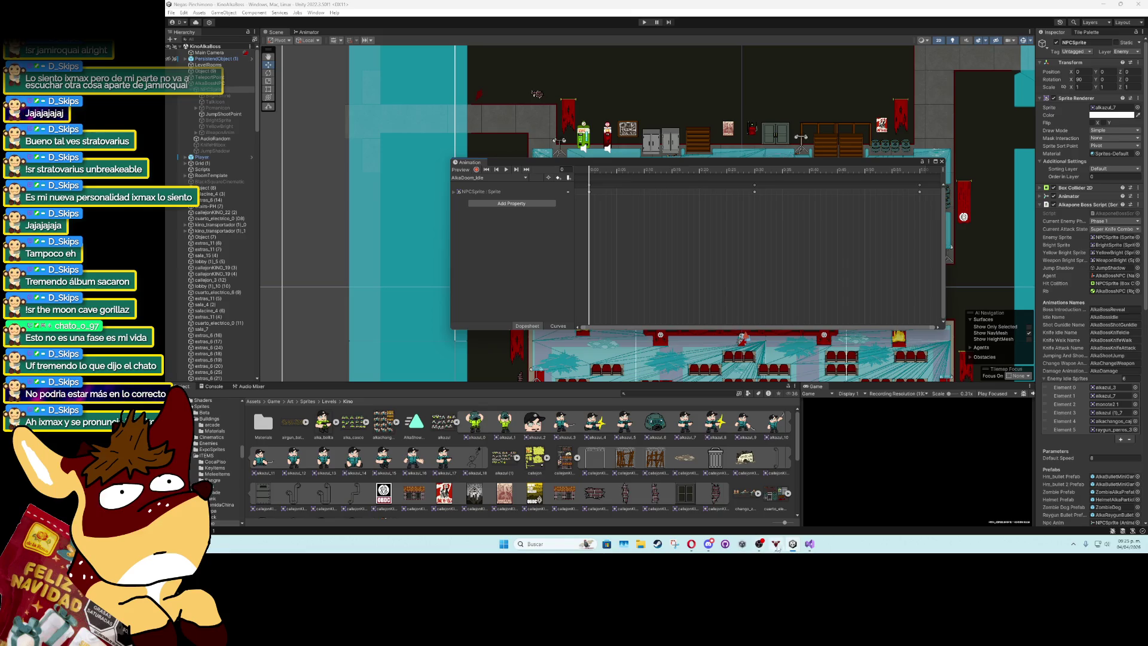
key(alt+Tab)
scroll(435, 326, down, 17)
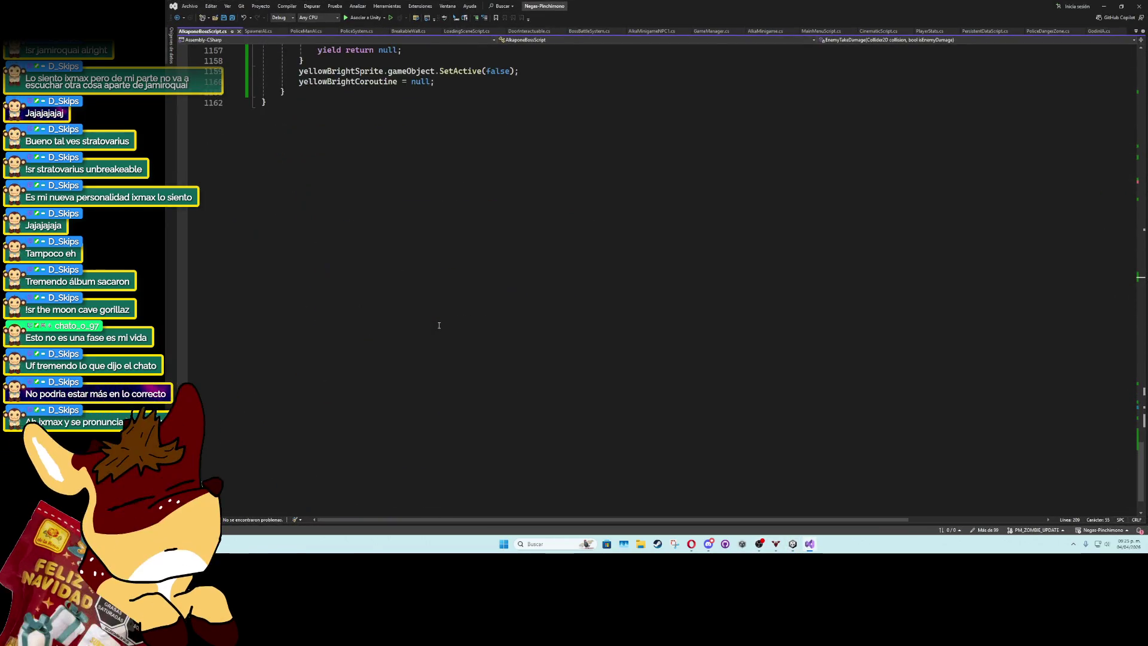
Cut both yellowBrightSprite.gameObject.SetActive lines from YellowBrightDamage, save, and return to Unity.
scroll(437, 324, up, 10)
click(414, 300)
key(ctrl+x)
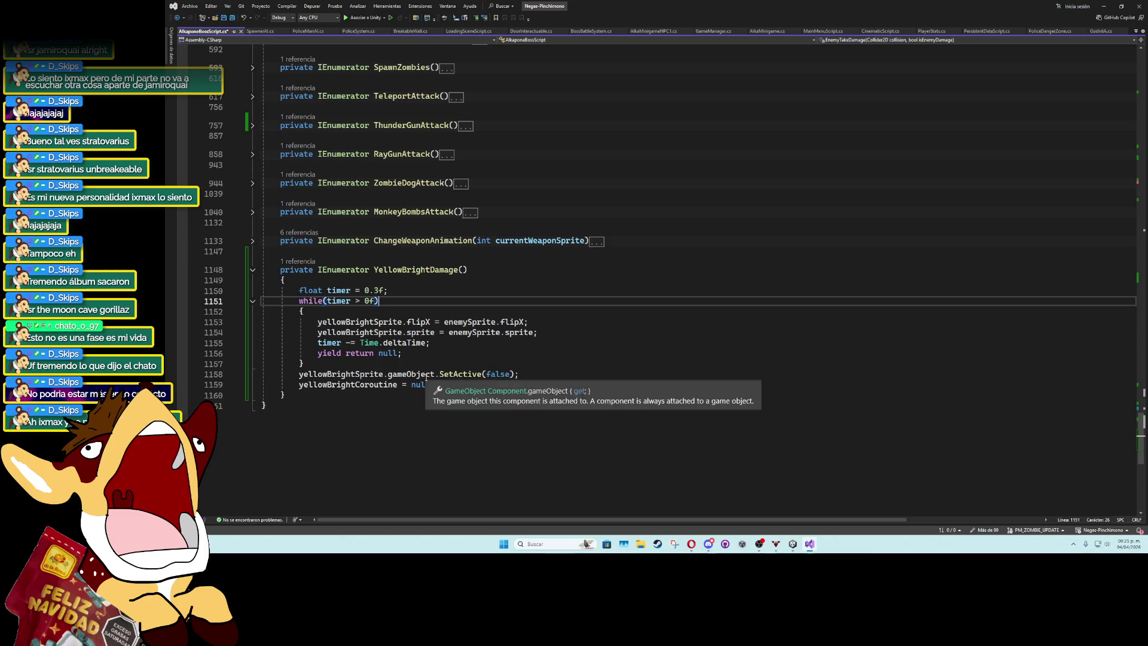
click(430, 374)
key(ctrl+x)
key(Up)
key(ctrl+s)
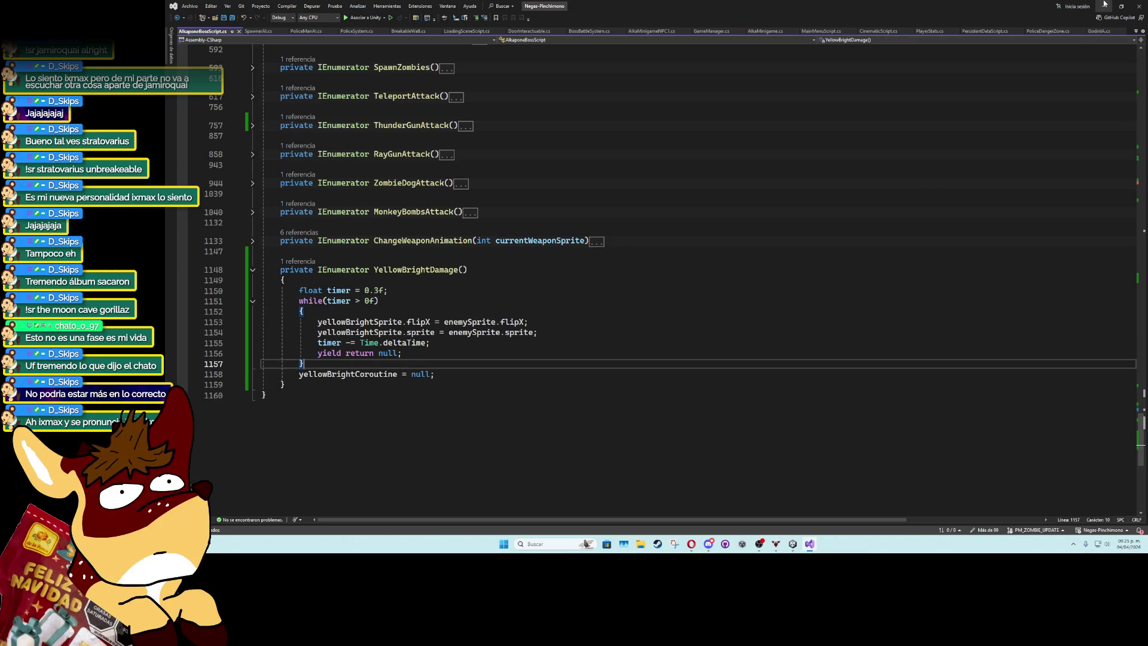
key(alt+Tab)
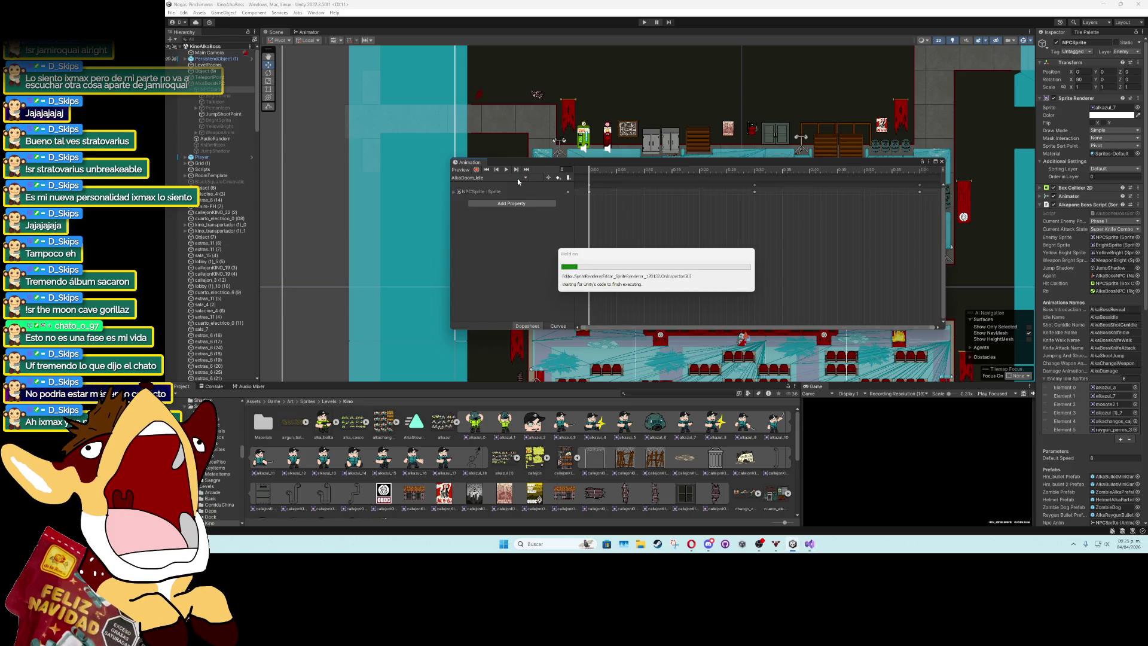
Open AlkaBossNPC's AlkaDamage clip in the Animation window and frame the boss in the scene.
click(517, 178)
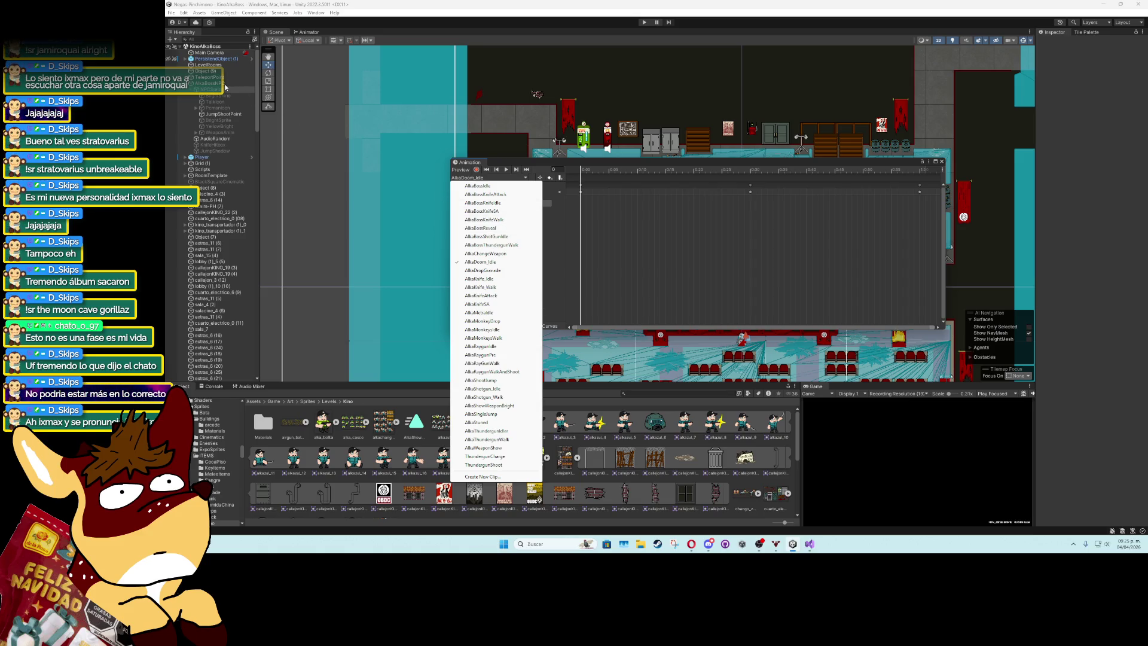
click(225, 84)
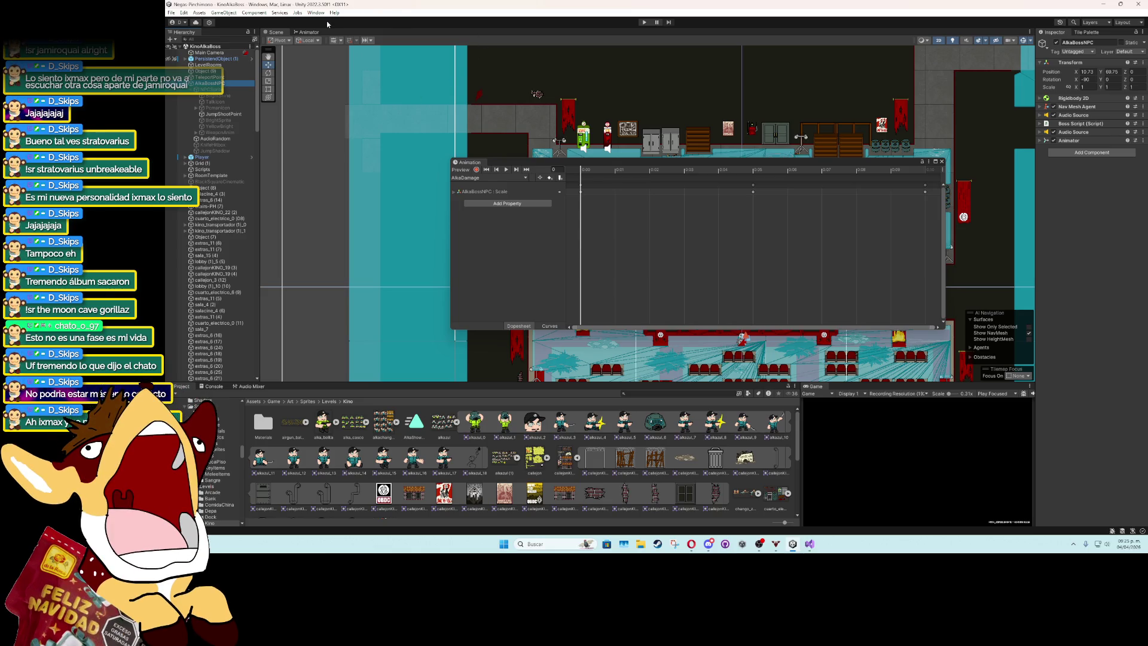
click(489, 179)
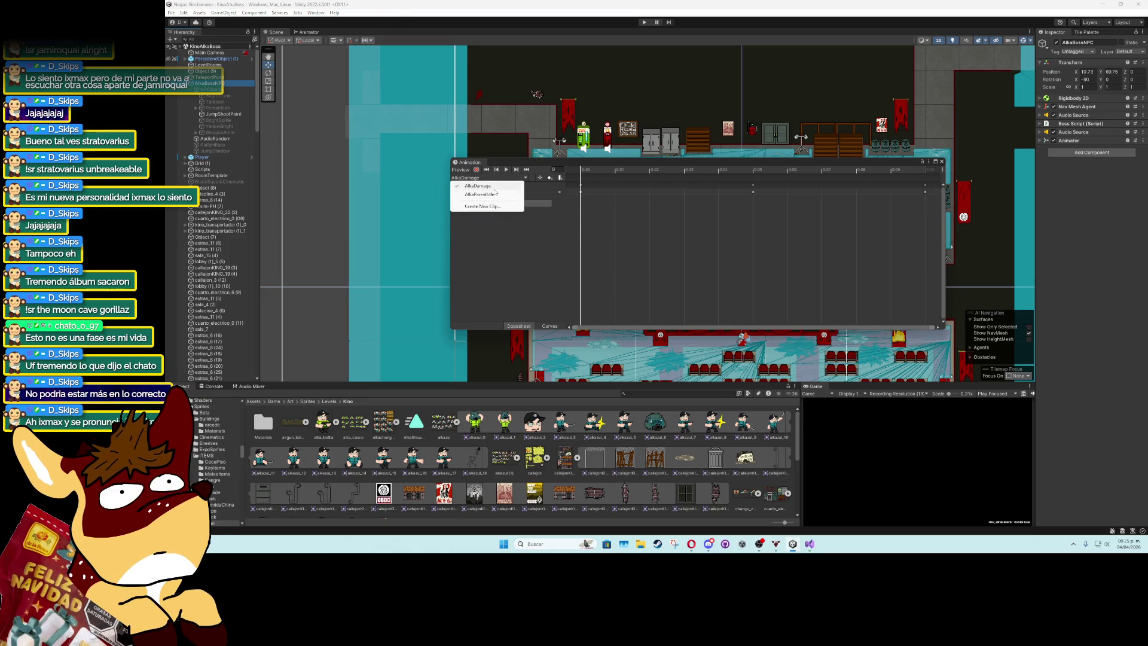
click(481, 186)
click(505, 169)
drag(645, 162, 685, 300)
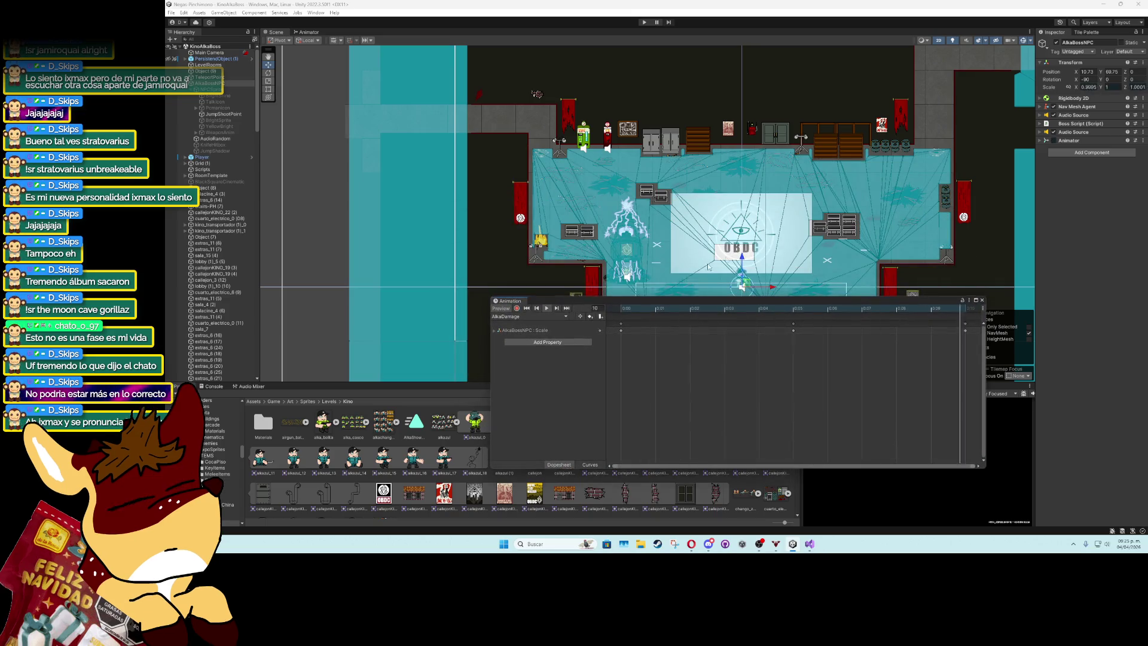
key(f)
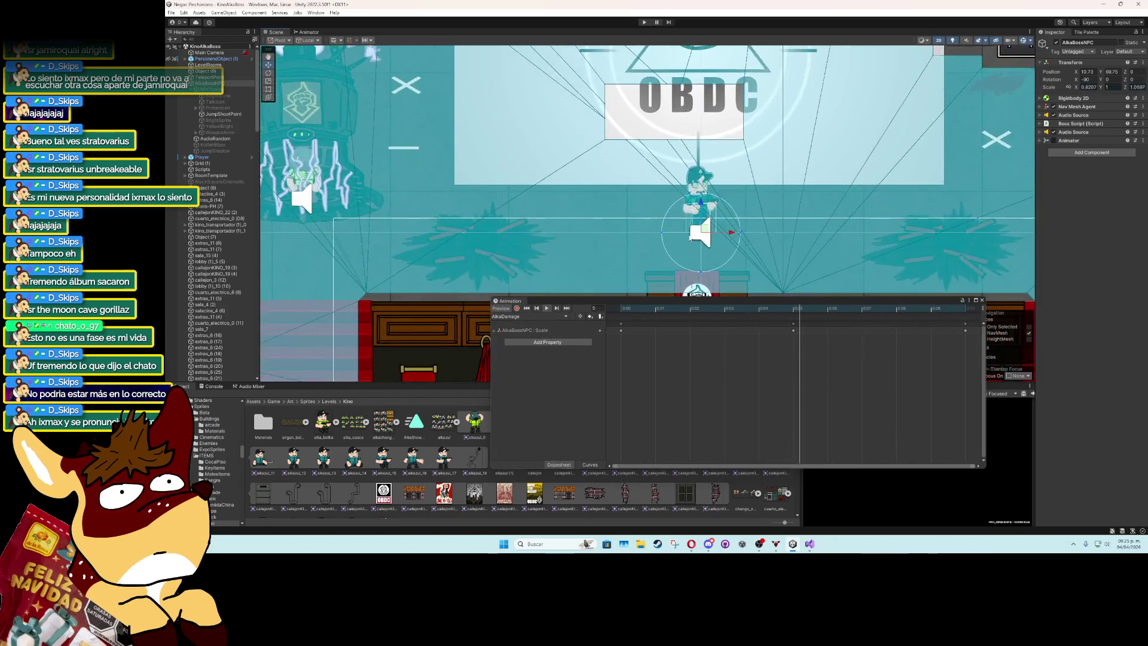
scroll(836, 410, down, 2)
Select and rescale all AlkaDamage keyframes, then preview the clip from its first frame.
mouse_move(855, 394)
mouse_down()
mouse_move(678, 319)
mouse_move(619, 319)
mouse_up()
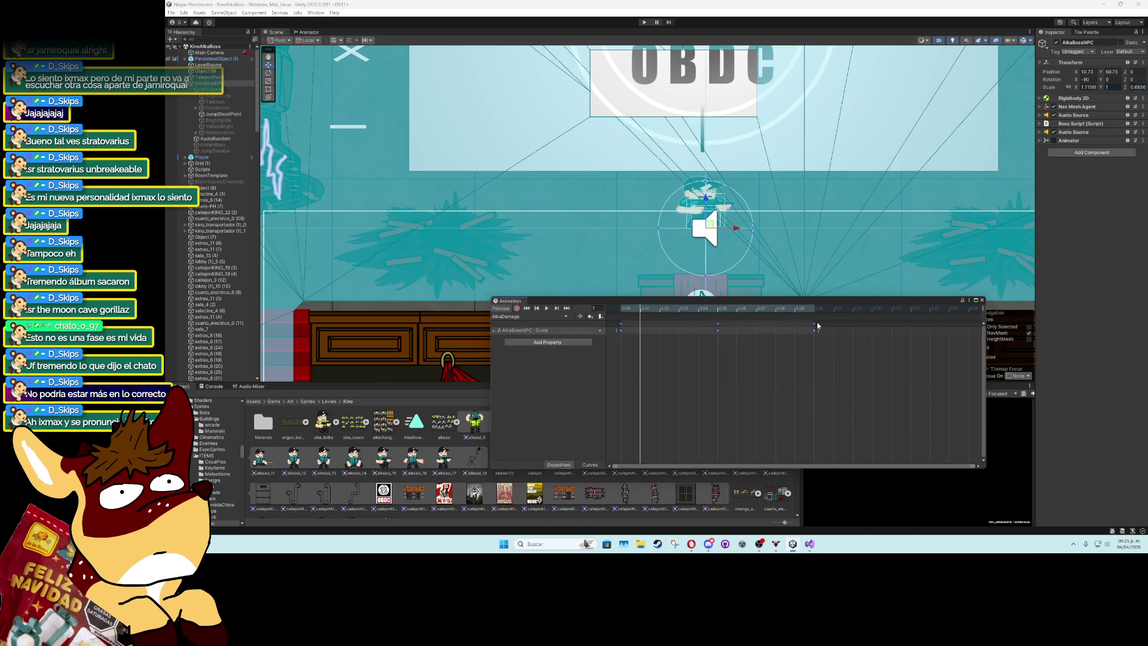
drag(850, 333, 850, 334)
click(546, 308)
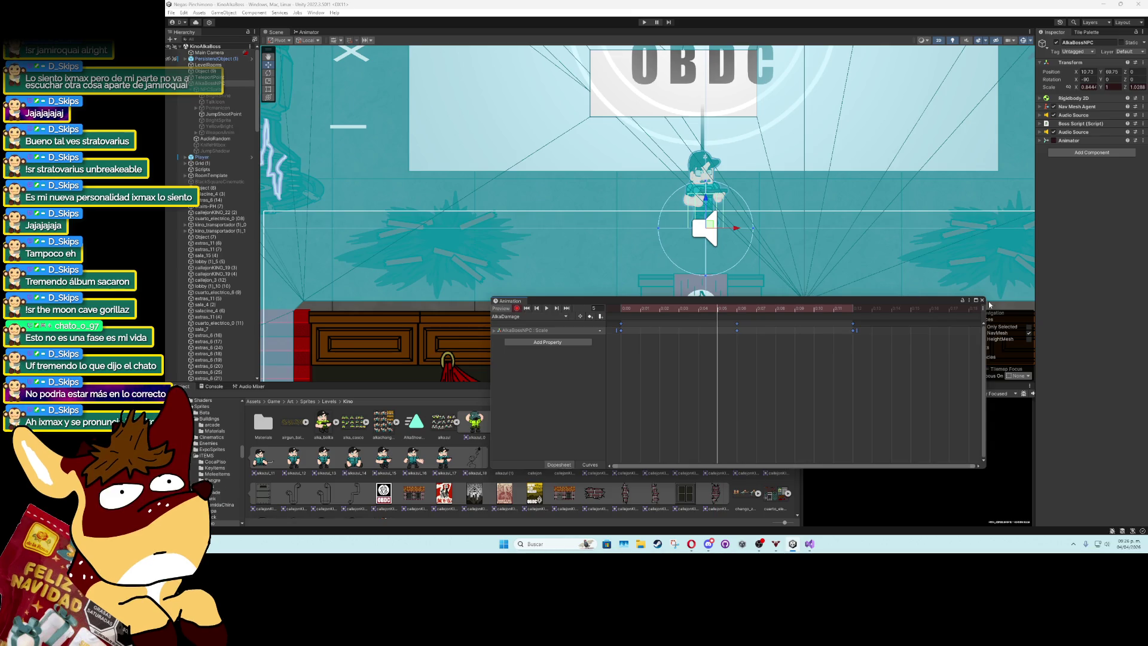
click(627, 314)
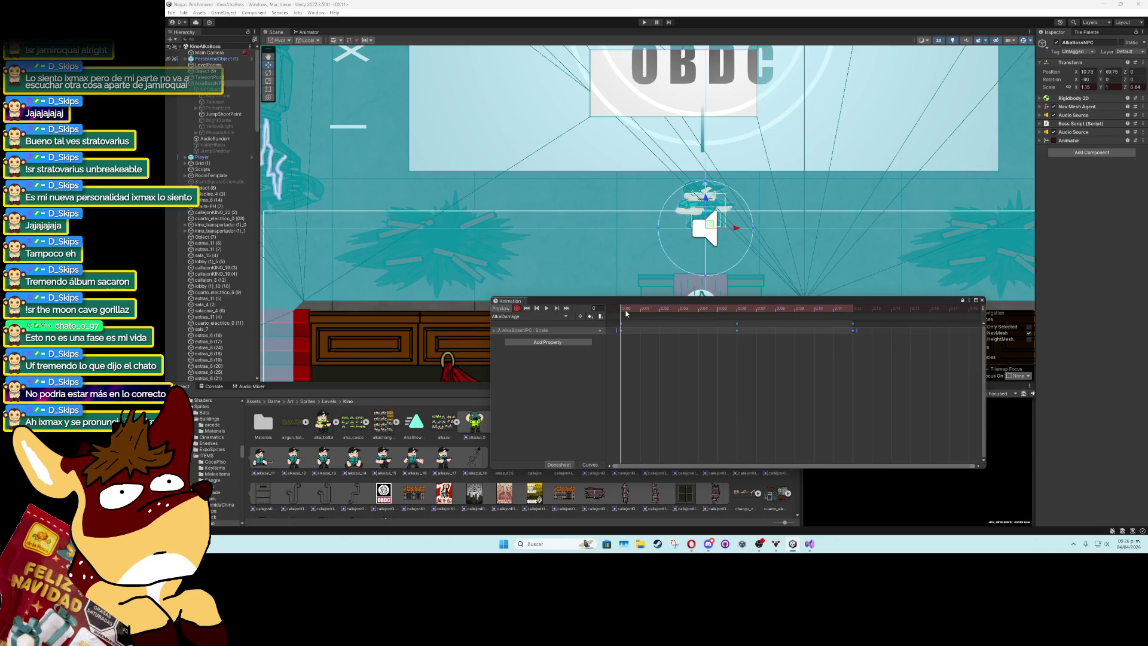
Record the YellowBright overlay switching on and off in the AlkaDamage clip, shifting keys to 0:01.
click(228, 127)
click(1056, 42)
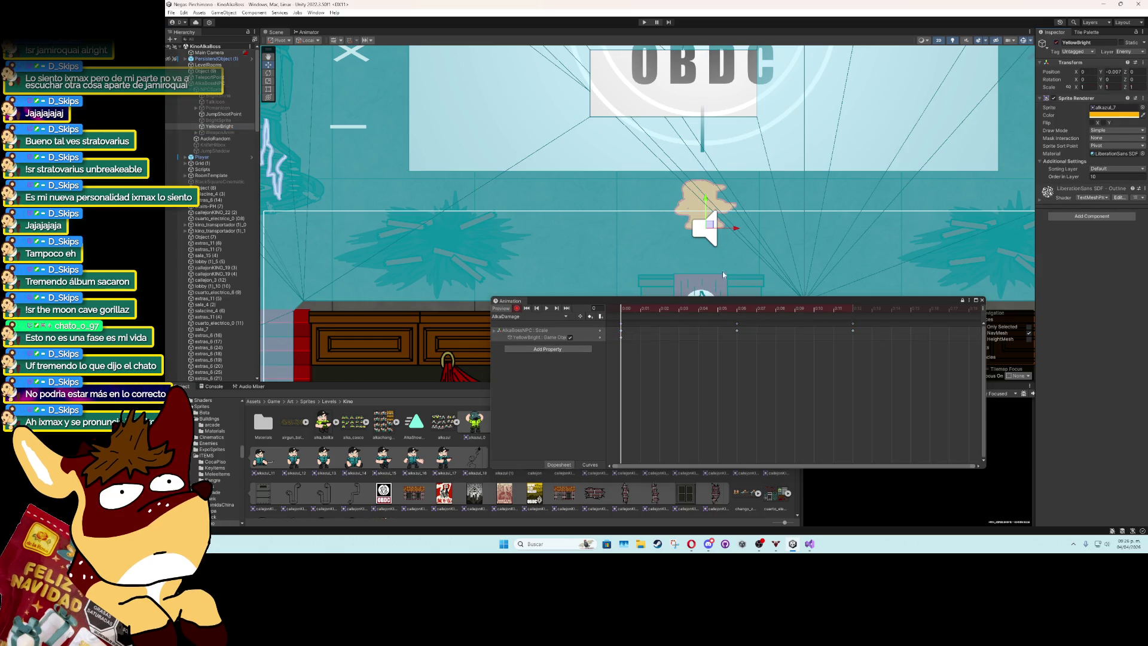
drag(691, 310, 852, 310)
drag(621, 337, 640, 337)
click(622, 309)
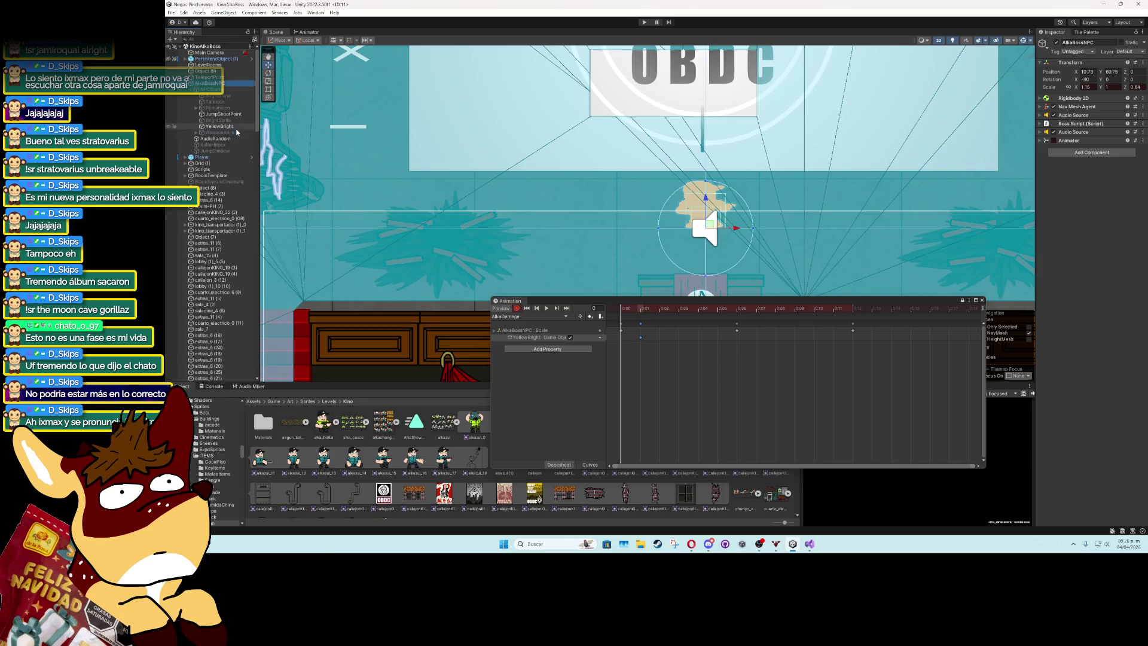
click(1056, 43)
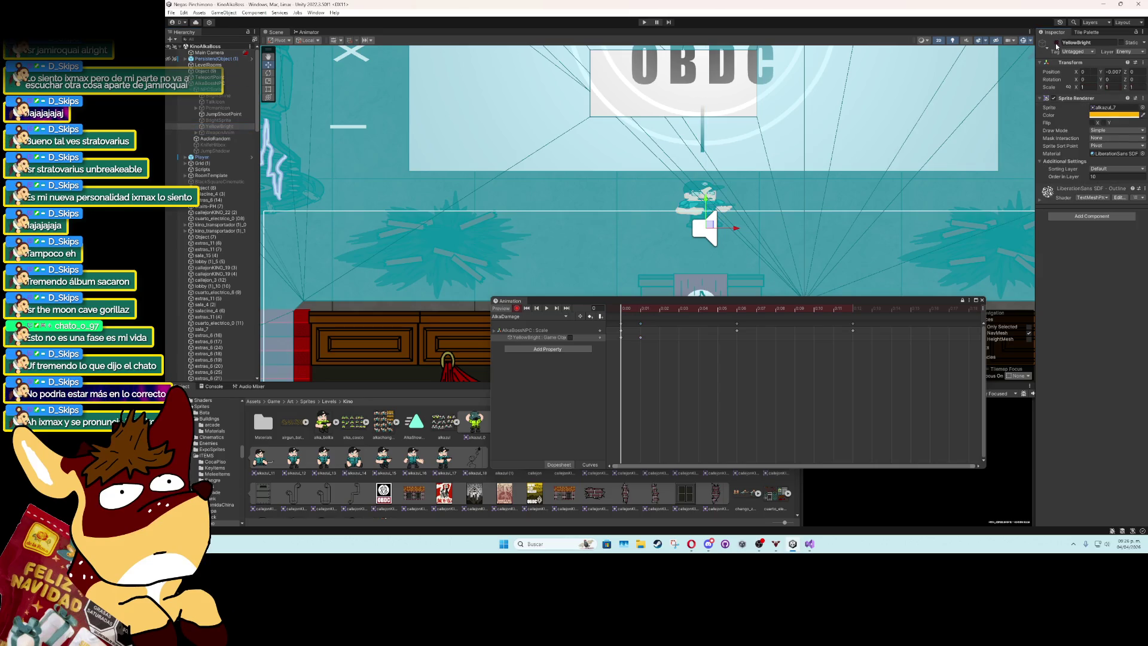
Preview the damage flash from frame 1 to frame 5, then close the Animation window.
click(546, 308)
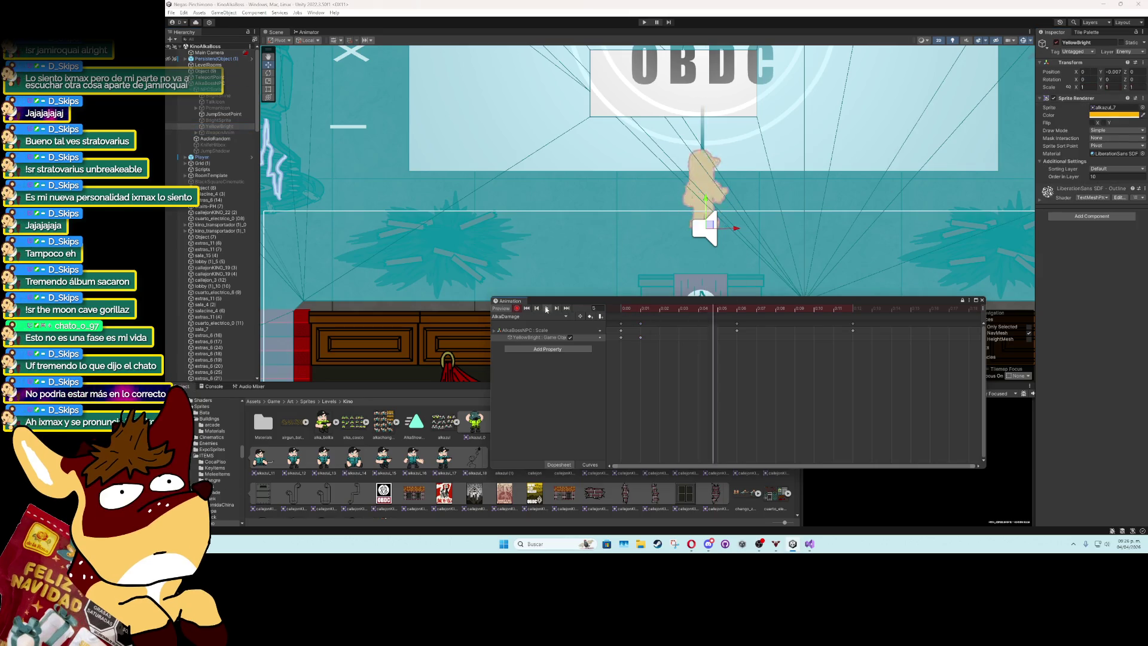
click(646, 312)
drag(657, 315, 739, 311)
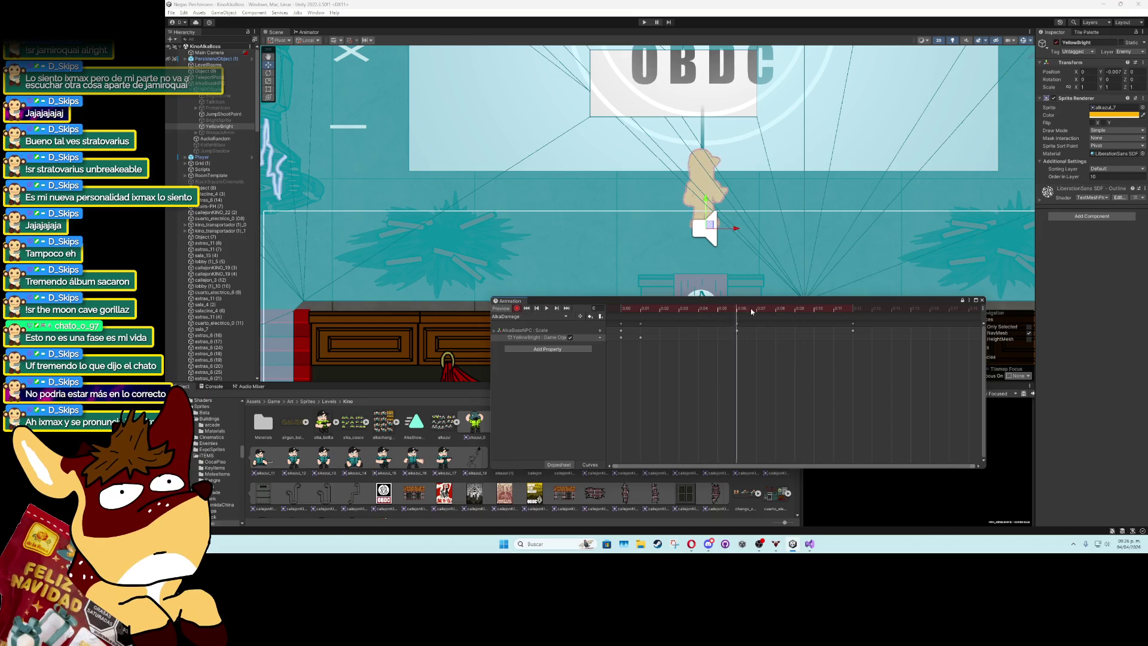
click(981, 300)
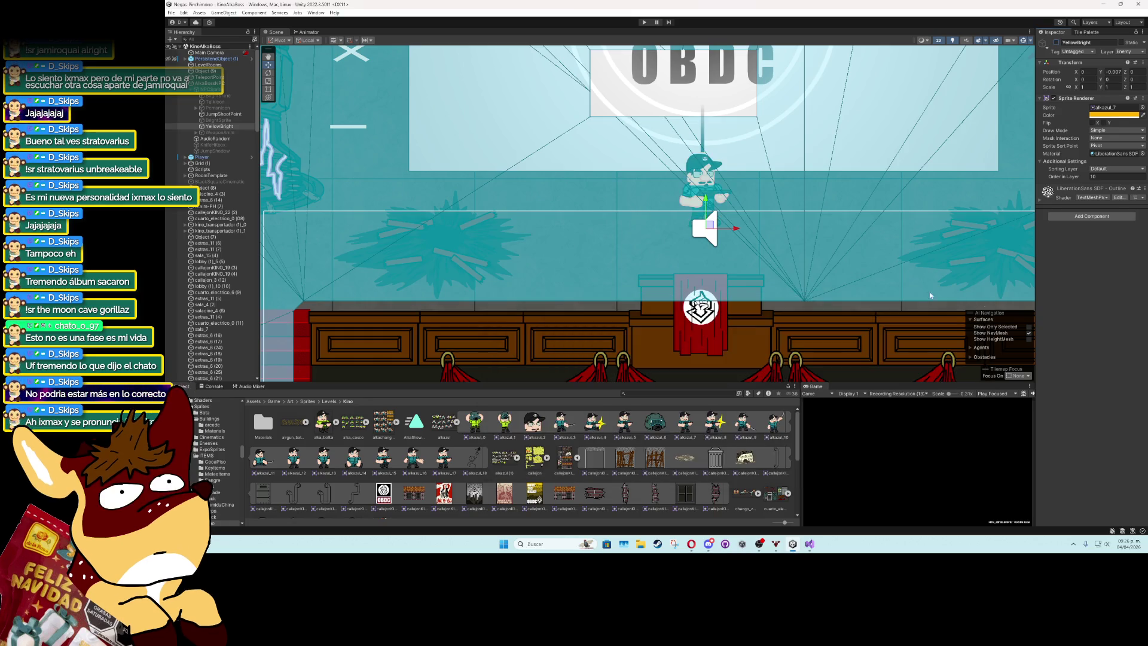
Set the YellowBright Sprite Renderer colour alpha to 137 and start Play mode.
click(1113, 115)
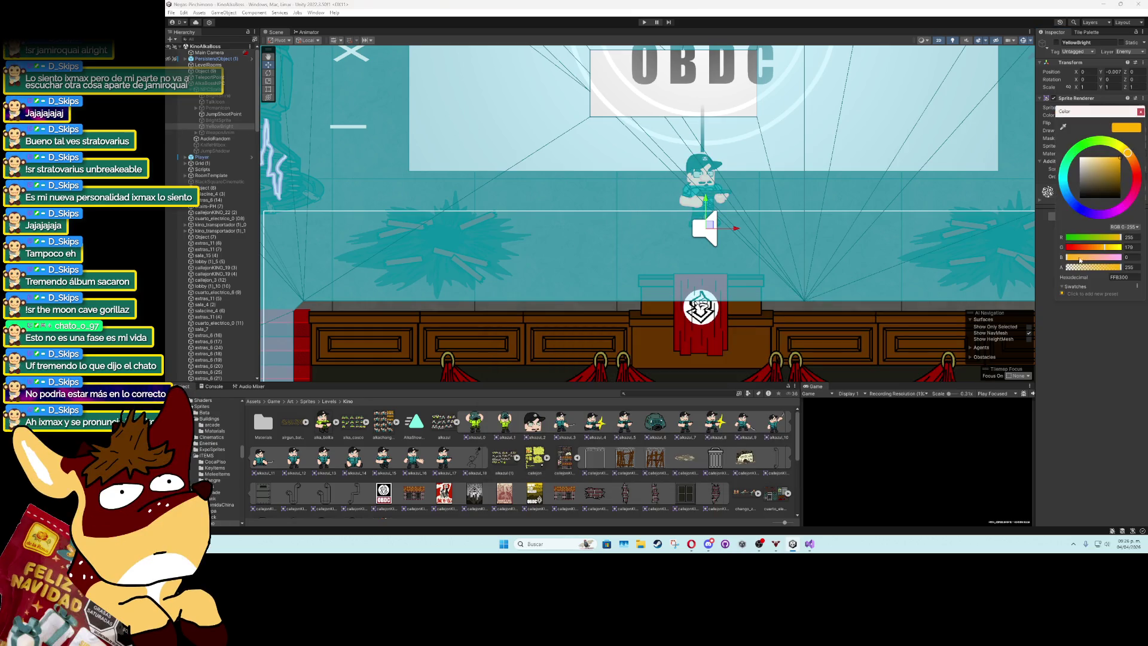
click(1095, 269)
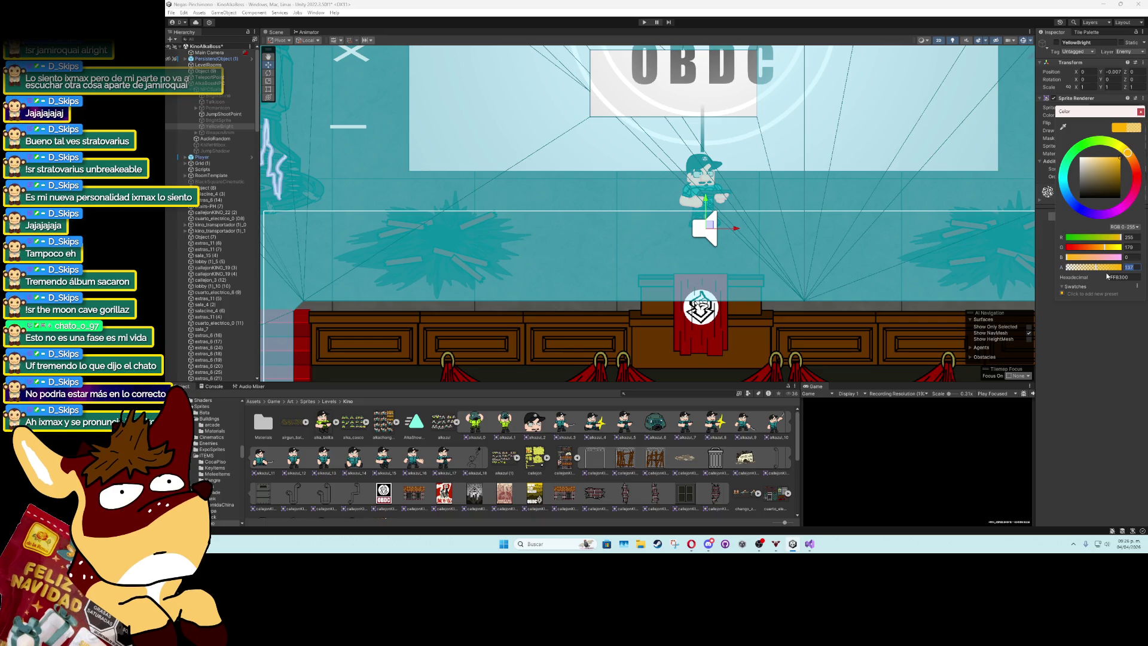
click(1140, 113)
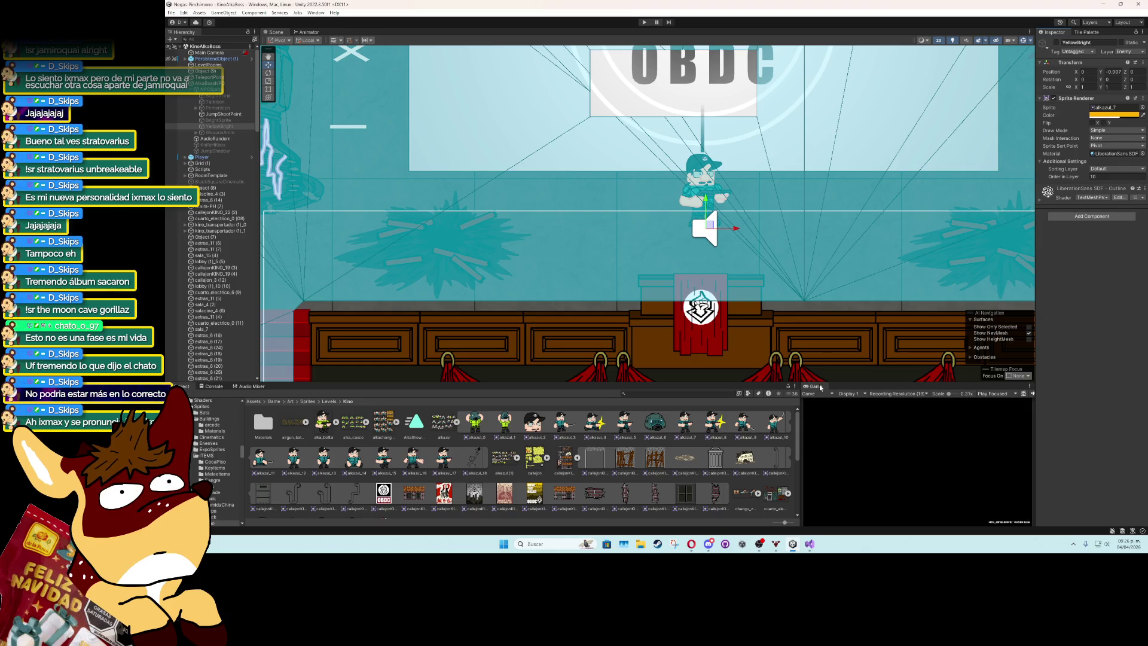
key(ctrl+p)
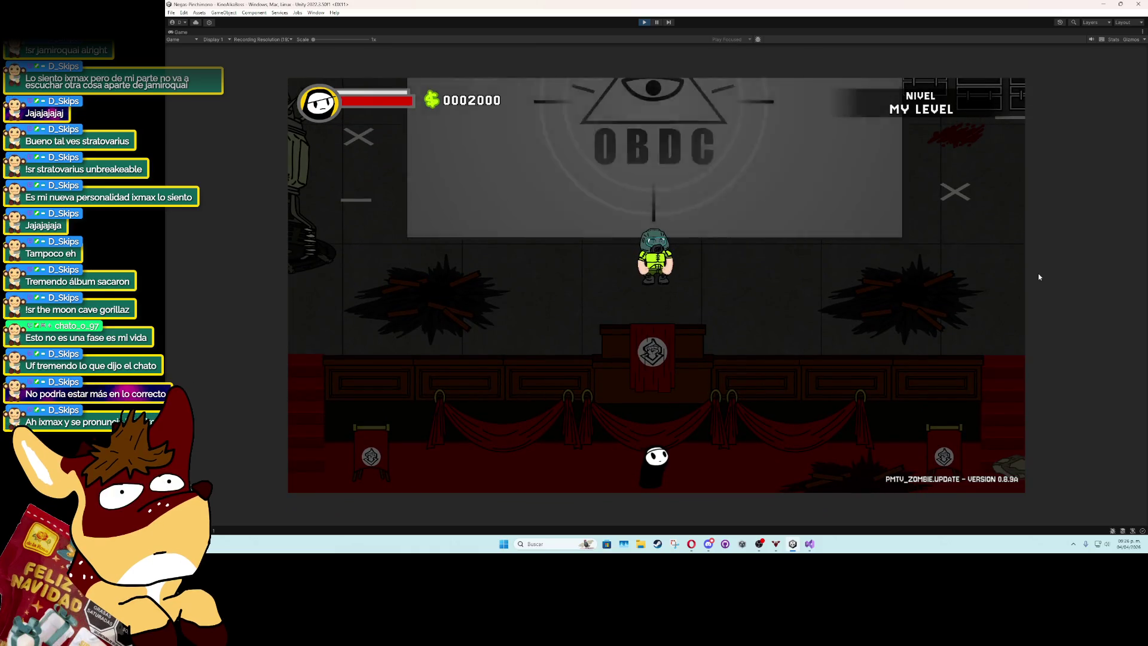
Advance Alkapone's dialogue, fight the boss, stop the play test and switch to Visual Studio.
key(space)
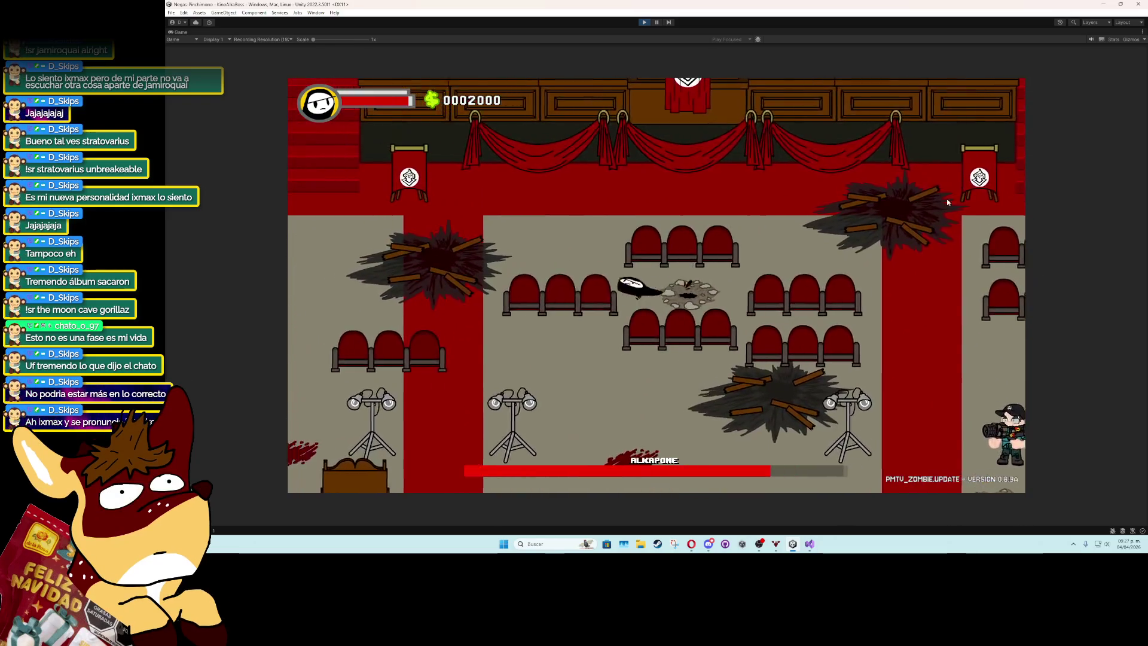
click(643, 22)
click(809, 543)
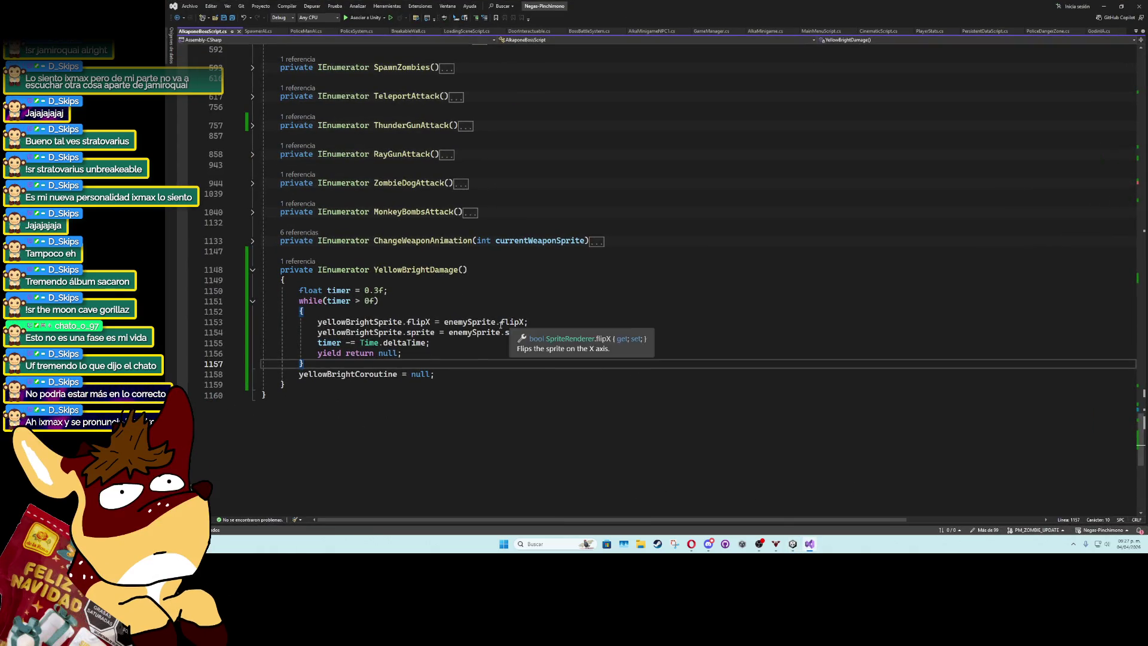
Review the YellowBrightDamage coroutine and the yellowBrightCoroutine null check in the boss script.
click(402, 322)
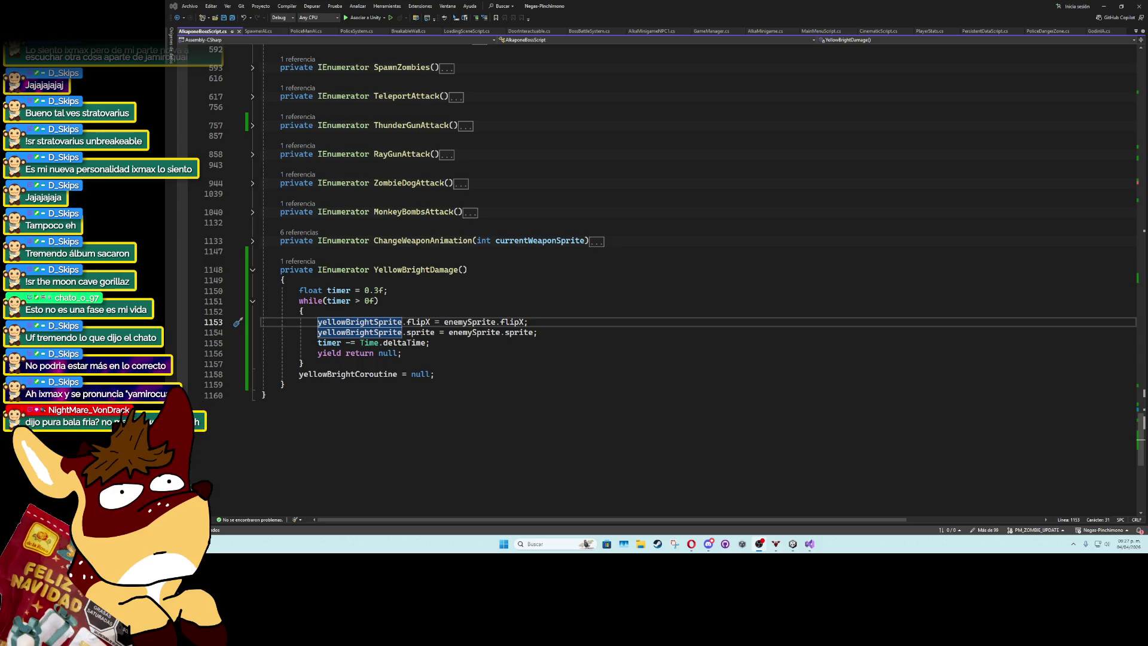
click(551, 312)
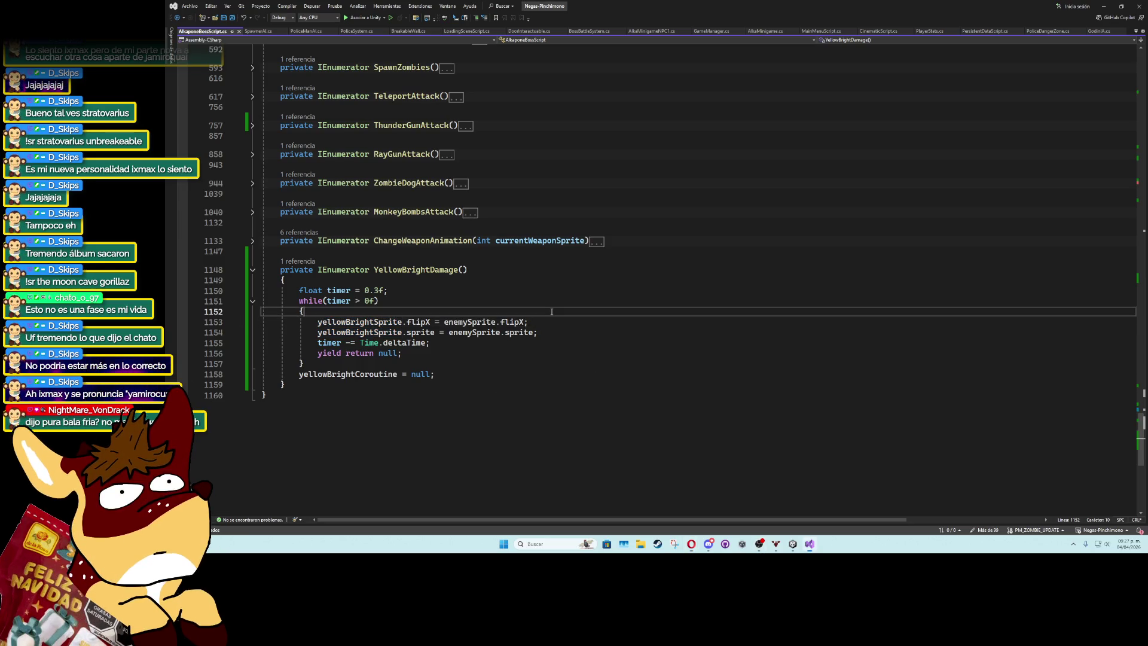
click(523, 323)
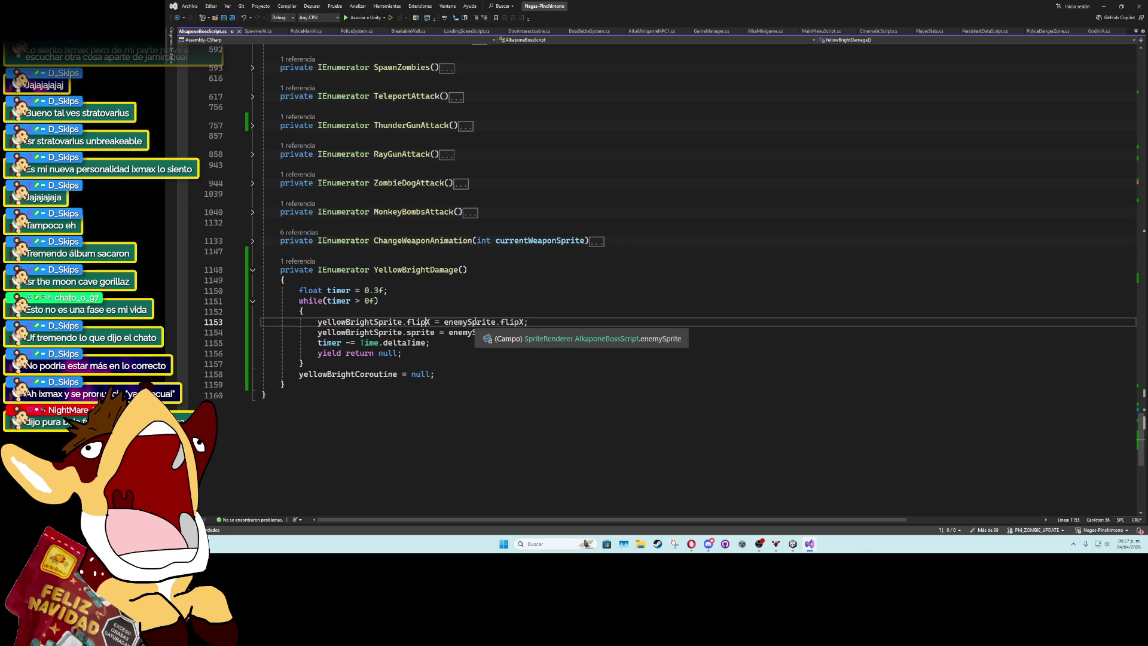
click(505, 322)
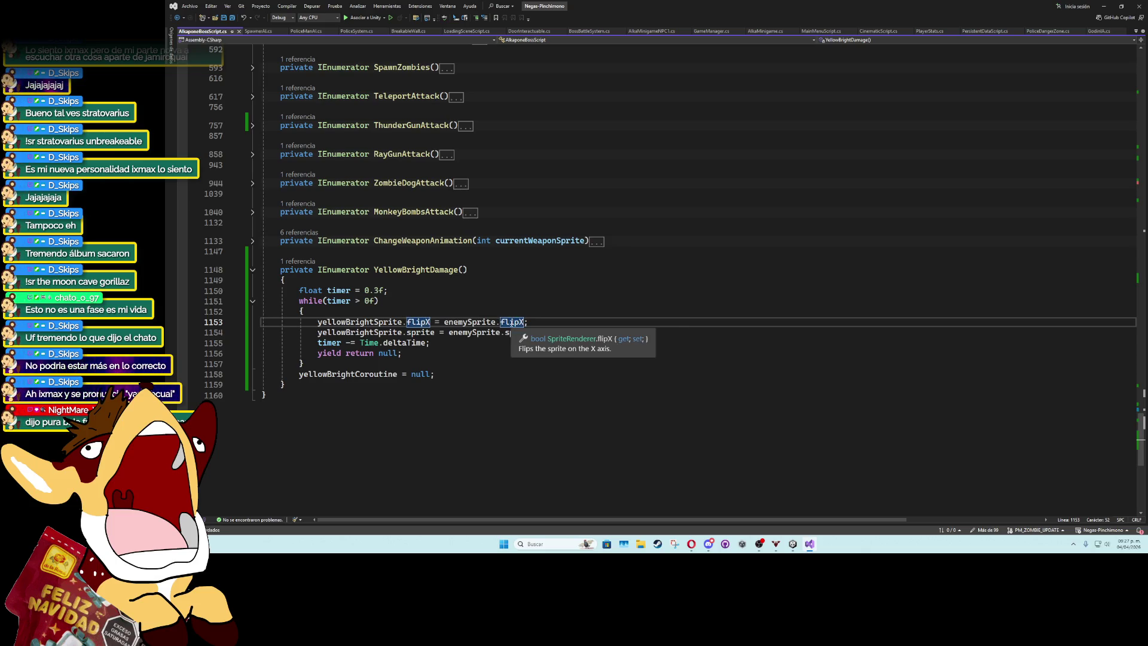
click(507, 332)
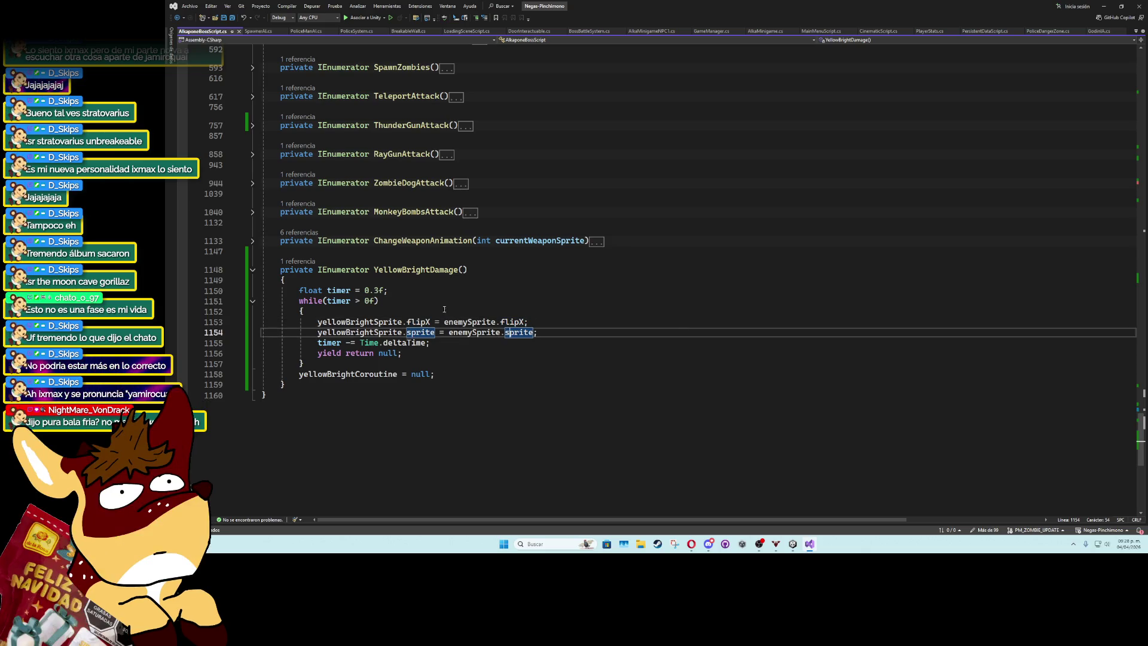
click(410, 269)
scroll(352, 342, up, 10)
scroll(352, 342, up, 20)
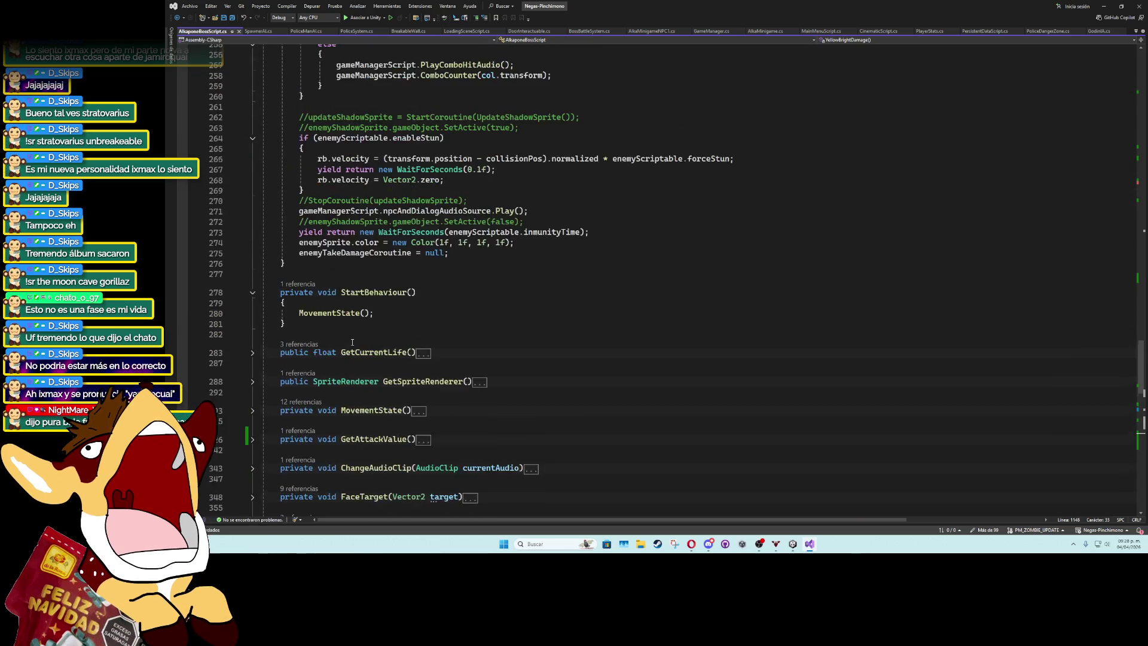
scroll(352, 342, up, 4)
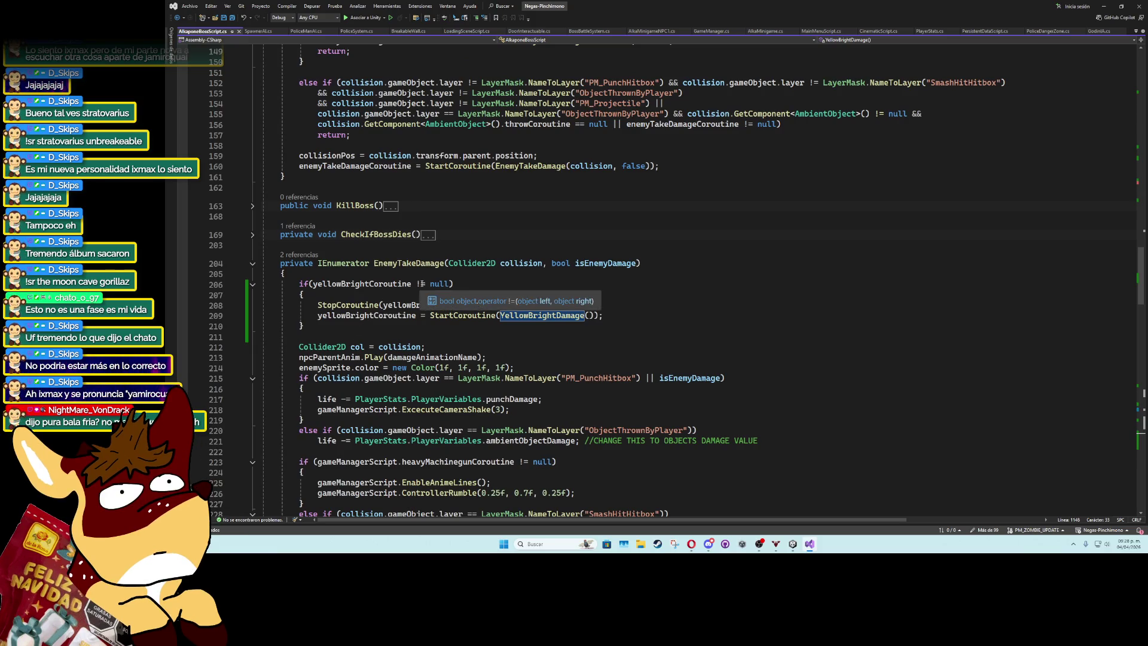
click(421, 284)
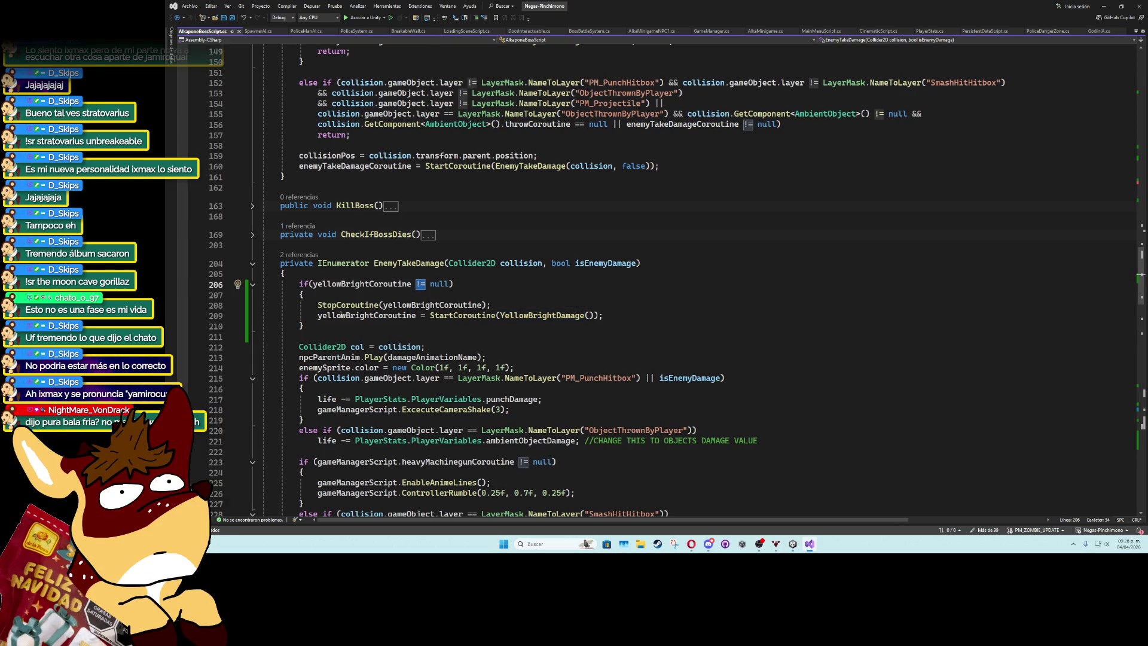
Move StartCoroutine(YellowBrightDamage()) out of the if block in EnemyTakeDamage and remove its braces.
mouse_move(317, 315)
mouse_down()
mouse_move(612, 310)
mouse_move(317, 315)
mouse_up()
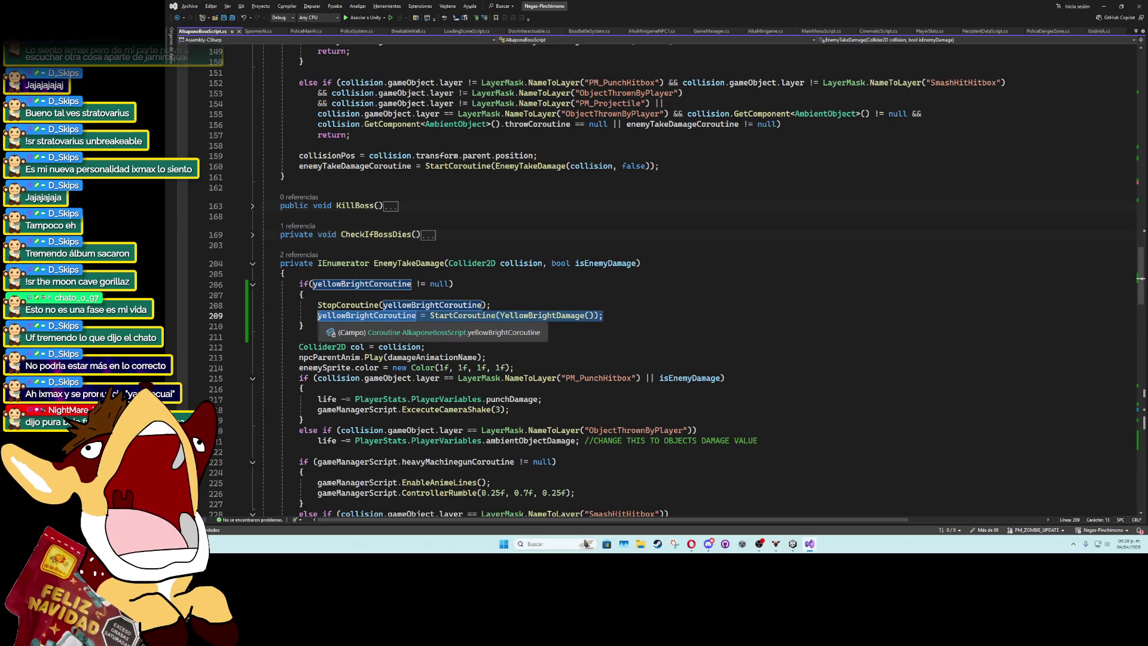
key(alt+Down)
click(319, 315)
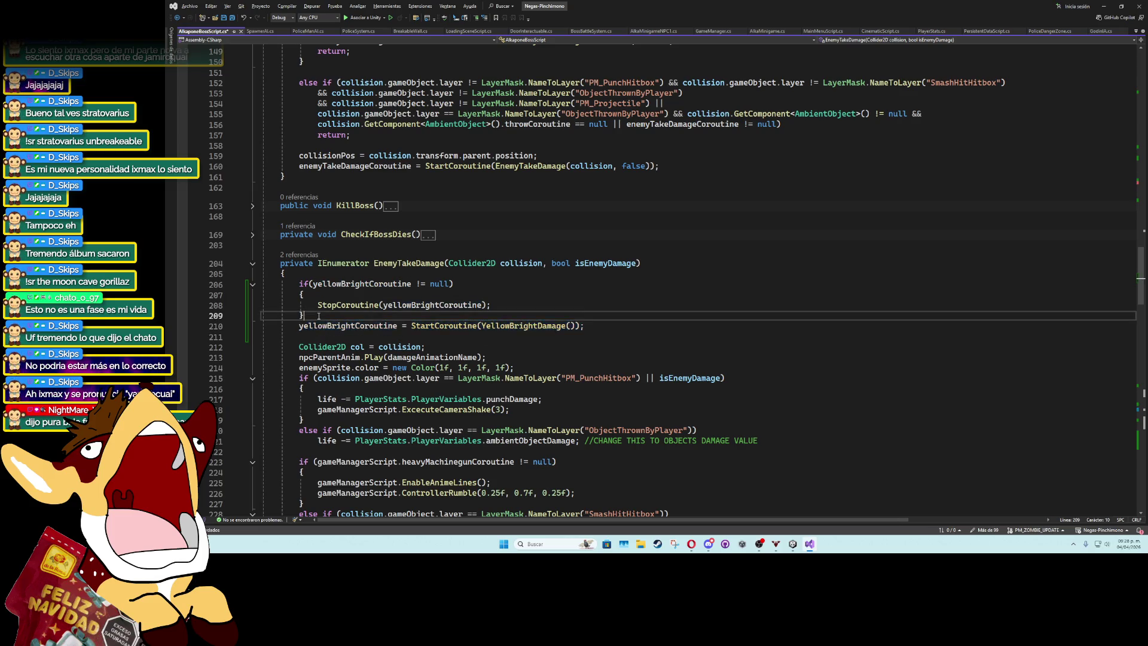
key(ctrl+shift+l)
click(328, 295)
key(ctrl+shift+l)
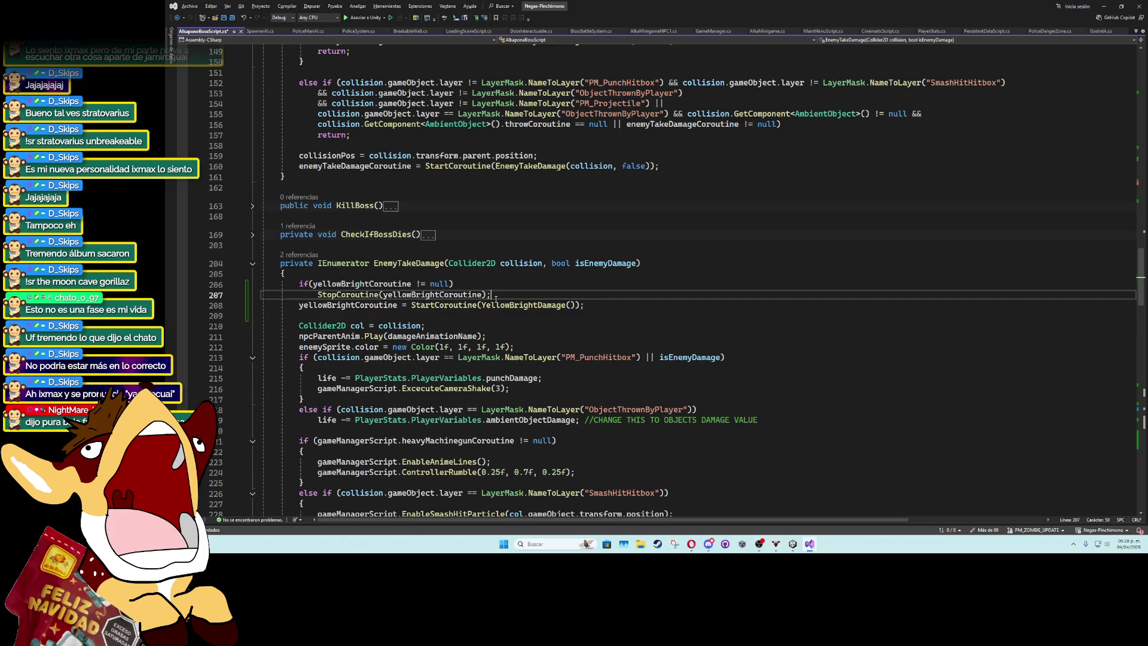
key(Return)
click(494, 295)
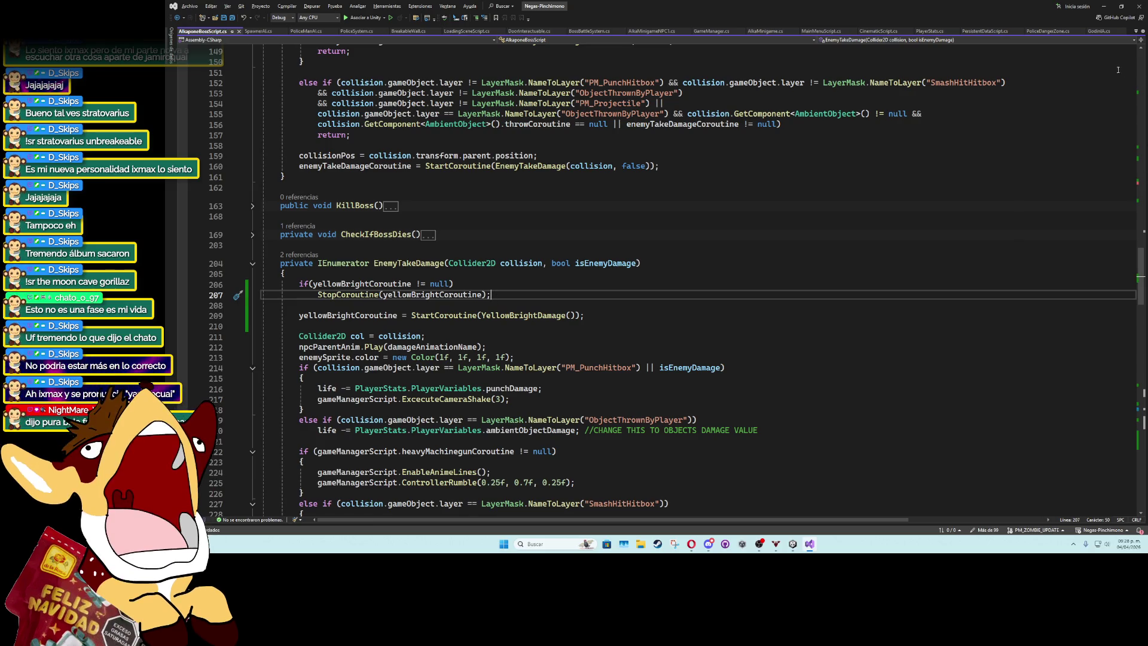
click(1102, 6)
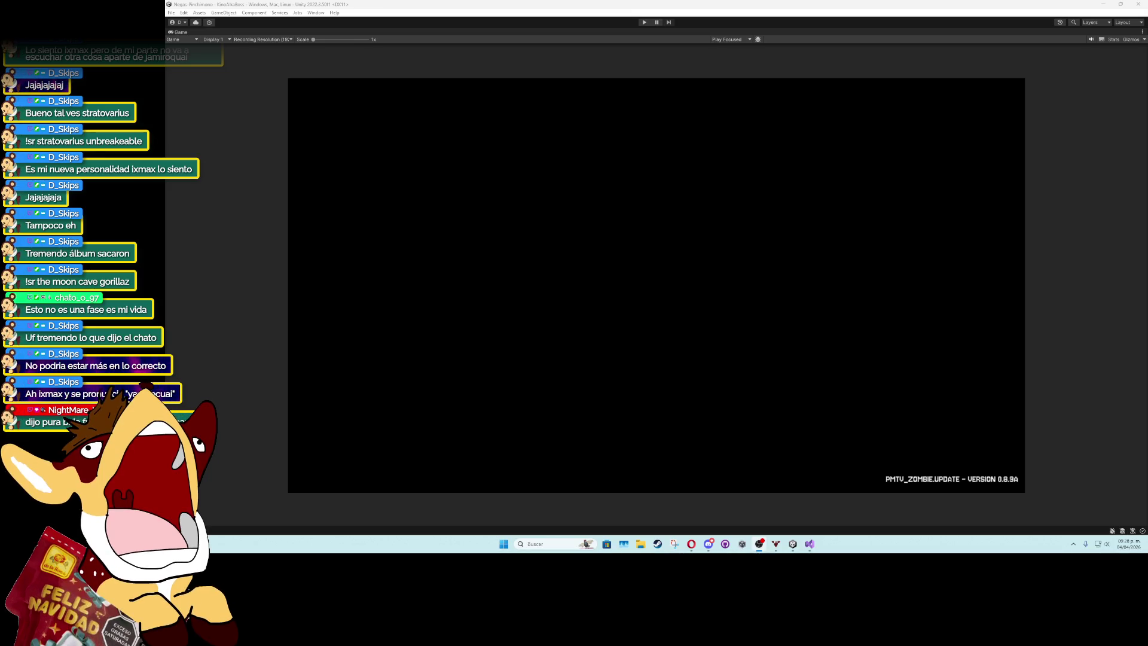
Play the game, dismiss the dialogue with K, walk up the hall to Alkapone, then stop.
click(644, 22)
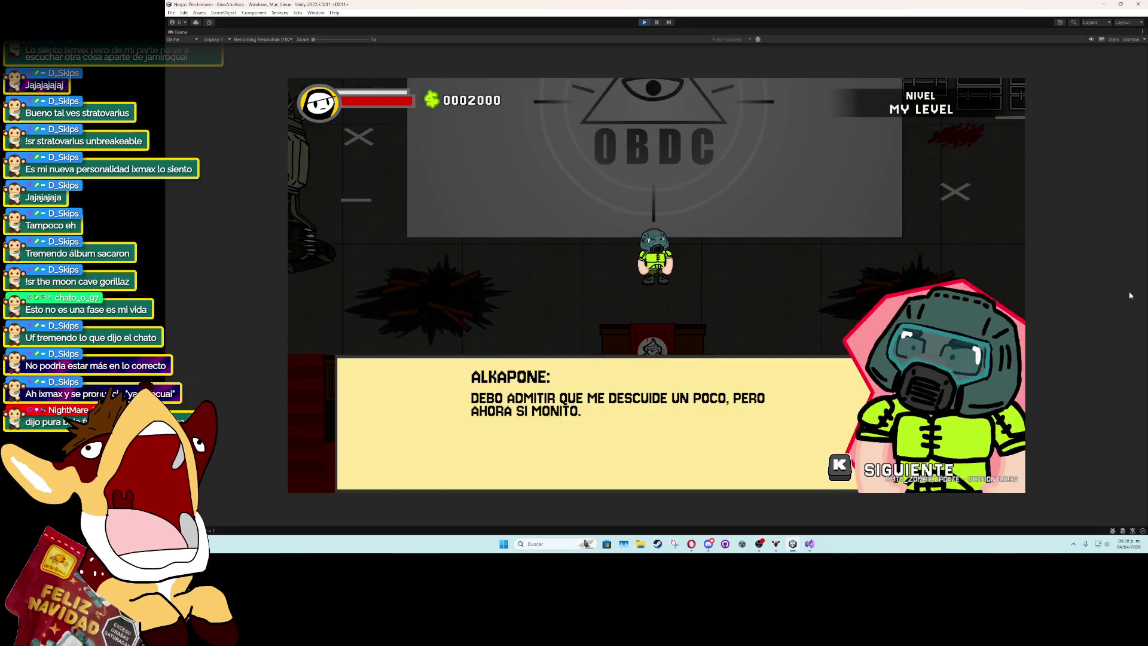
key(k)
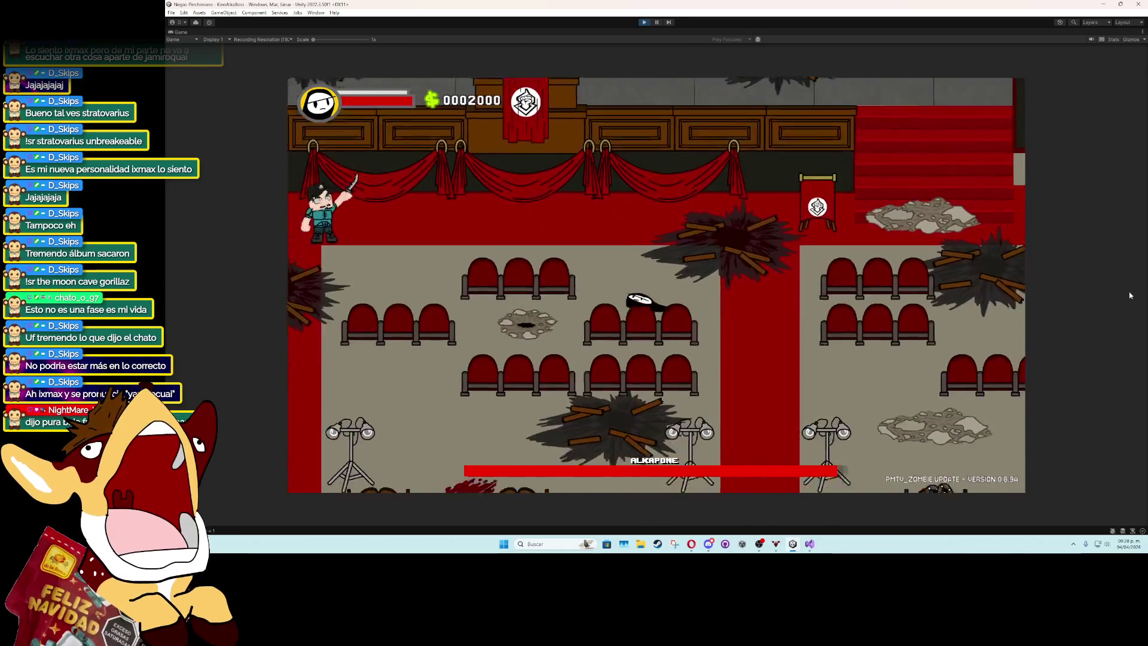
key(Right)
key(Down)
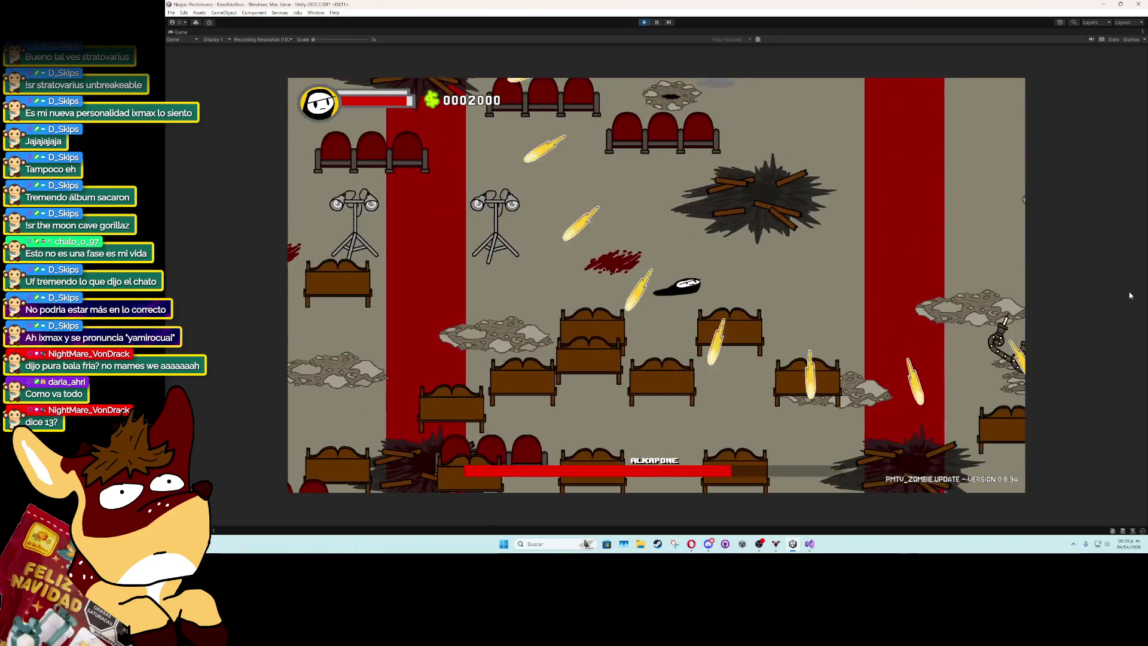
key(w)
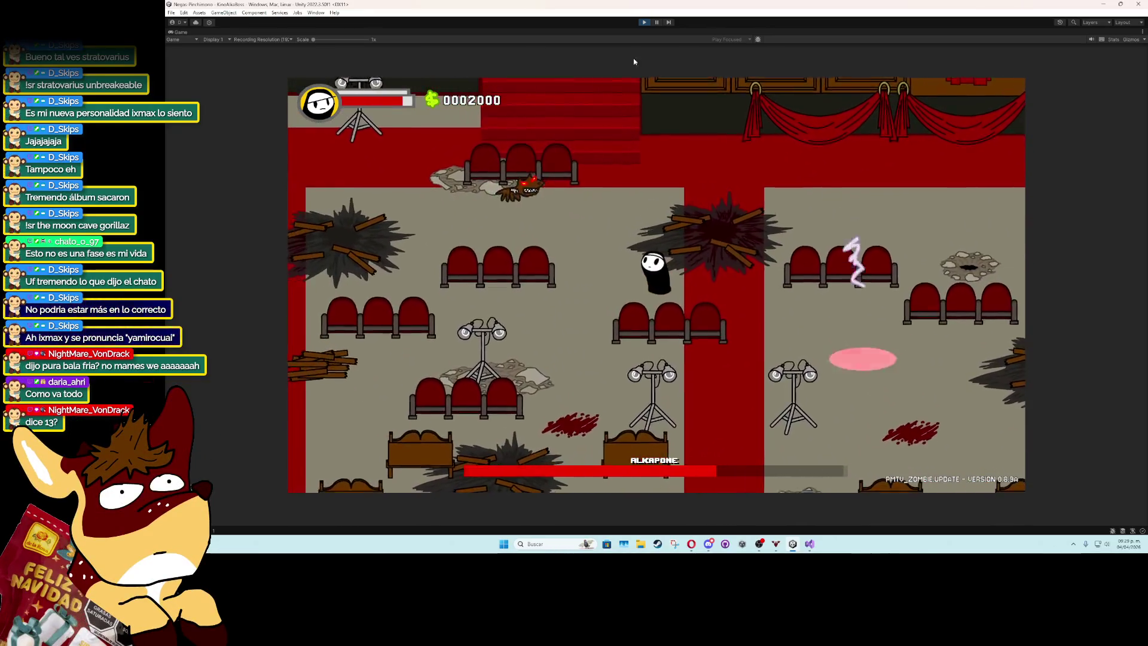
click(644, 22)
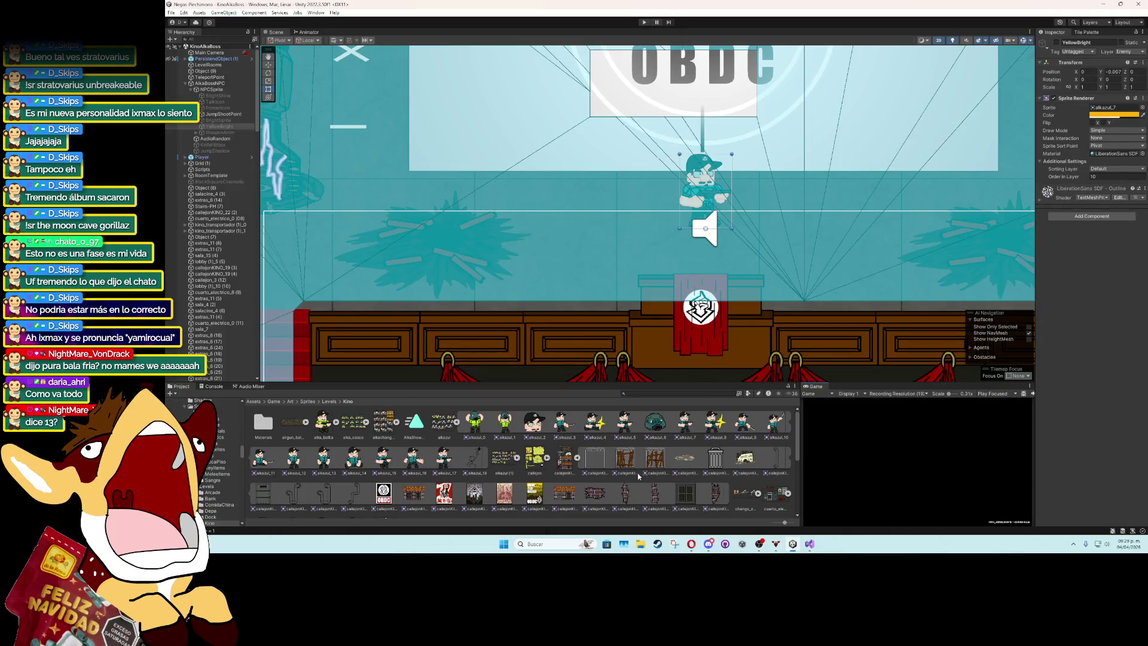
Check the blank line after StopCoroutine in the boss script, then return to Unity.
key(alt+Tab)
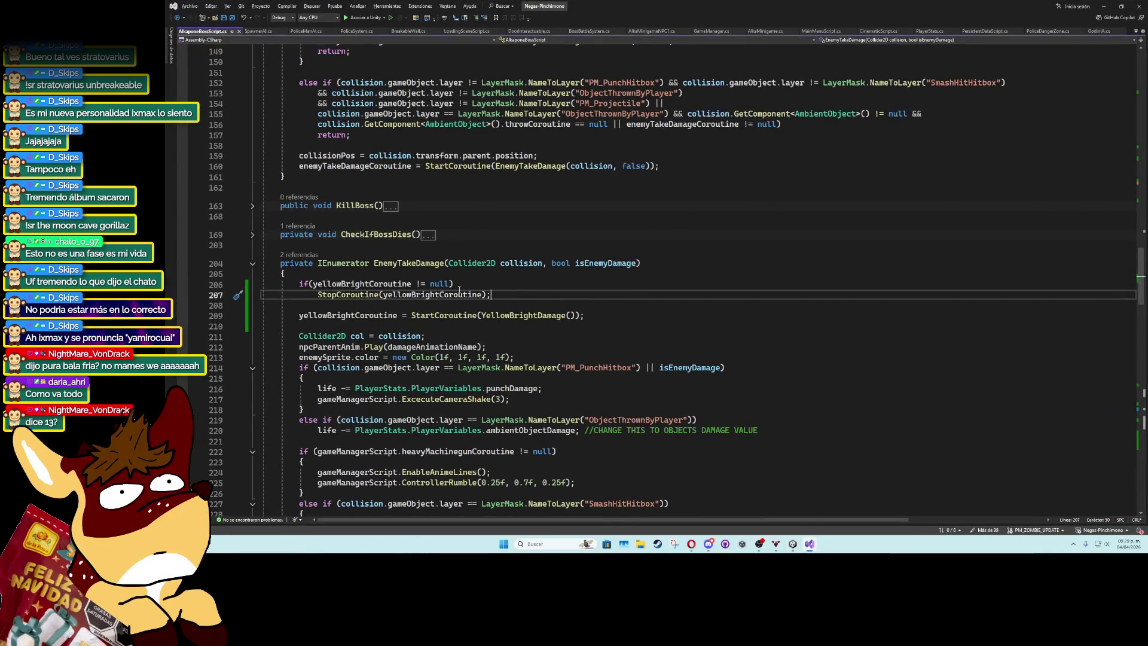
click(407, 304)
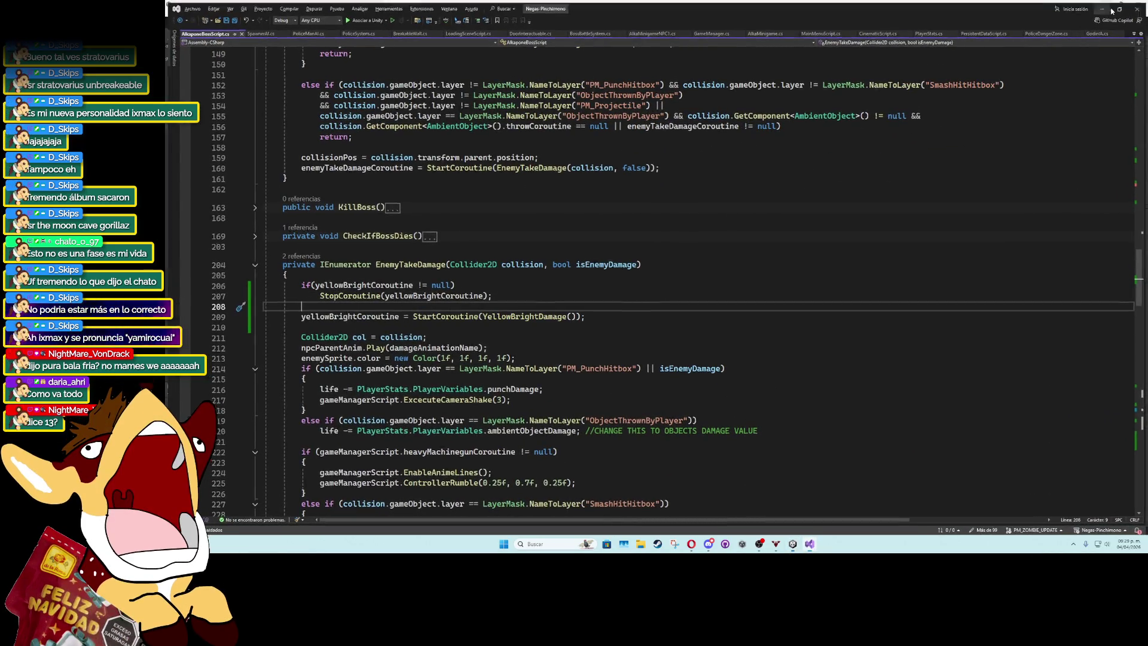
click(1103, 6)
Change the YellowBright overlay colour to yellow with alpha about 105, then return to Visual Studio.
click(1100, 115)
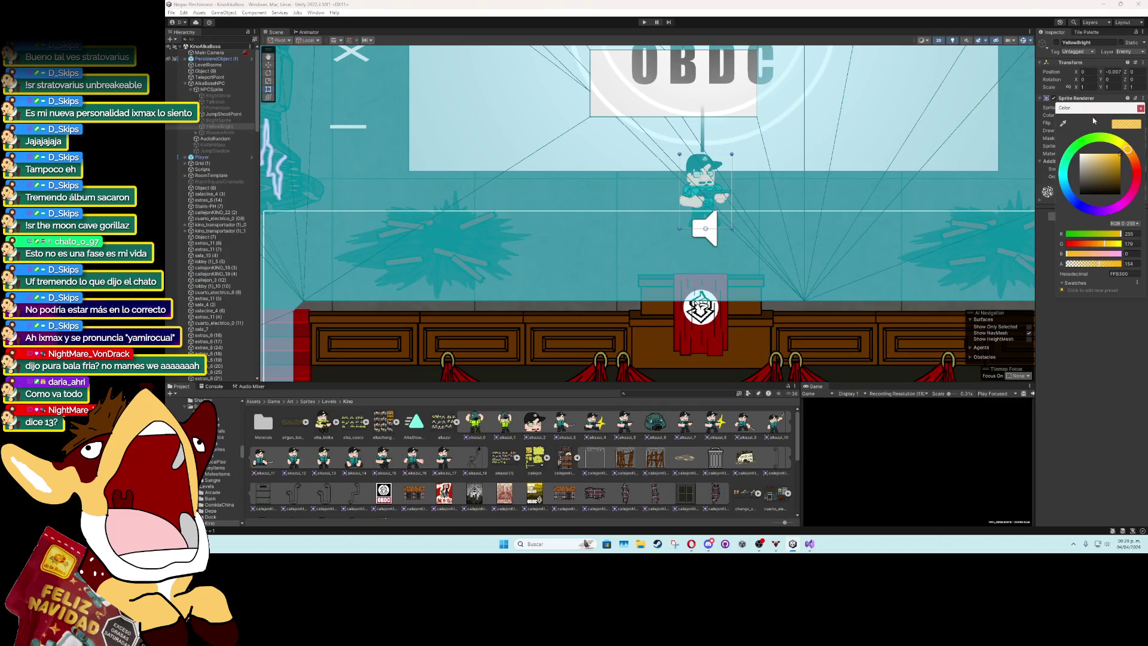
click(1122, 144)
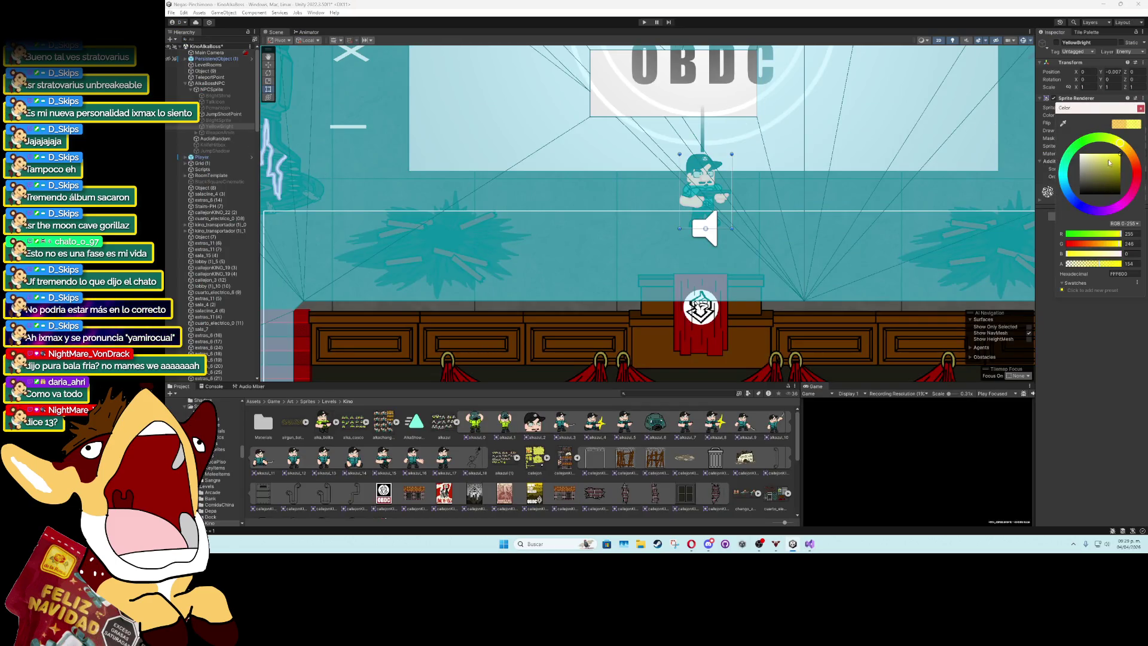
click(1085, 264)
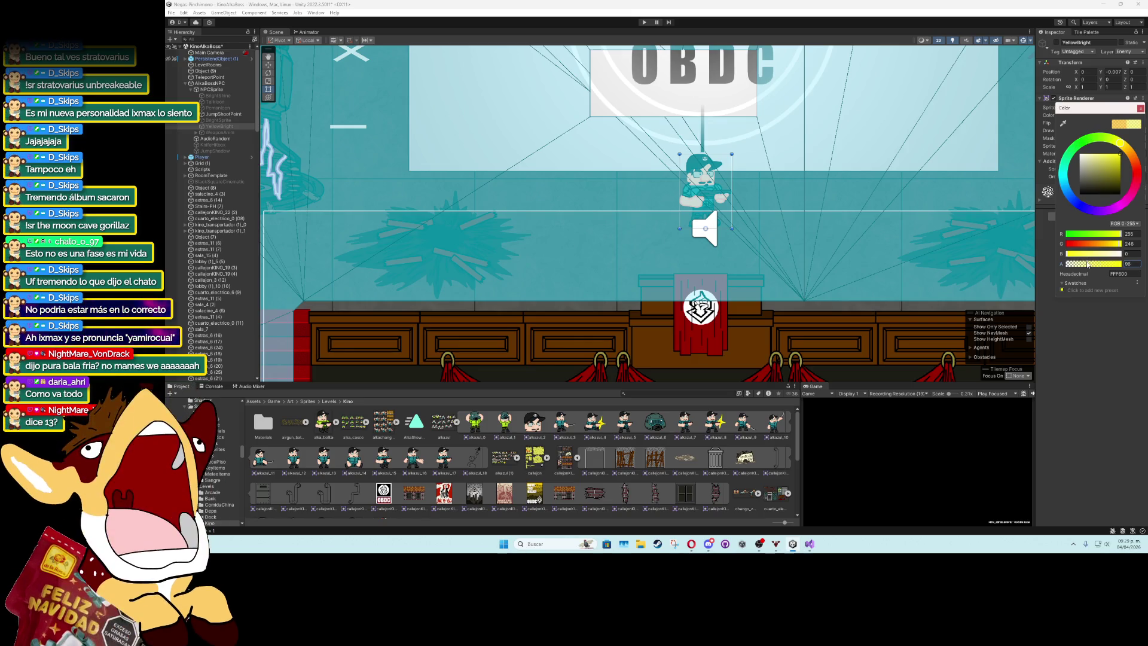
drag(1087, 264, 1089, 288)
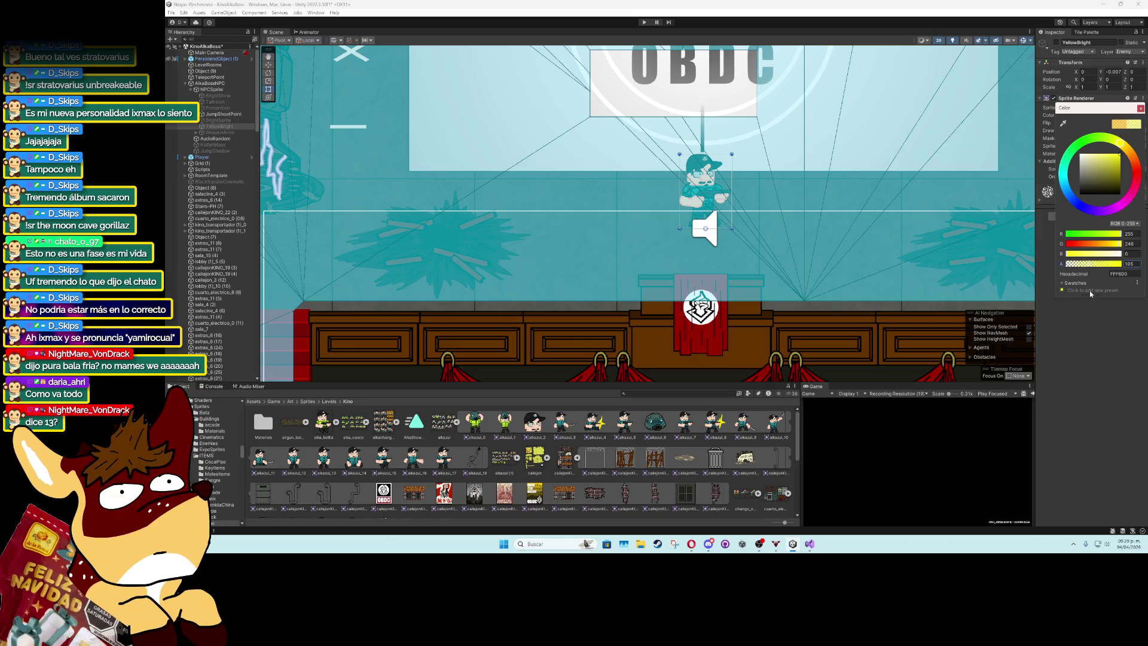
click(959, 291)
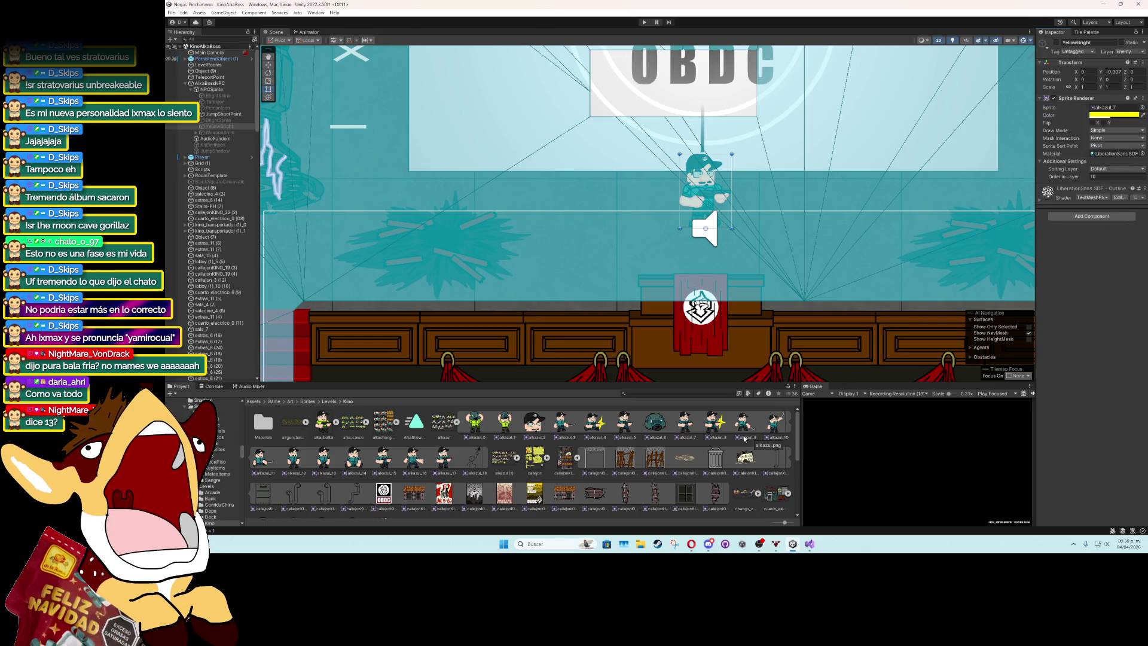
click(809, 545)
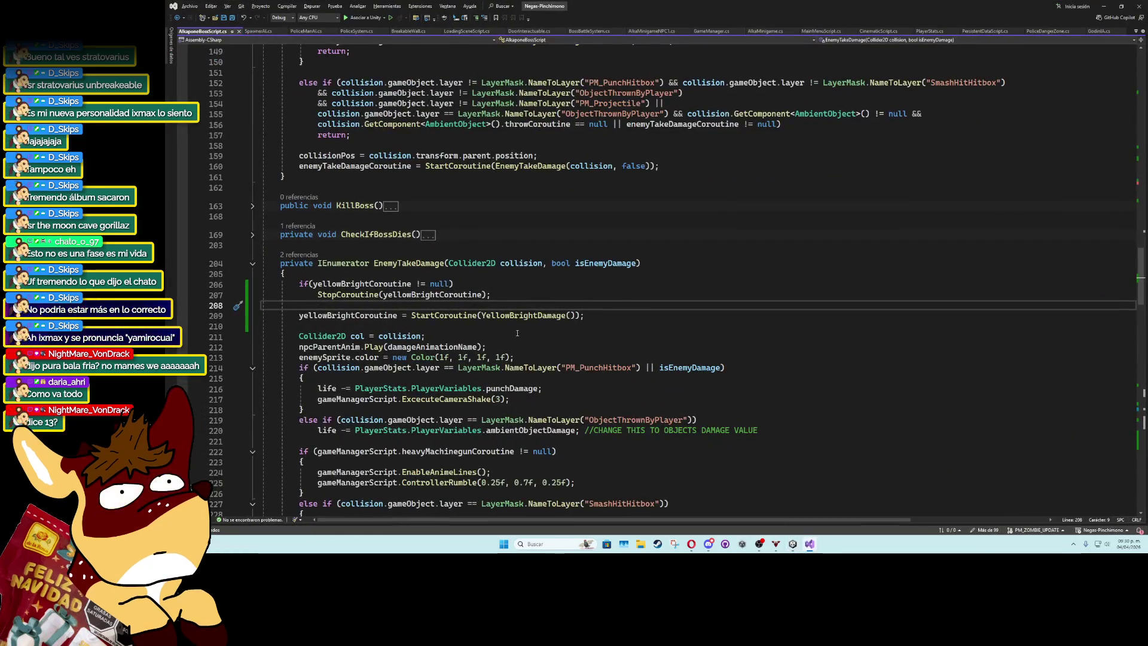
click(472, 274)
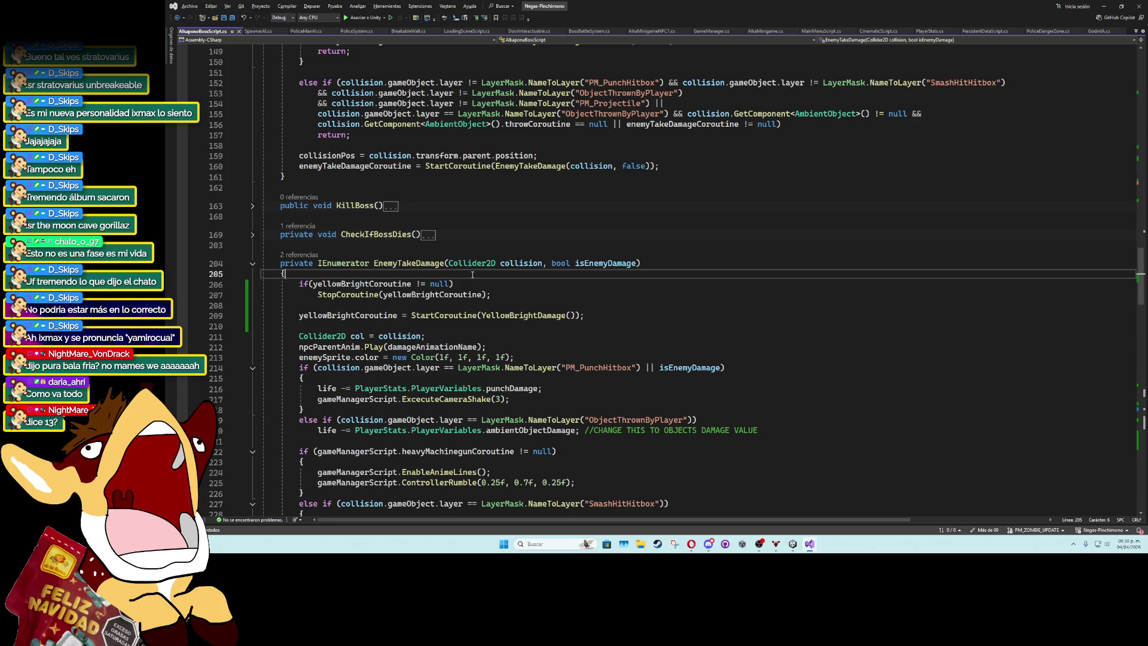
click(461, 245)
click(456, 220)
click(461, 189)
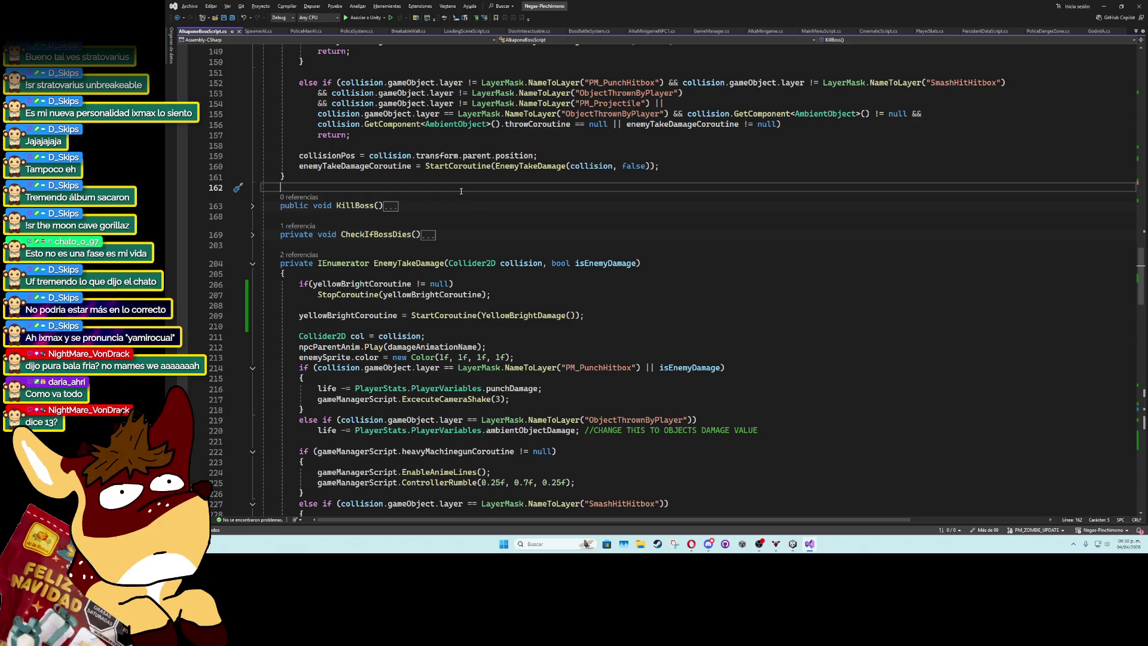
key(Up)
key(Up)
key(Up)
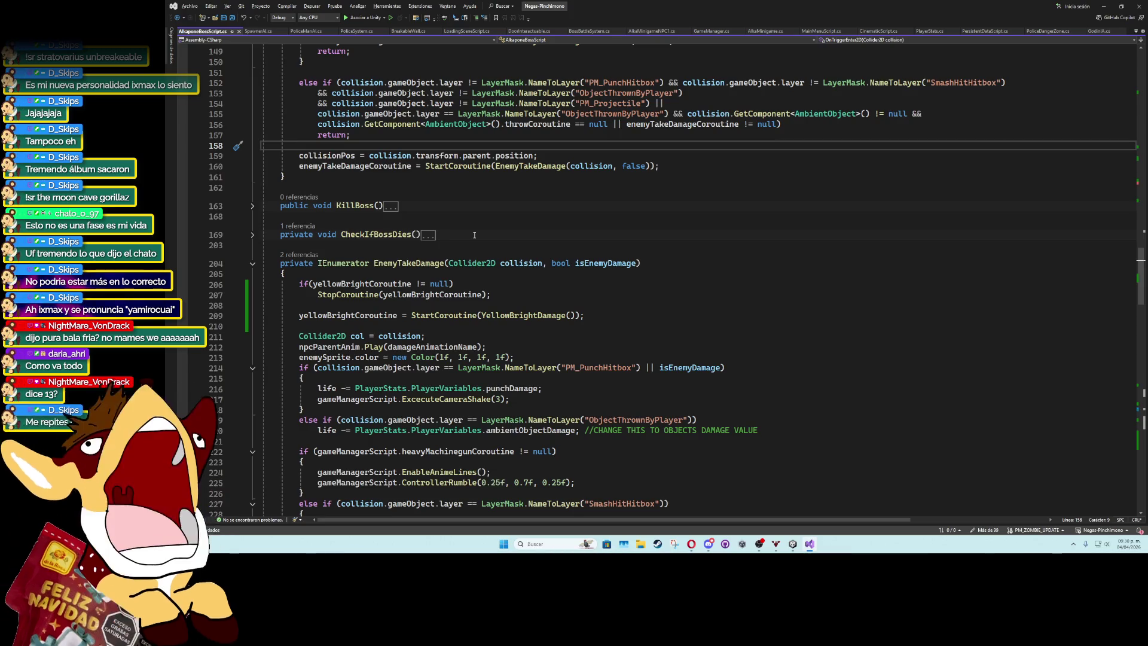
scroll(503, 259, up, 5)
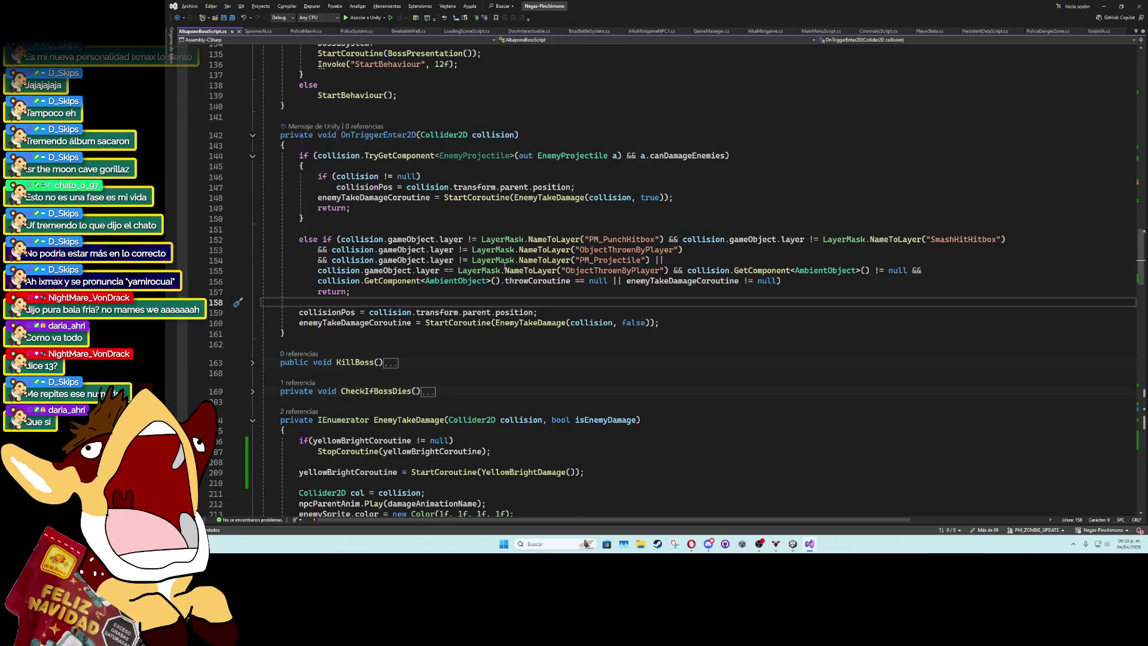
click(485, 229)
scroll(520, 287, up, 4)
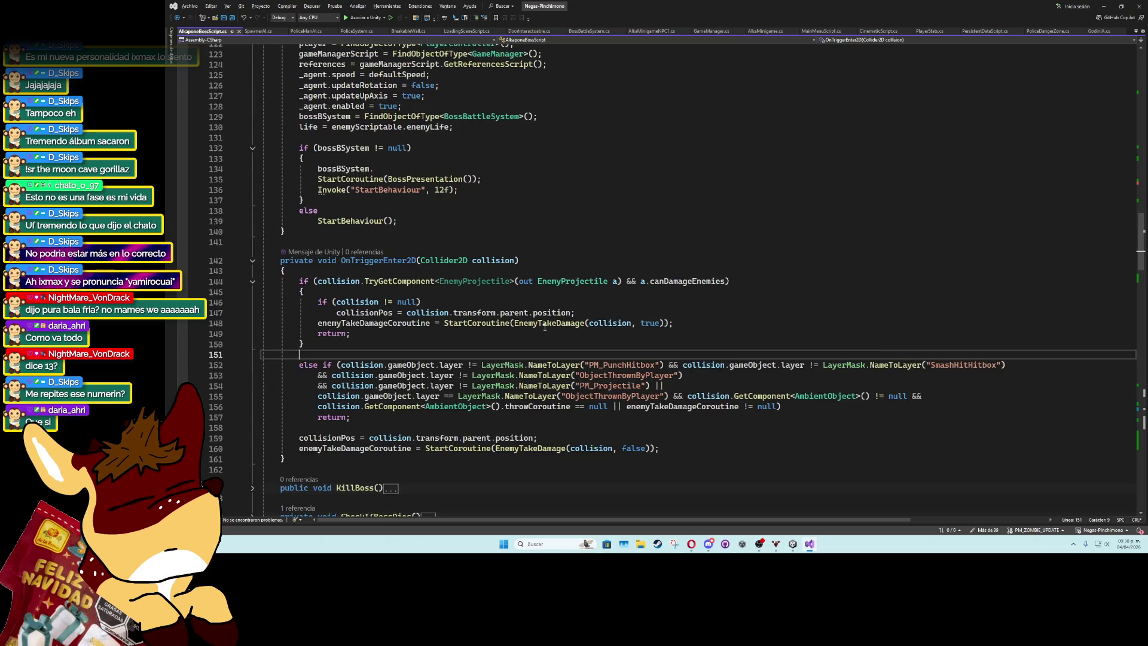
click(473, 241)
click(469, 230)
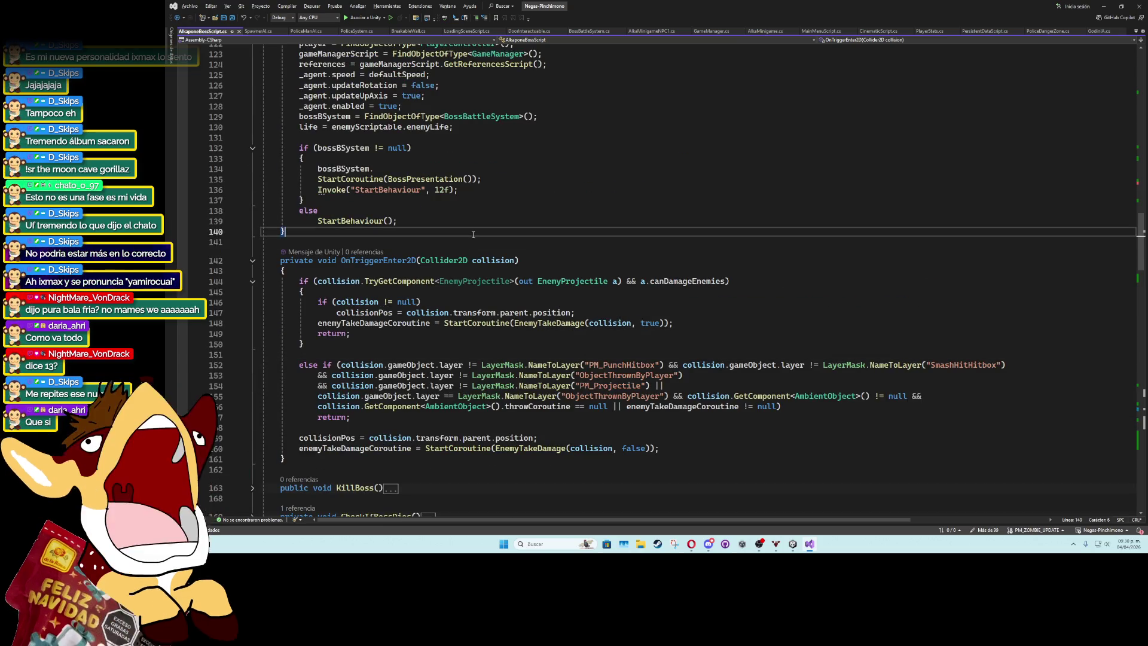
click(399, 217)
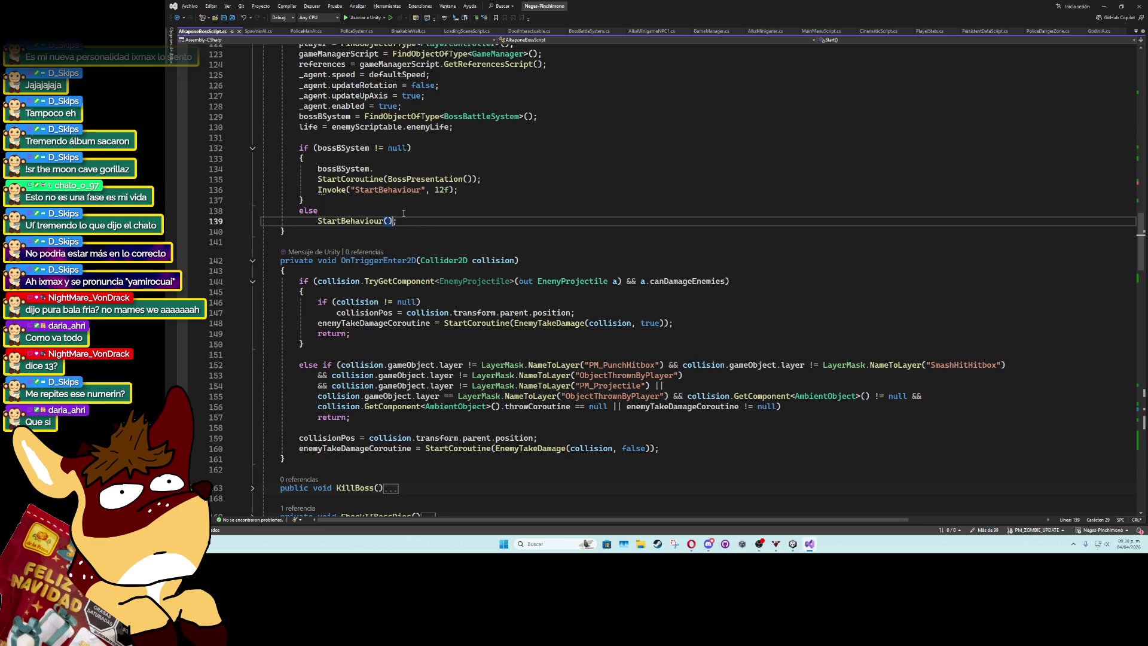
click(451, 190)
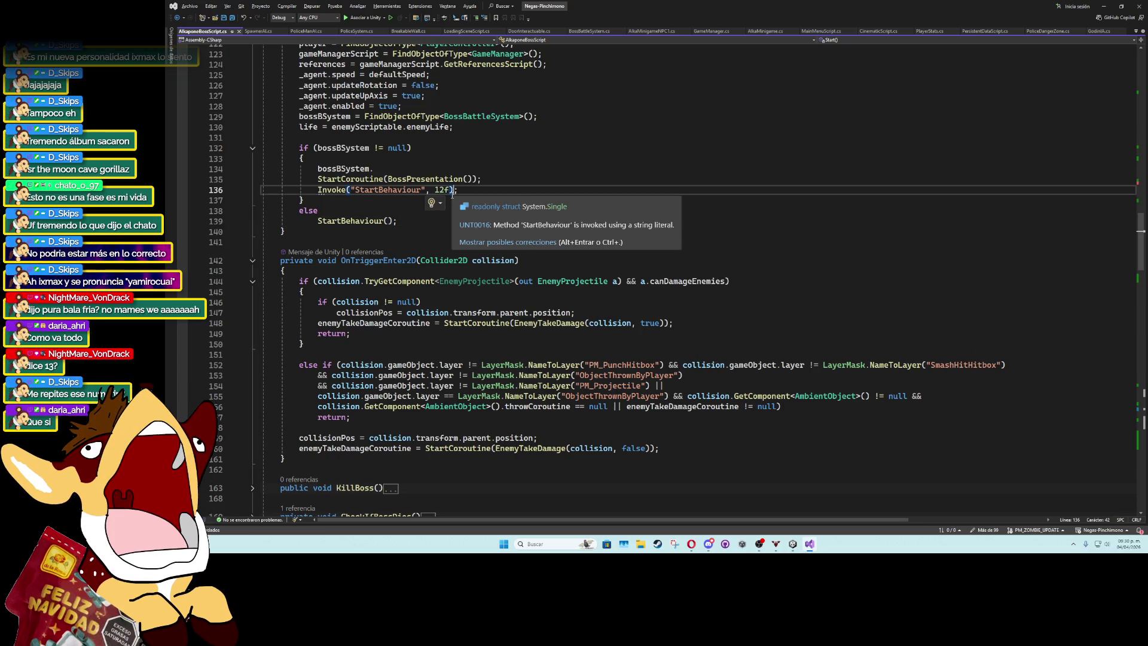
click(530, 117)
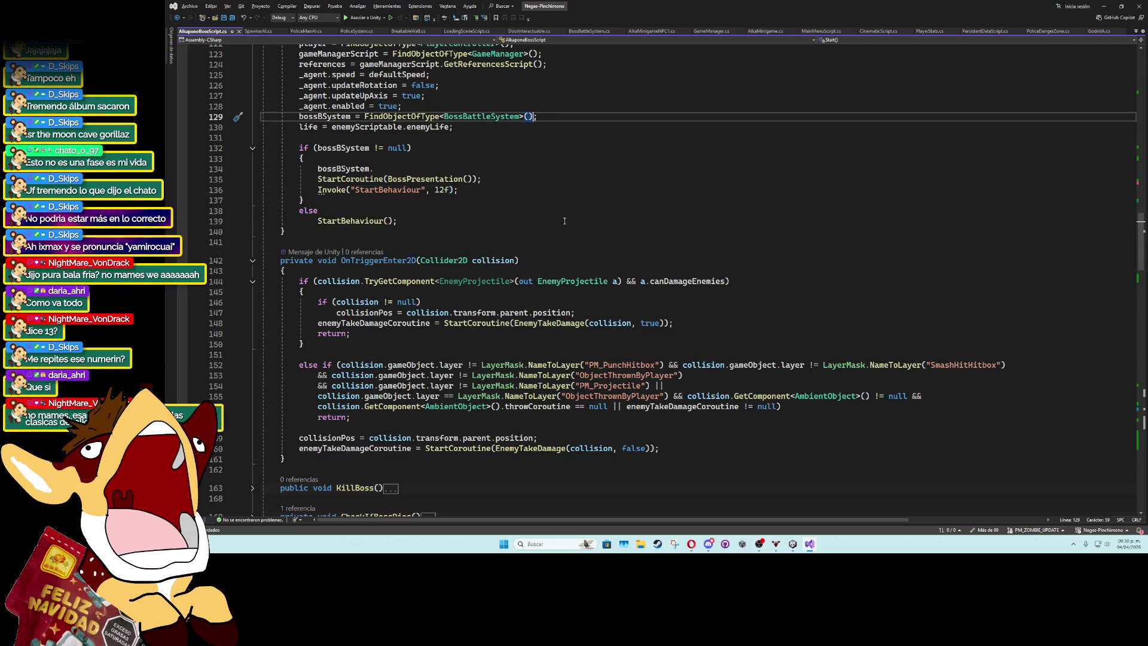
scroll(564, 221, up, 3)
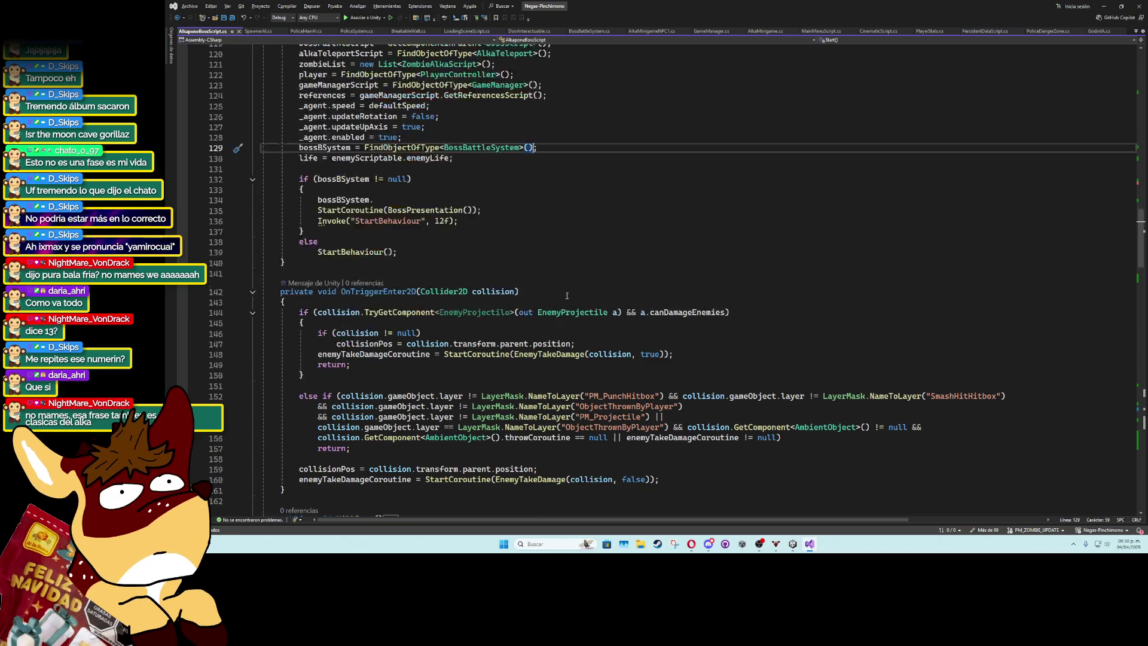
scroll(567, 300, down, 9)
click(568, 305)
click(568, 282)
scroll(487, 314, down, 6)
click(526, 233)
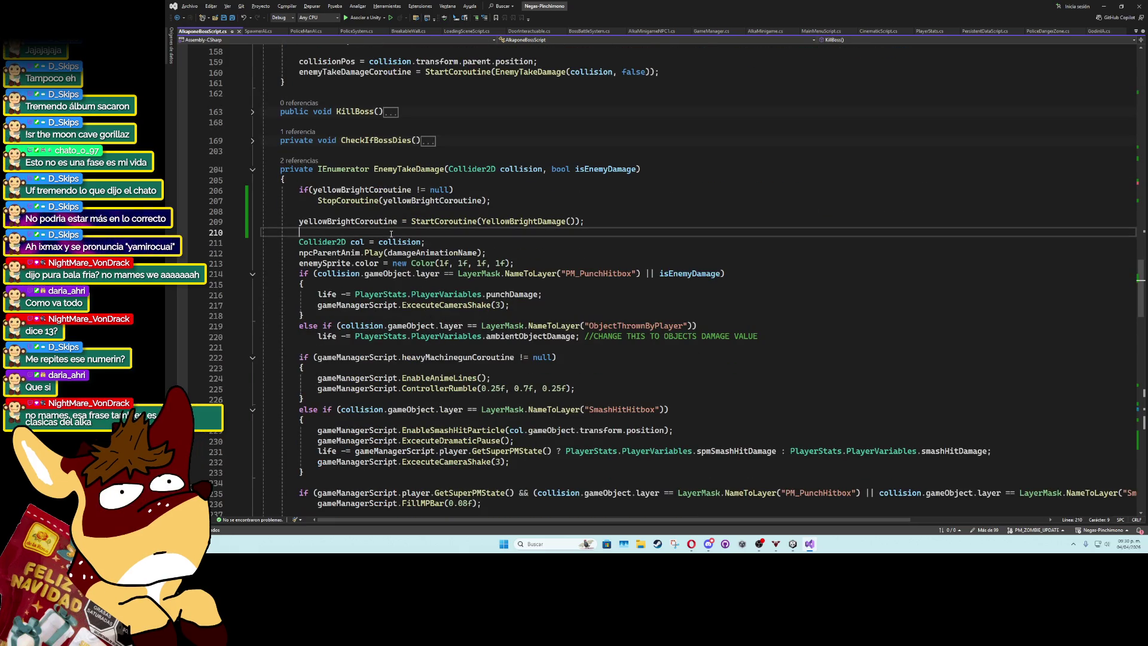
scroll(705, 329, down, 6)
scroll(705, 330, up, 4)
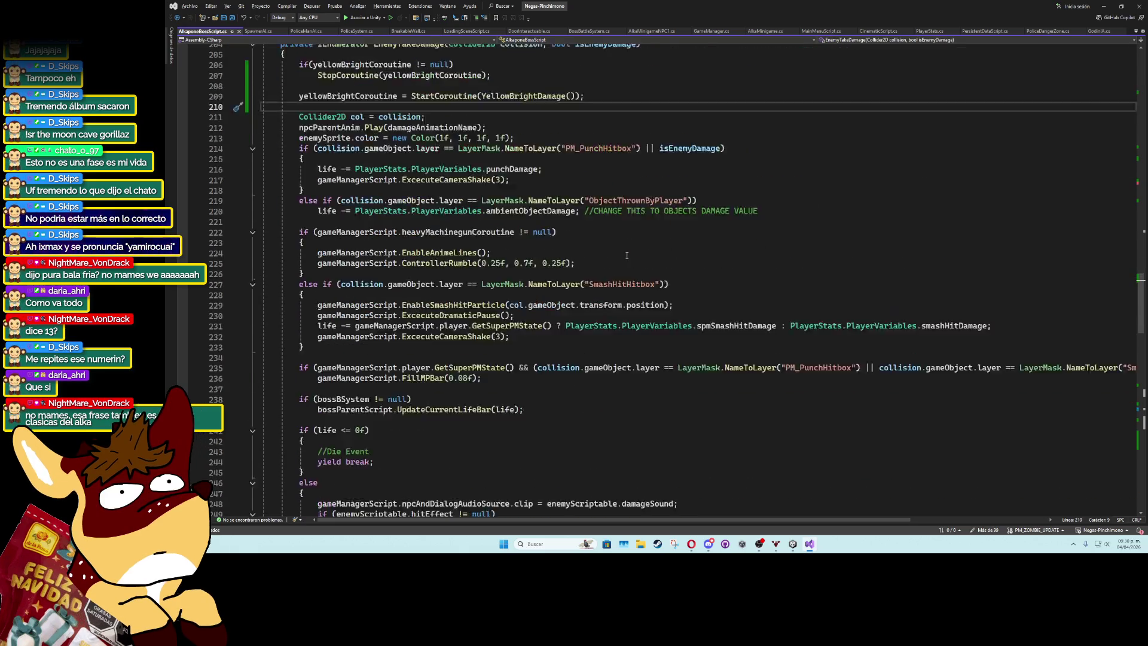
click(626, 263)
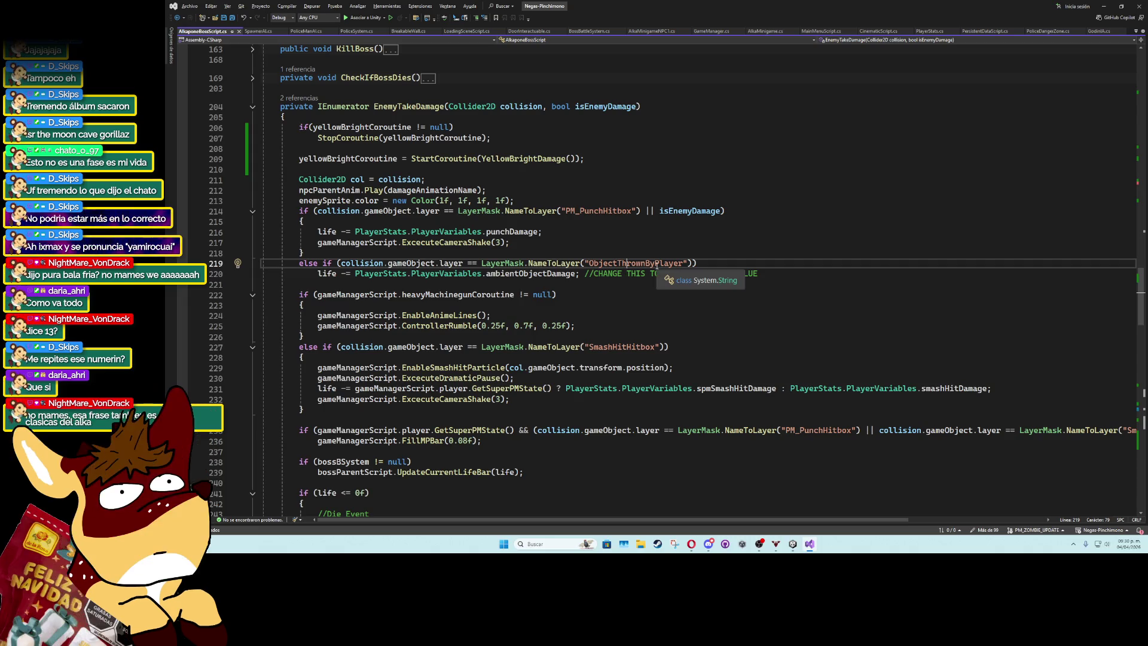
scroll(656, 267, up, 8)
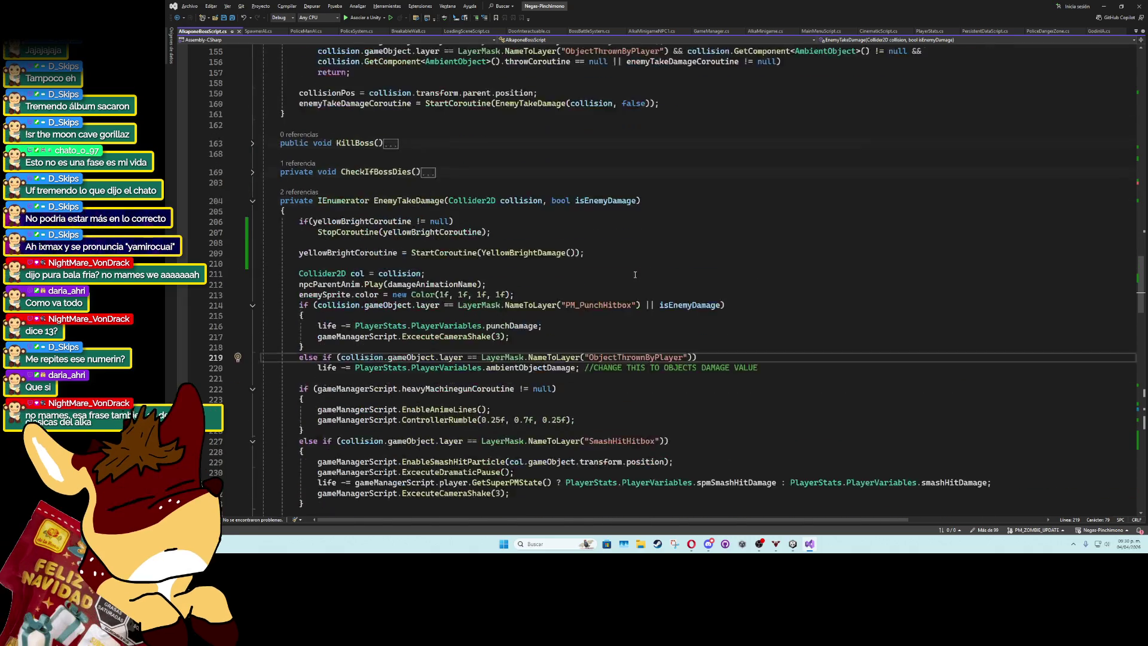
double_click(626, 209)
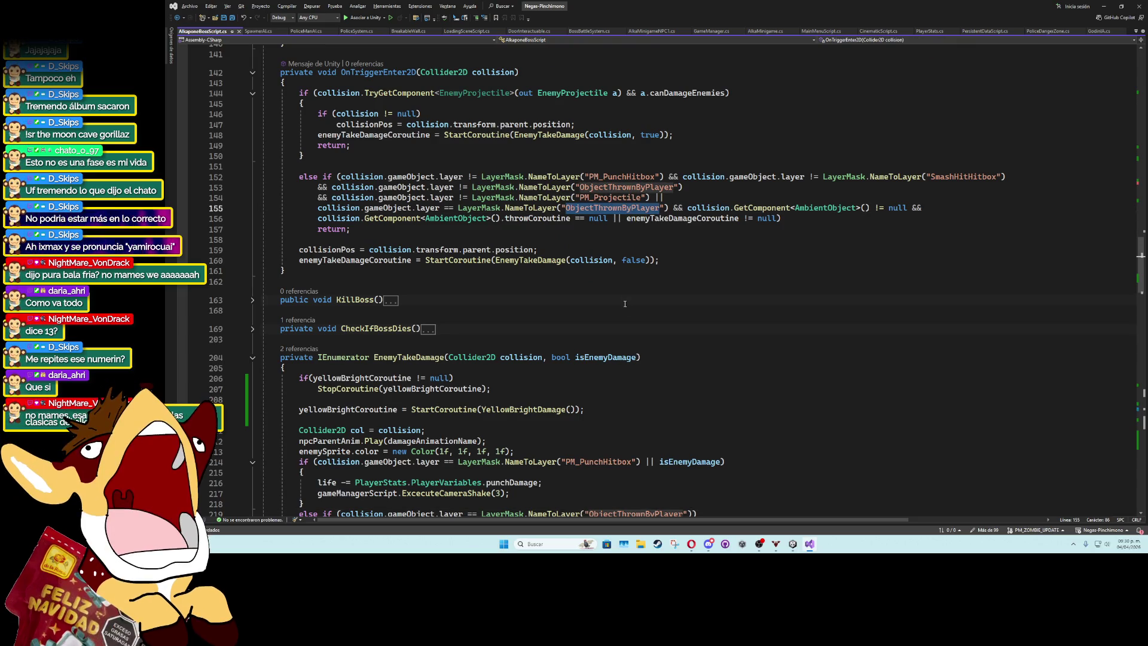
scroll(616, 491, down, 4)
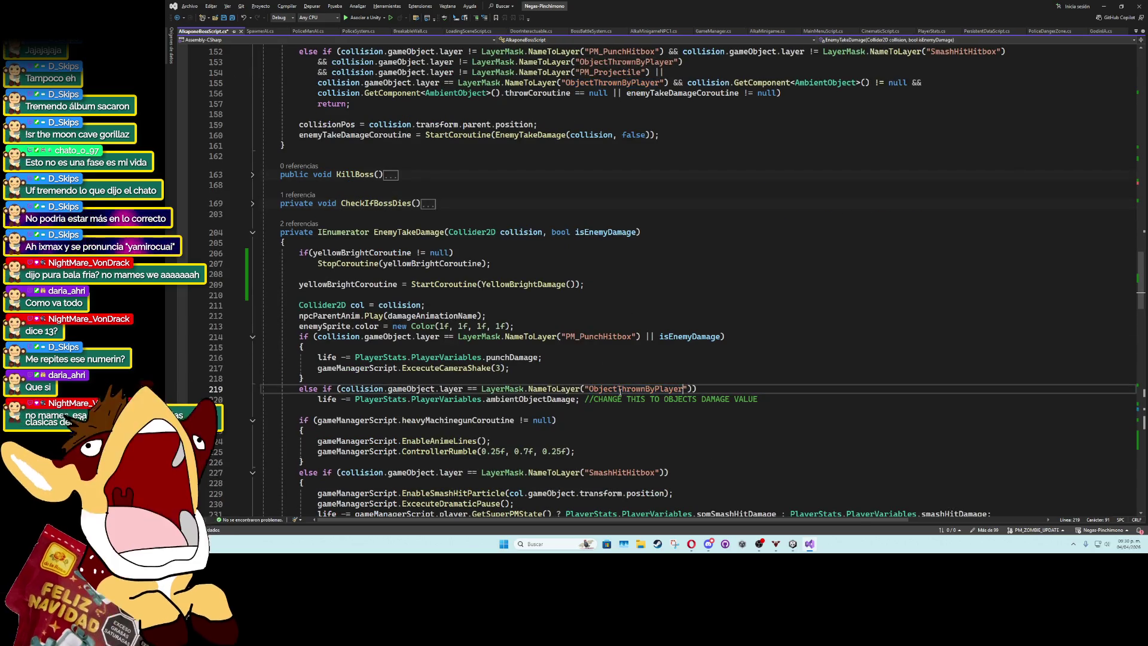
click(420, 326)
scroll(631, 289, up, 3)
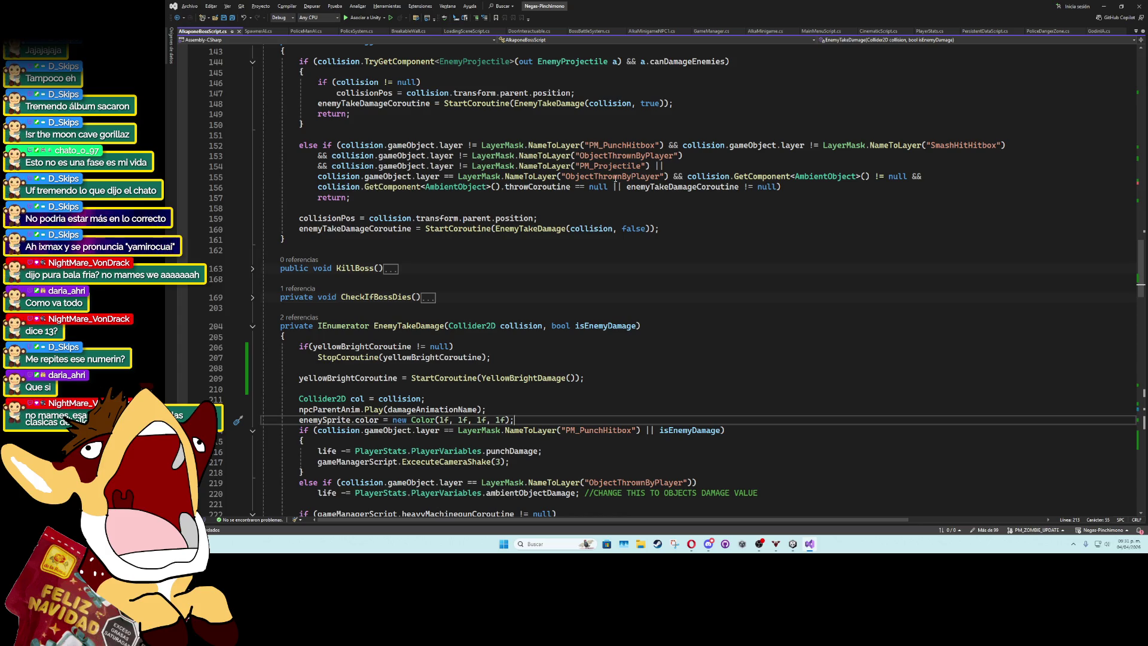
click(584, 177)
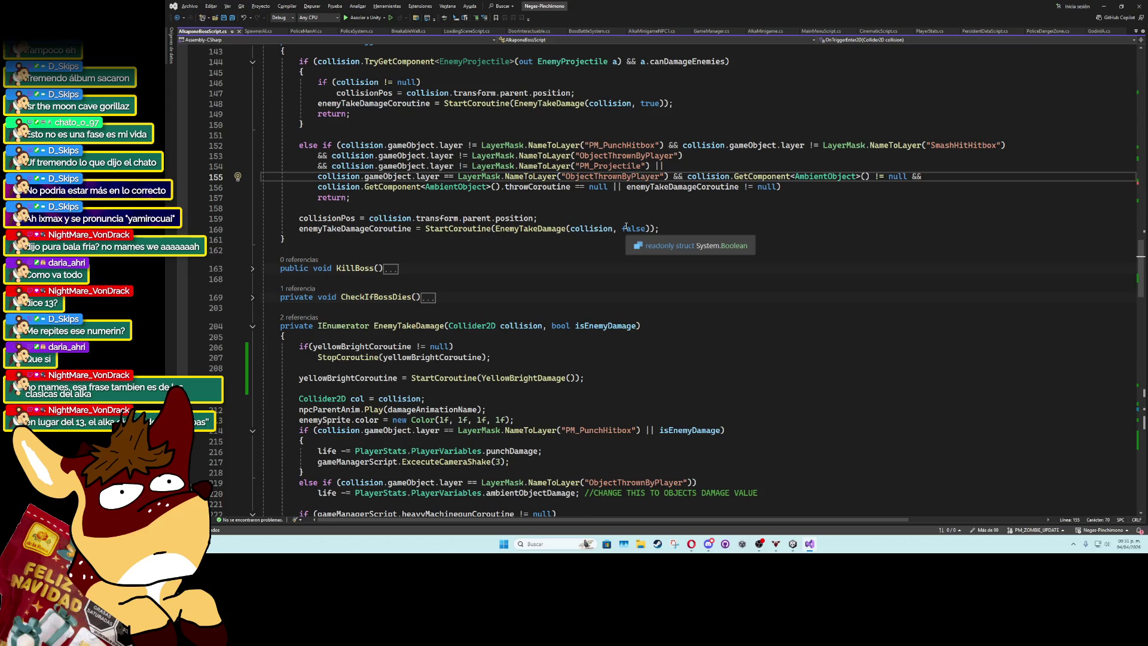
click(697, 188)
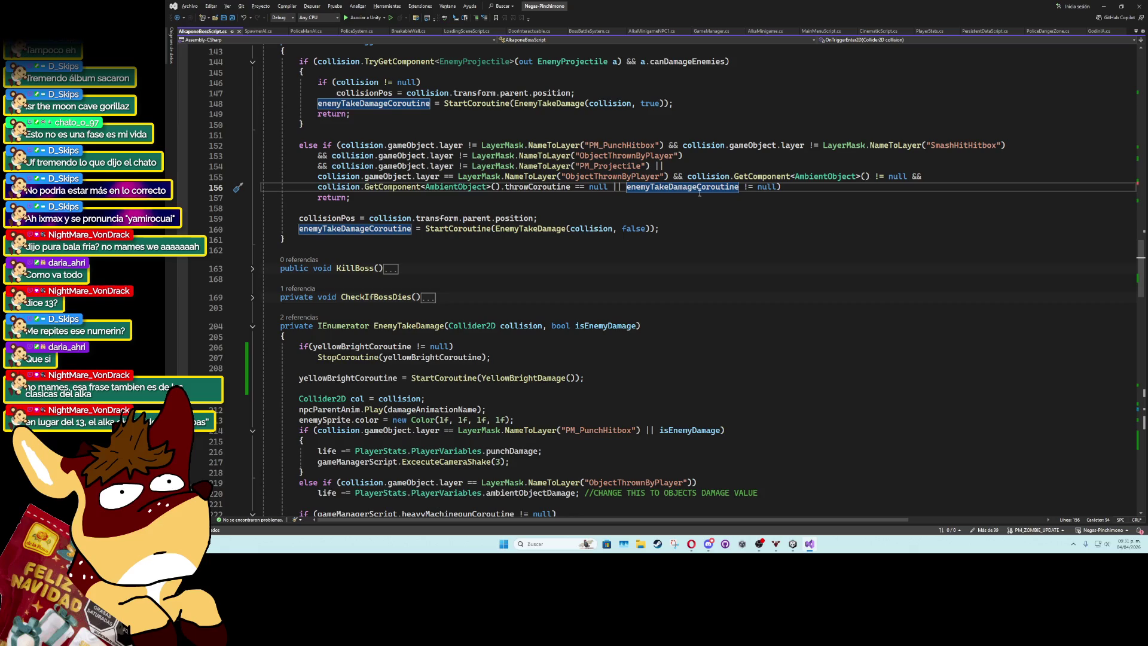
click(558, 229)
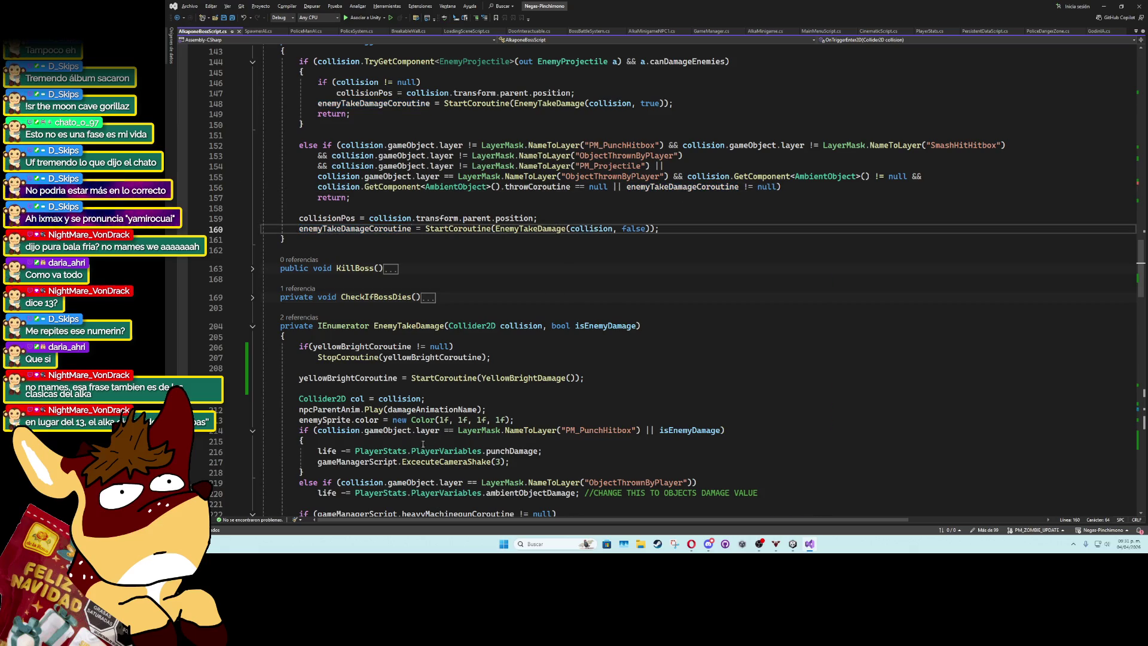
scroll(427, 442, down, 20)
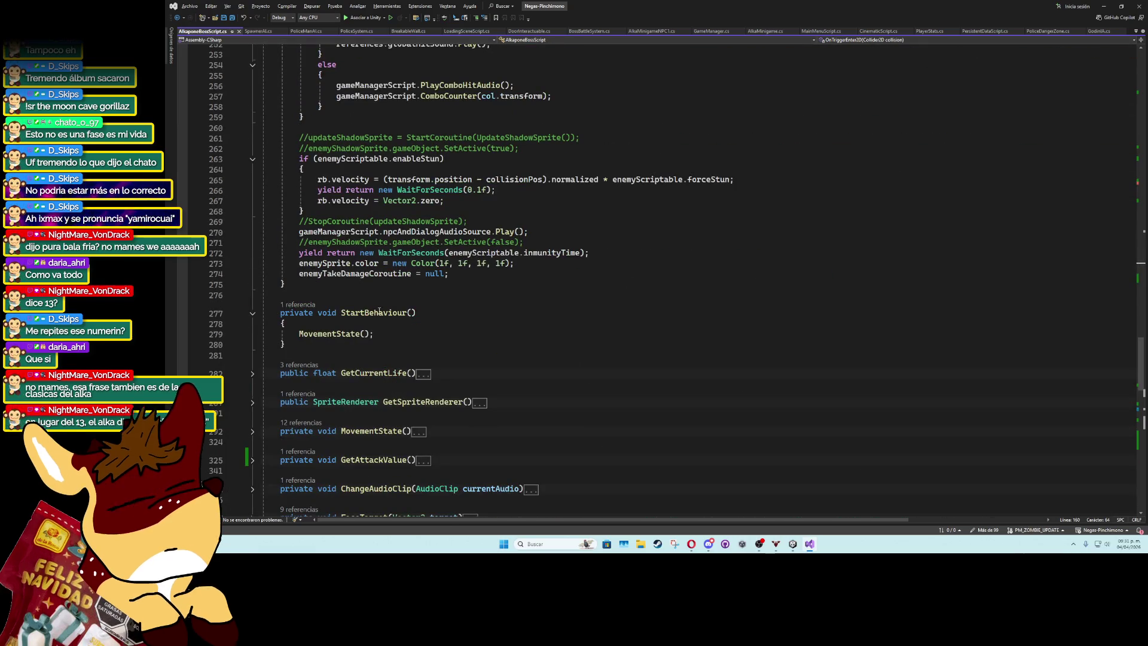
scroll(551, 277, up, 18)
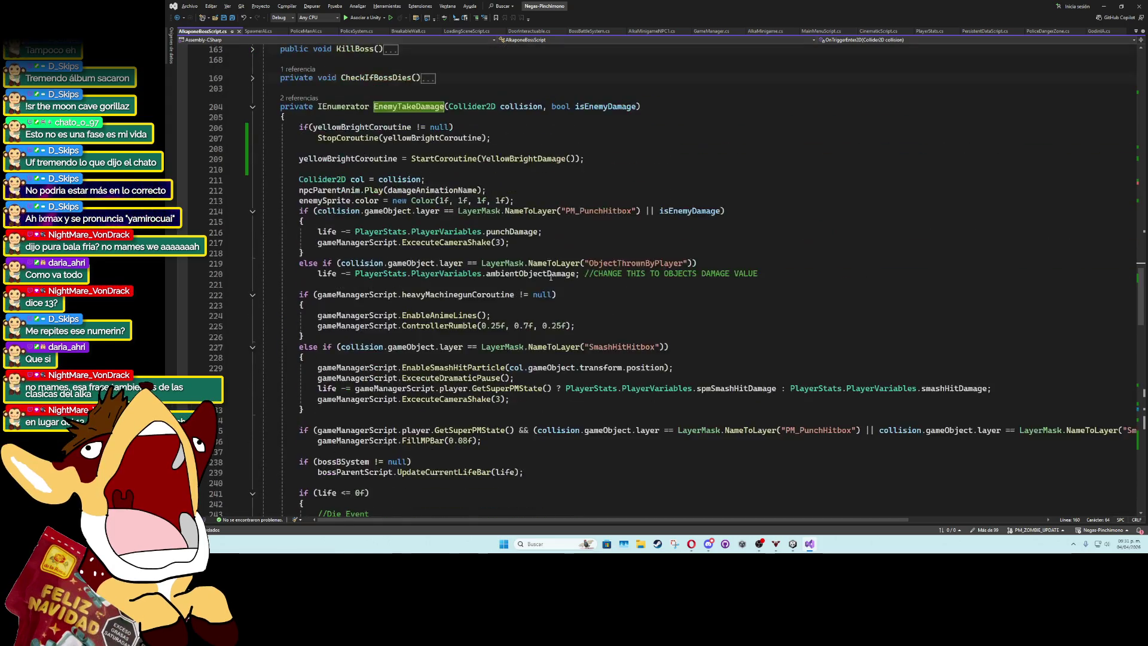
scroll(551, 276, up, 10)
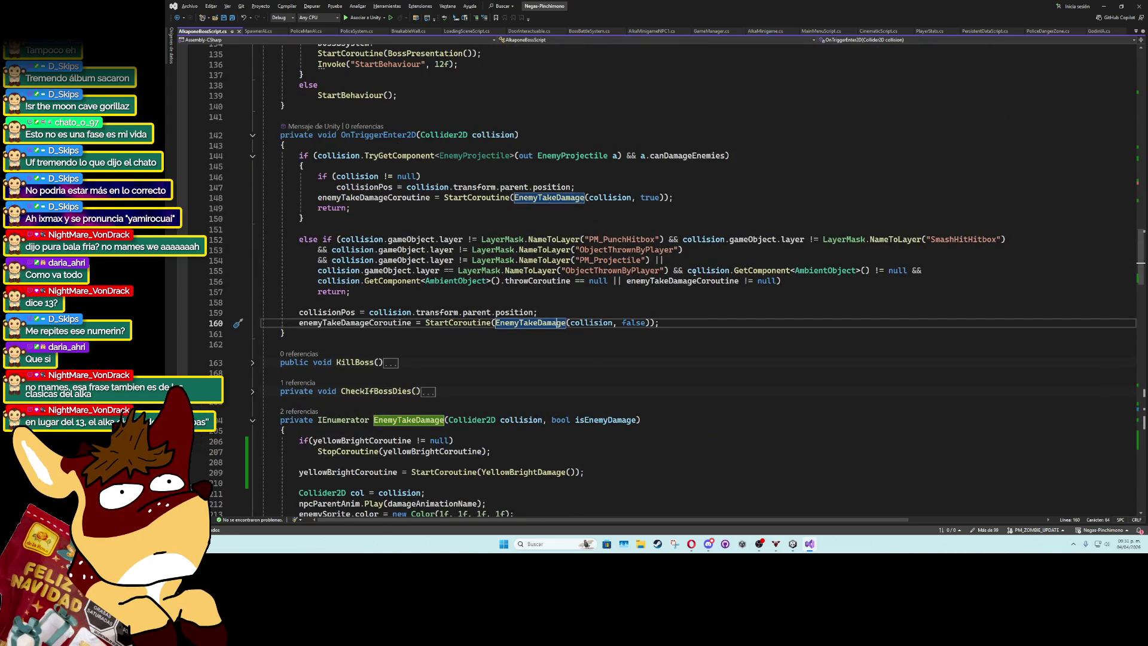
click(668, 271)
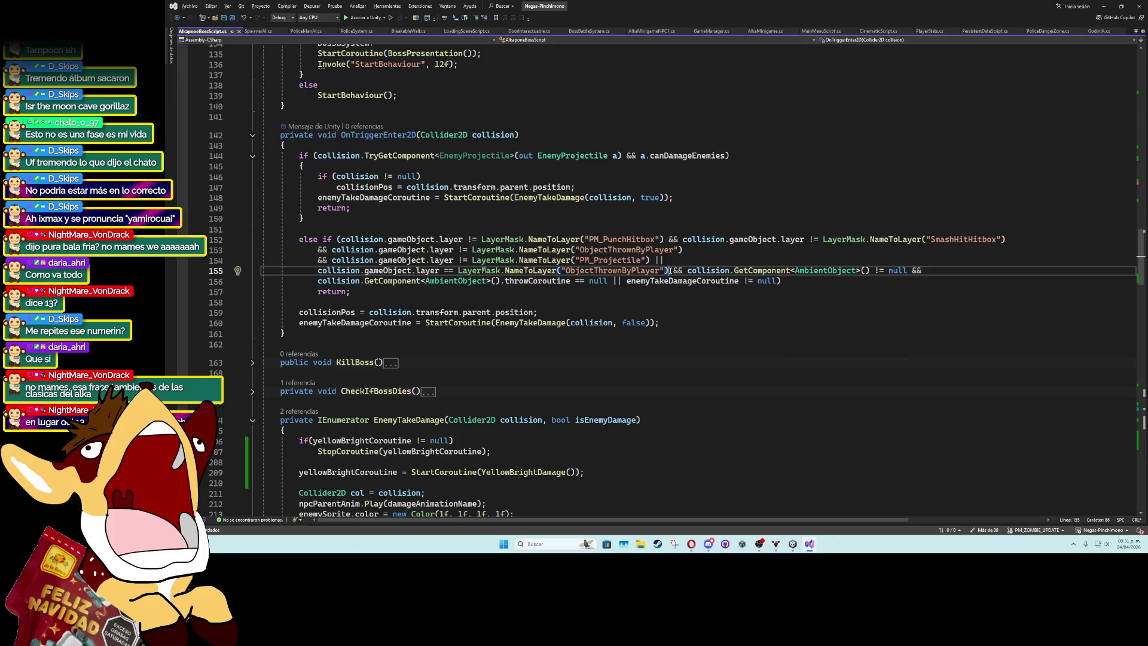
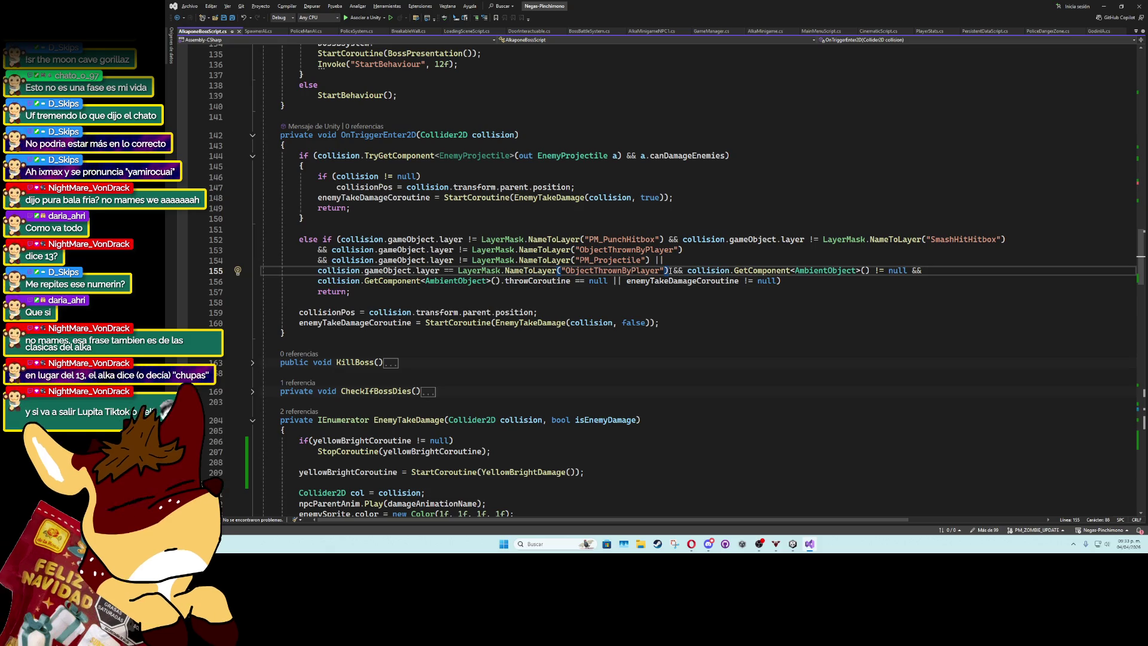
Rewrite line 155 as TryGetComponent<AmbientObject>(out AmbientObject ambientScript).
double_click(773, 270)
text(try)
key(Tab)
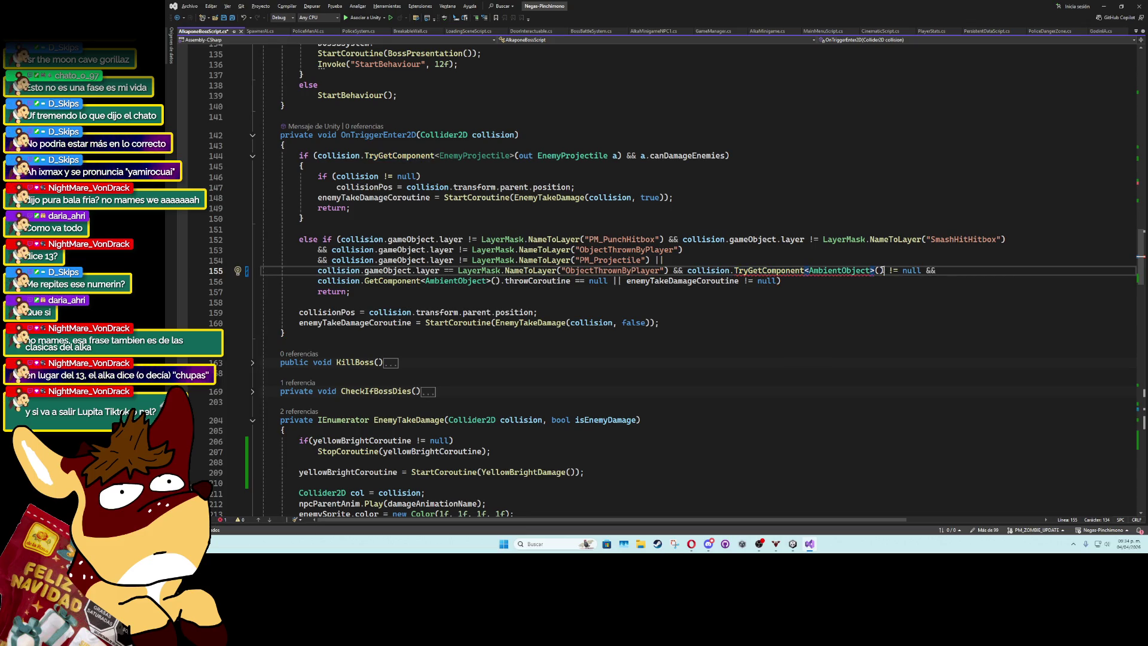
text(out AmbientObject )
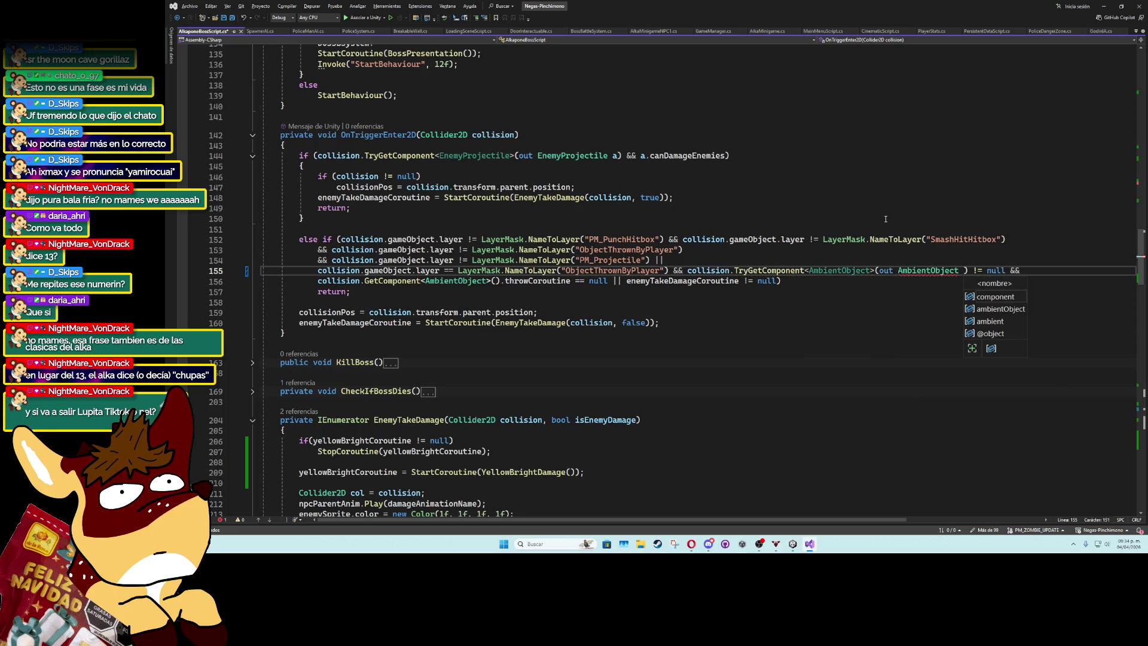
text(OA)
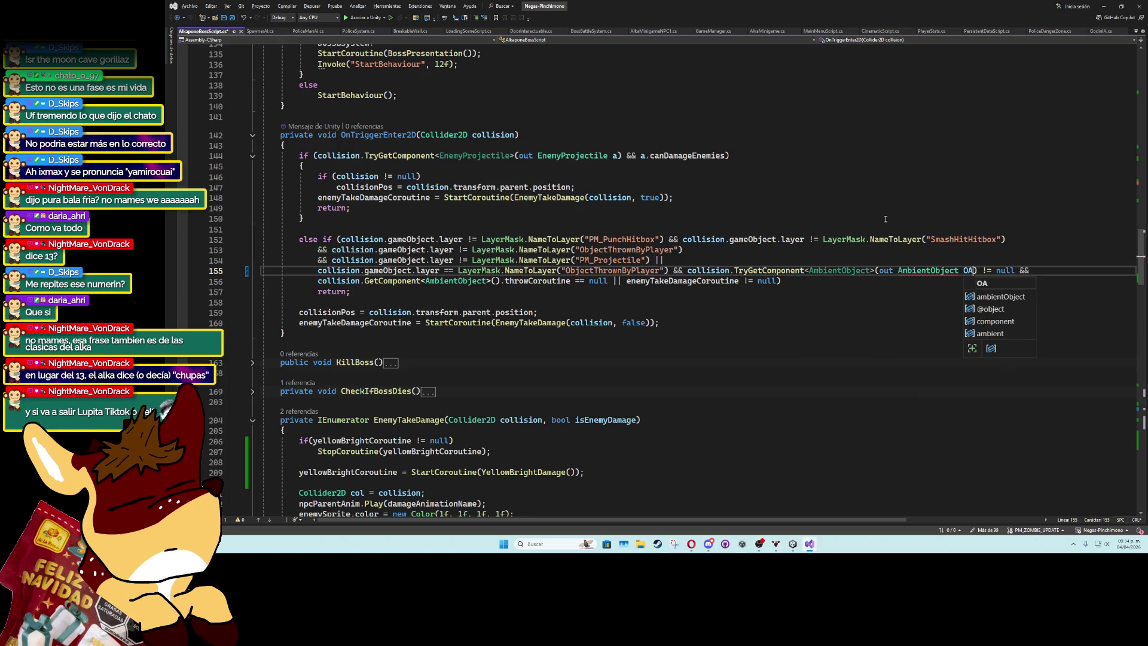
key(BackSpace)
key(BackSpace)
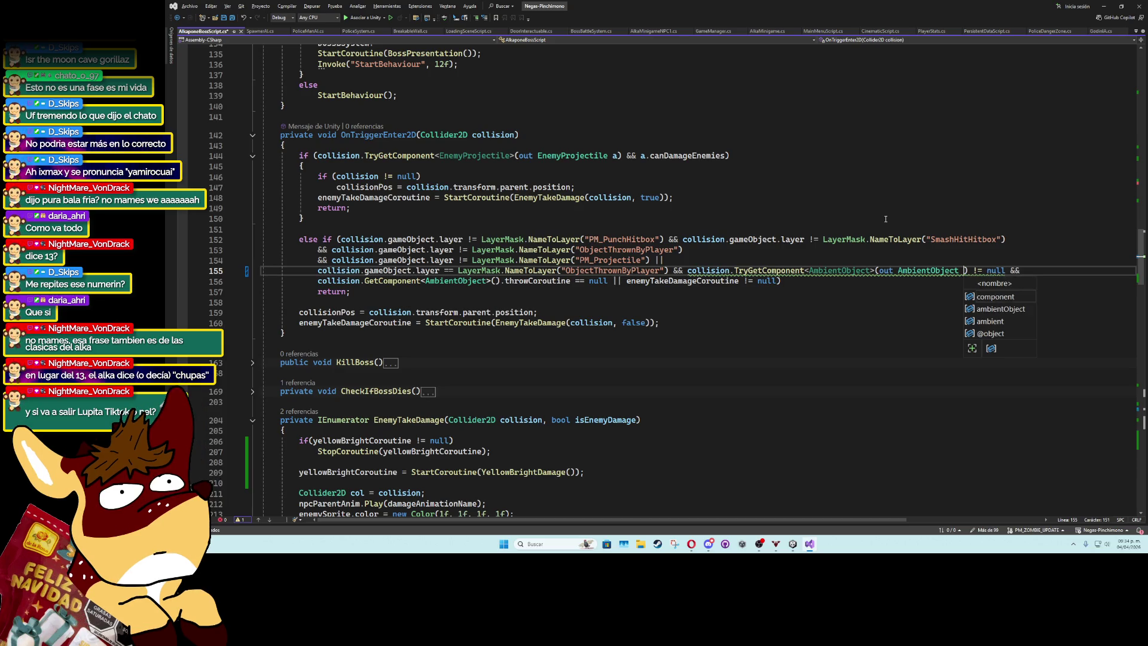
text(A)
key(BackSpace)
text(ambientScri)
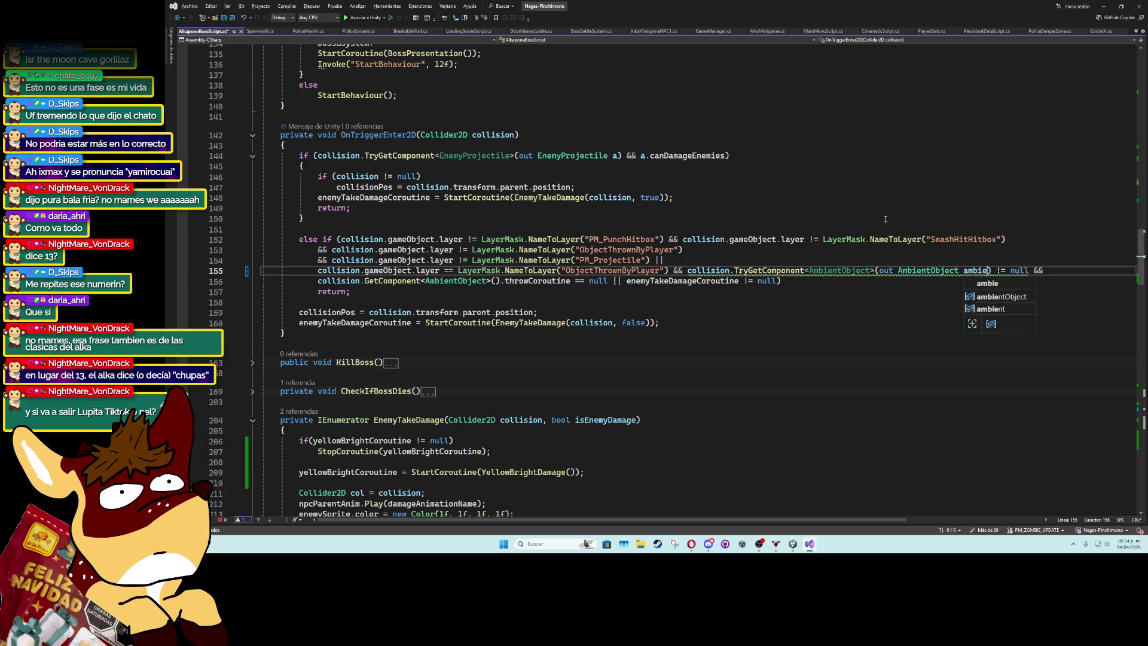
text(pt)
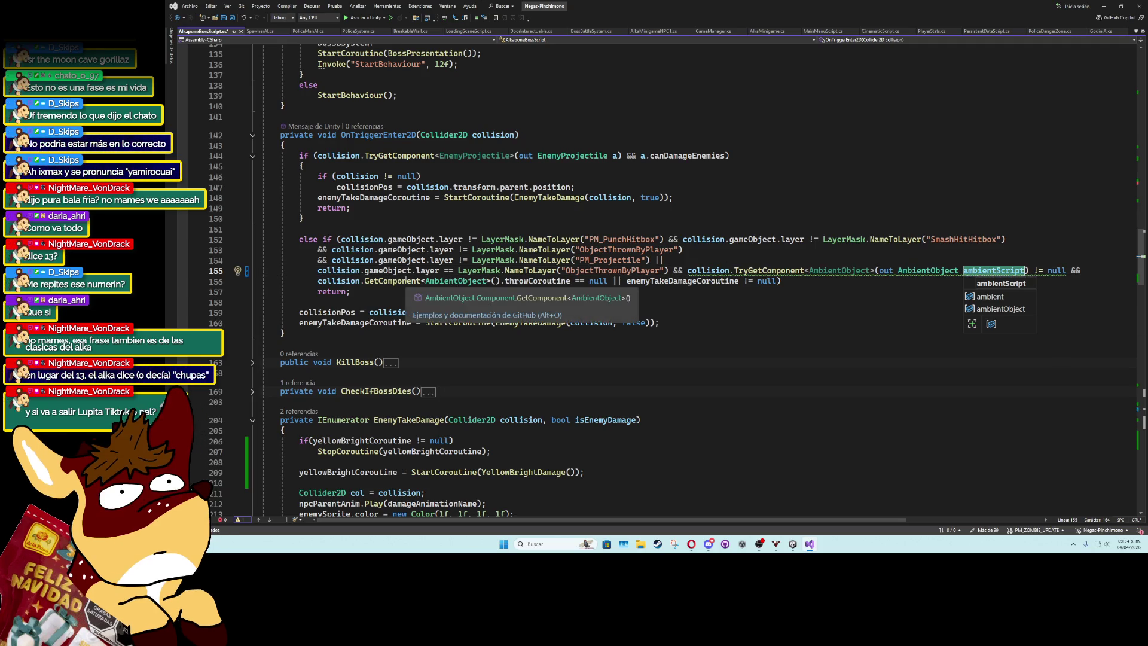
Use ambientScript.throwCoroutine on line 156 and remove the redundant != null comparison.
drag(500, 281, 318, 281)
text(ambientScript)
key(BackSpace)
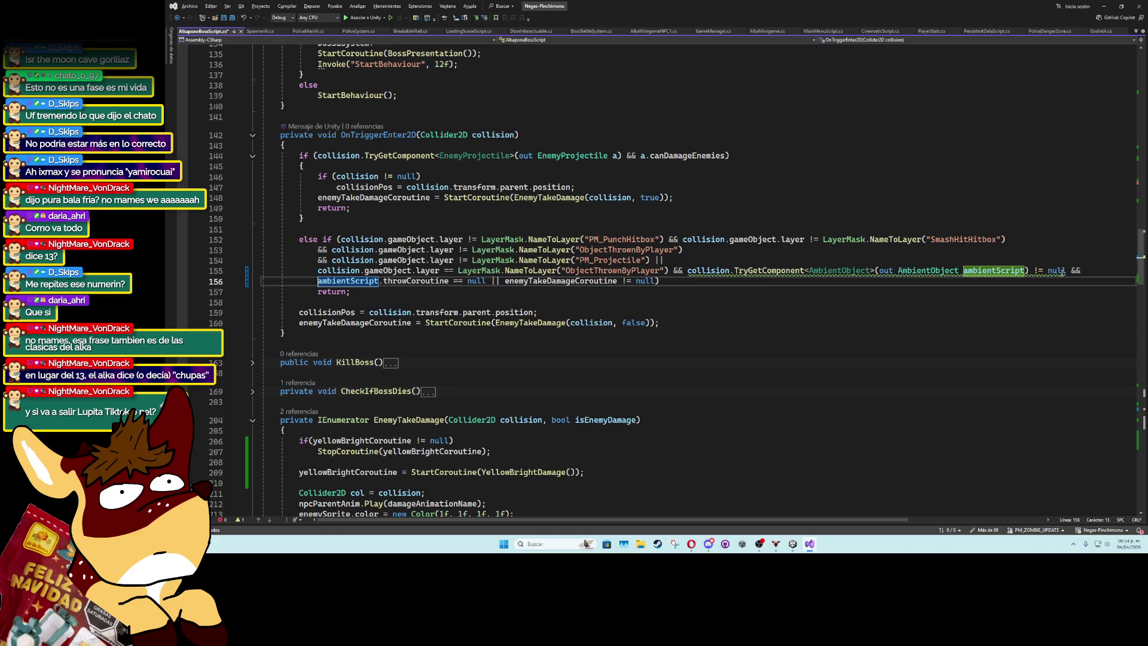
drag(1066, 270, 1028, 270)
key(BackSpace)
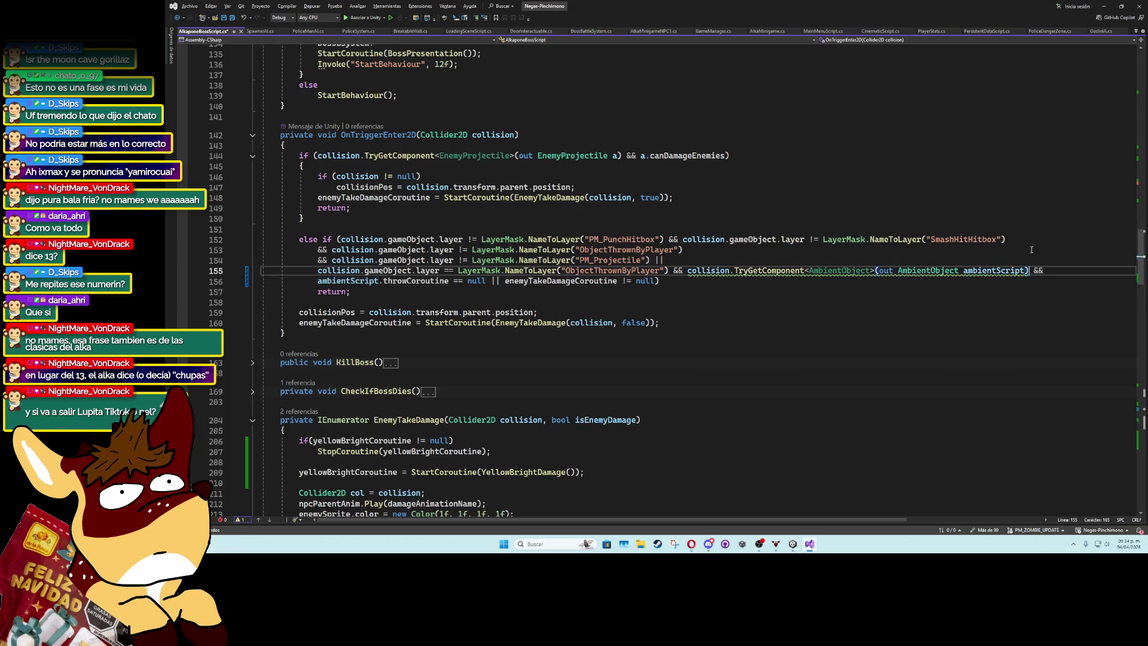
click(945, 261)
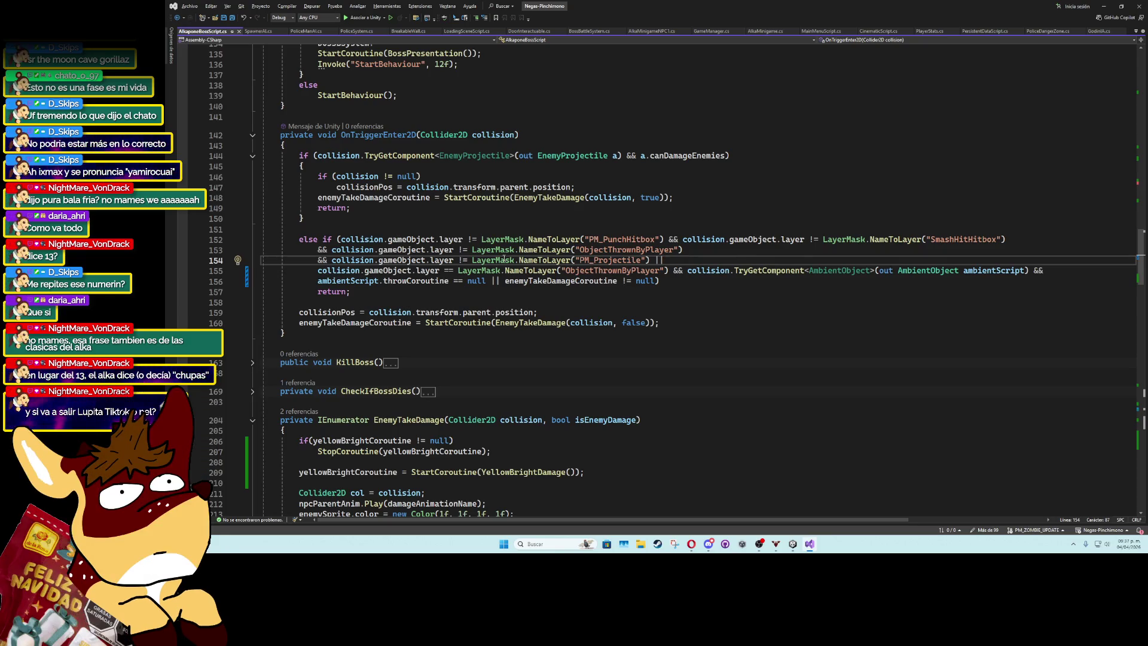
Switch to Unity and maximize the Game view.
click(775, 285)
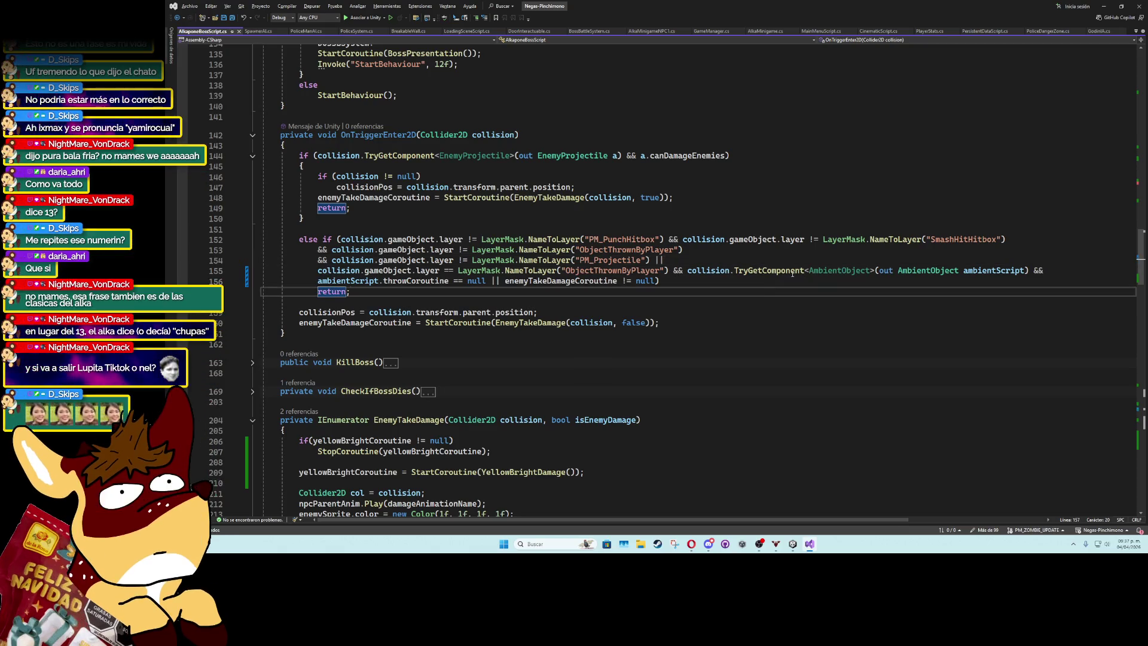
click(1103, 6)
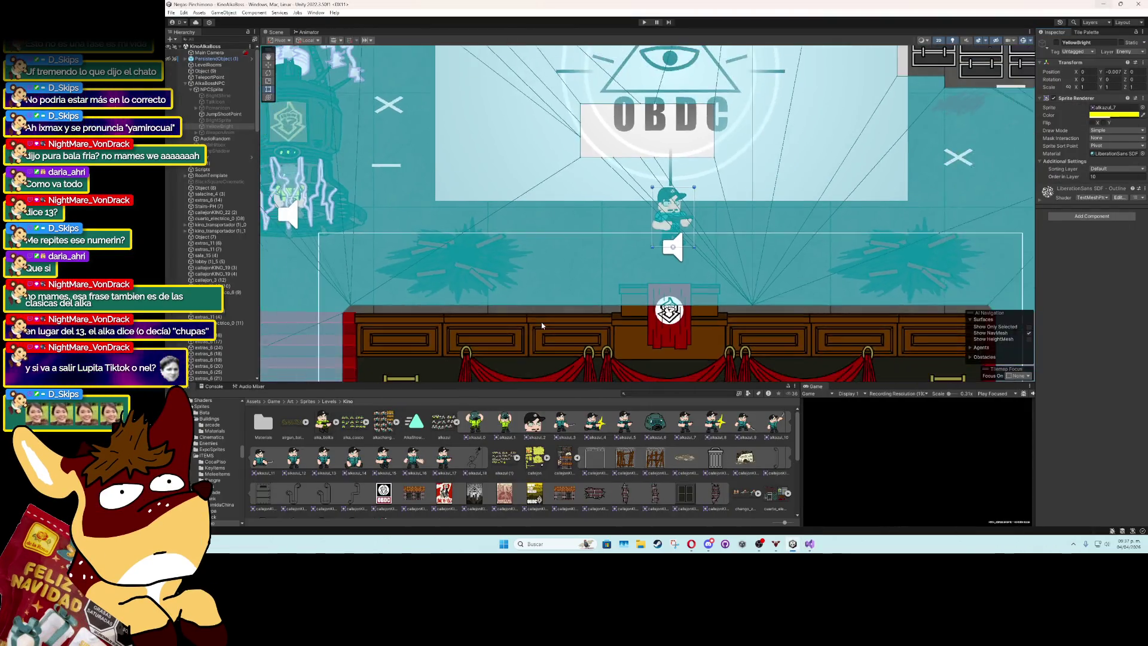
scroll(540, 321, down, 3)
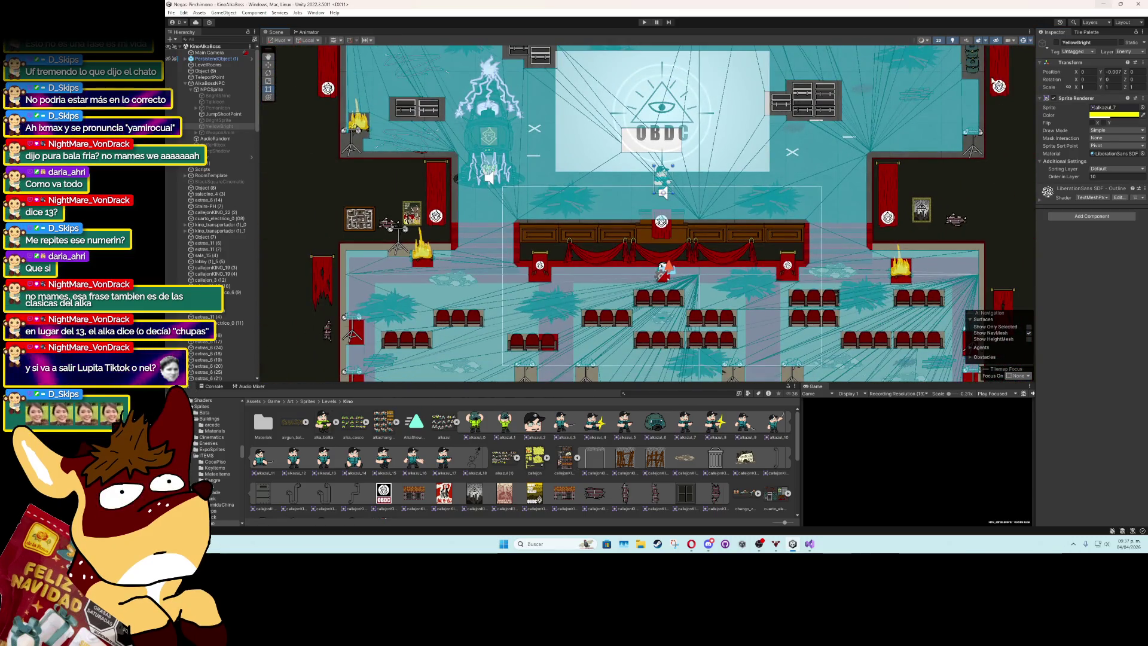
double_click(816, 386)
Playtest the Alkapone boss fight, advancing the intro dialogue with K, then stop.
key(ctrl+p)
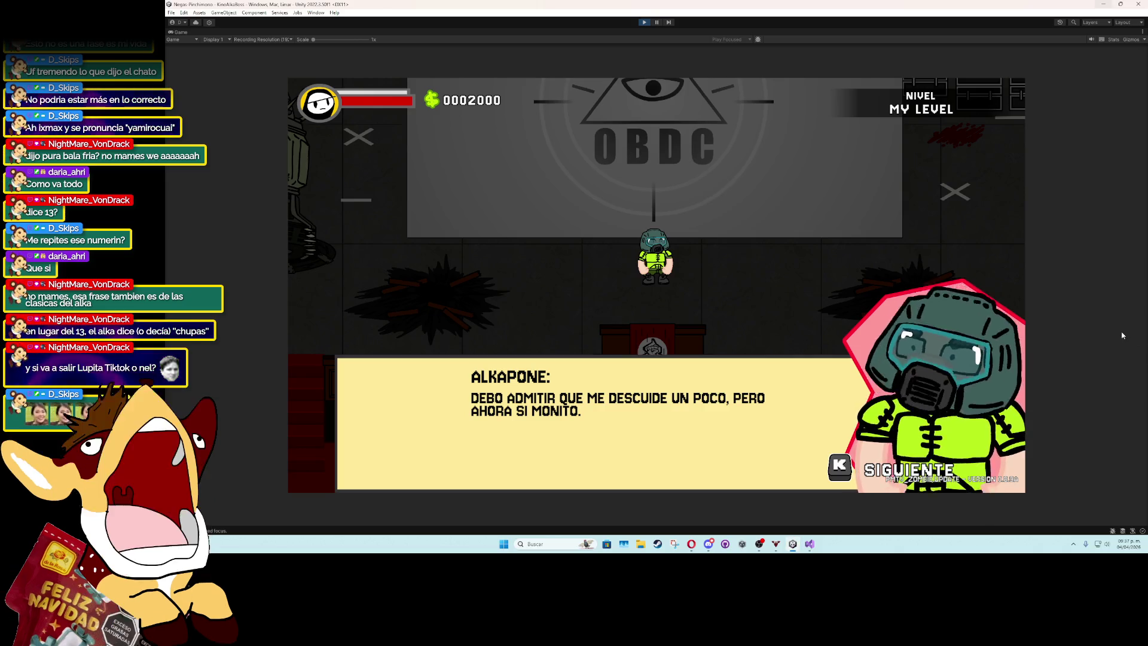
key(k)
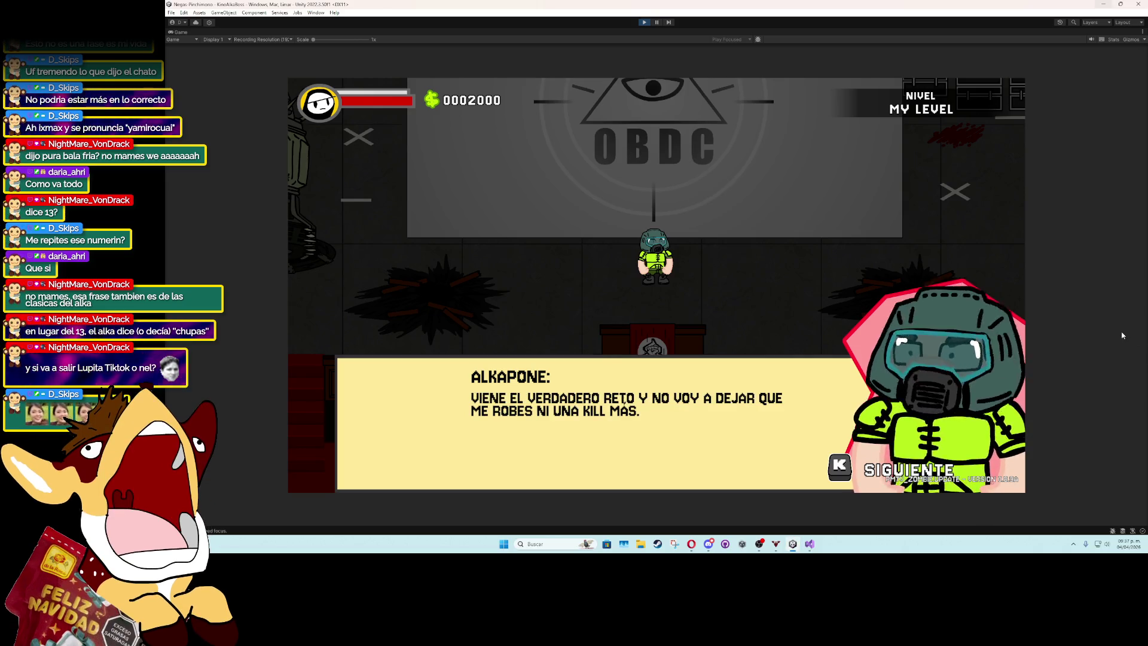
key(k)
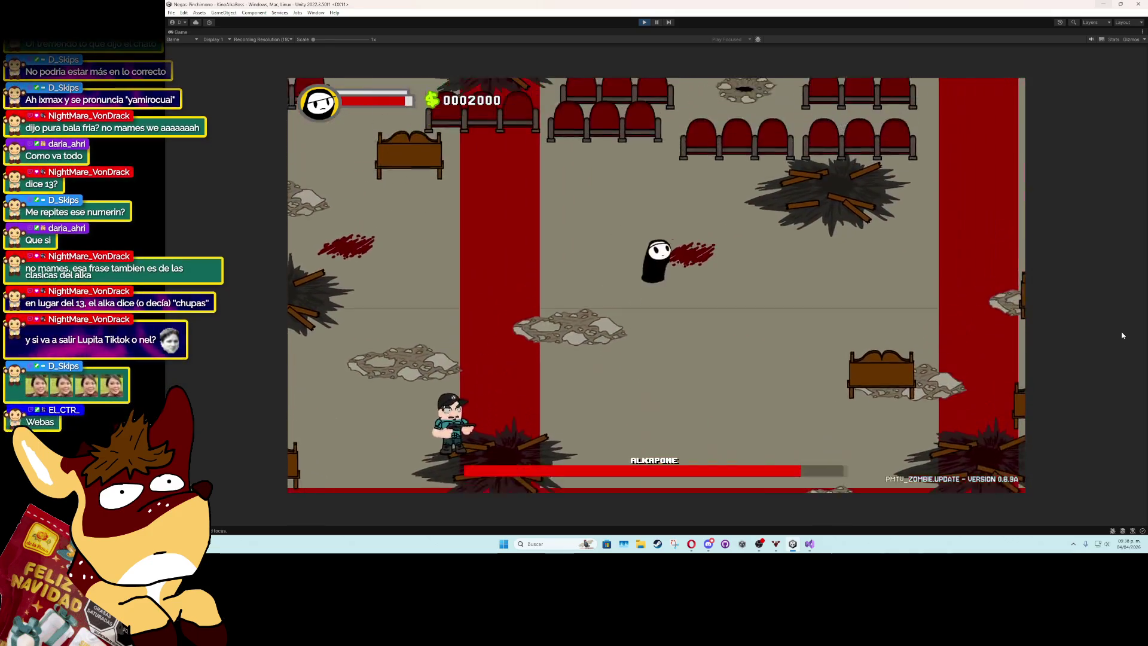
click(689, 189)
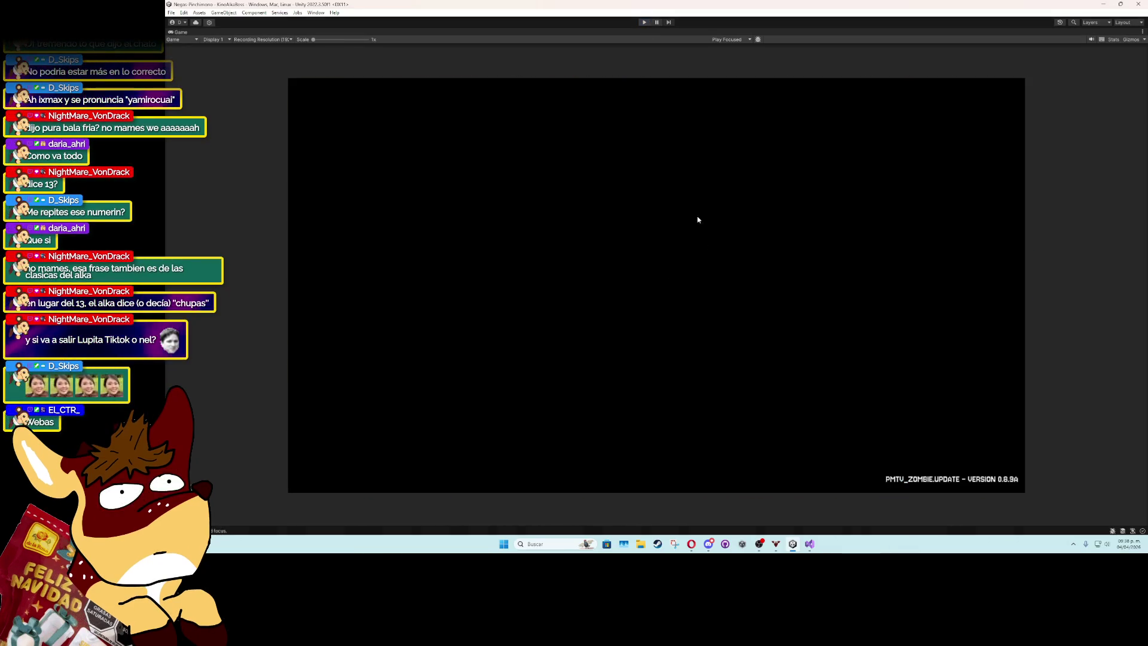
Check the boss script in Visual Studio, then select the boss's NPCSprite in the Hierarchy.
key(alt+Tab)
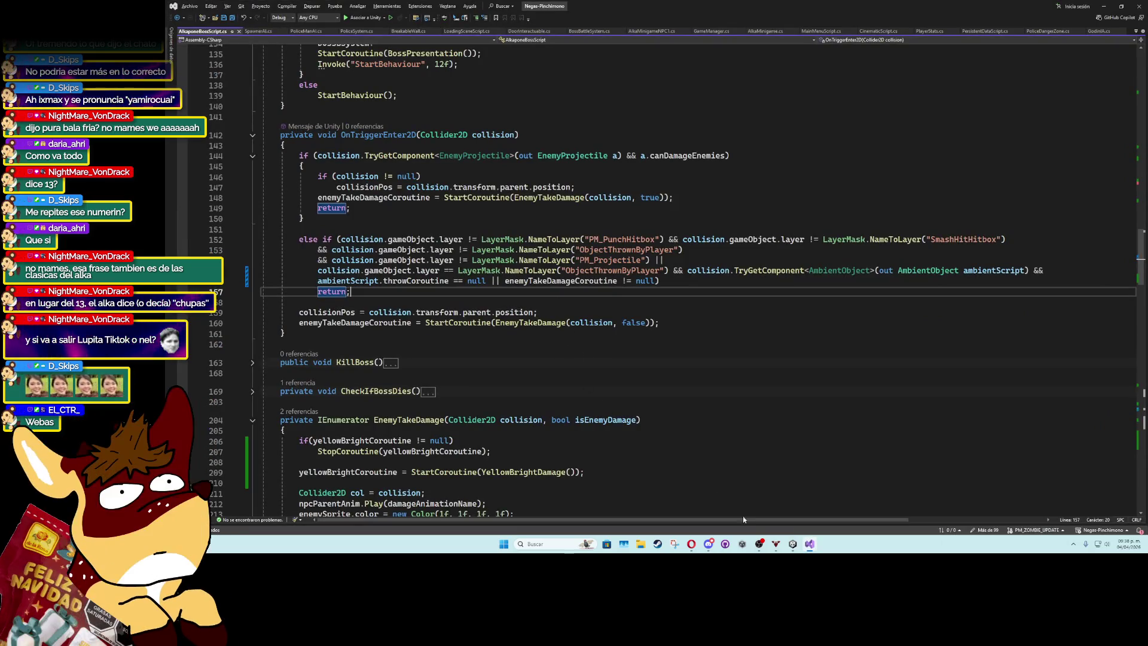
key(alt+Tab)
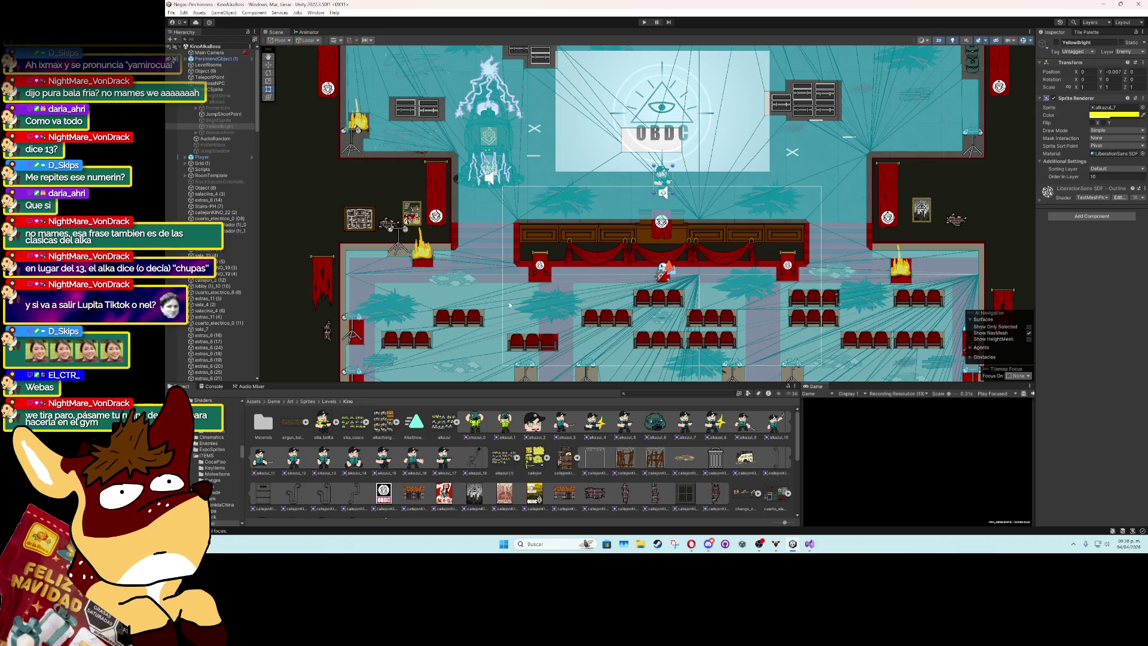
scroll(658, 259, up, 2)
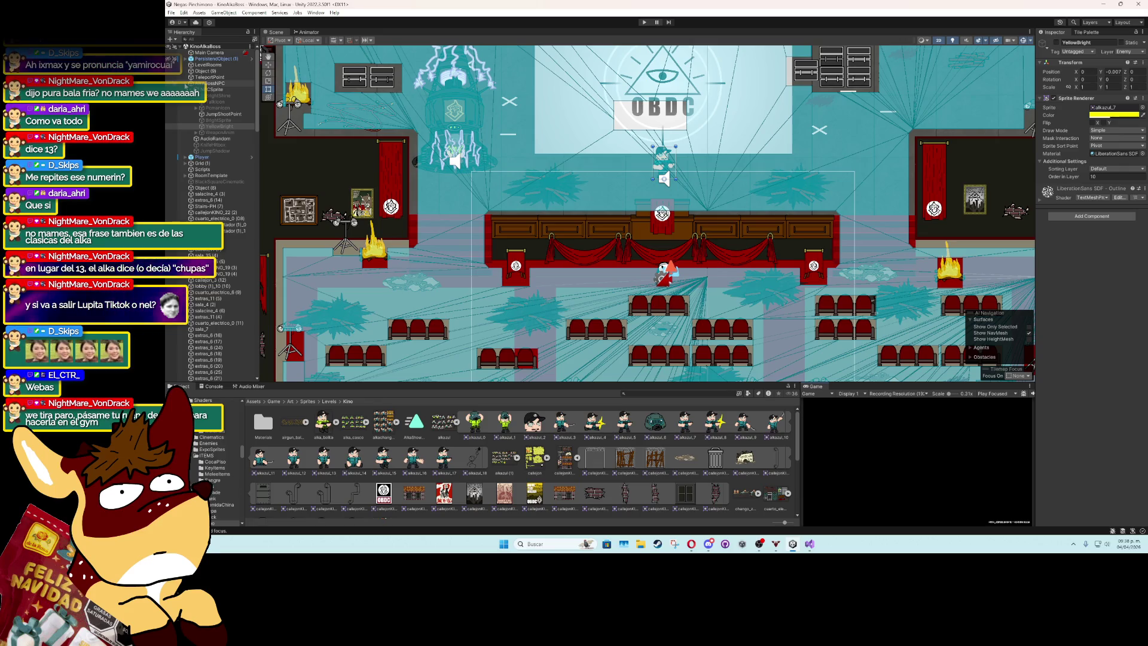
scroll(205, 158, down, 2)
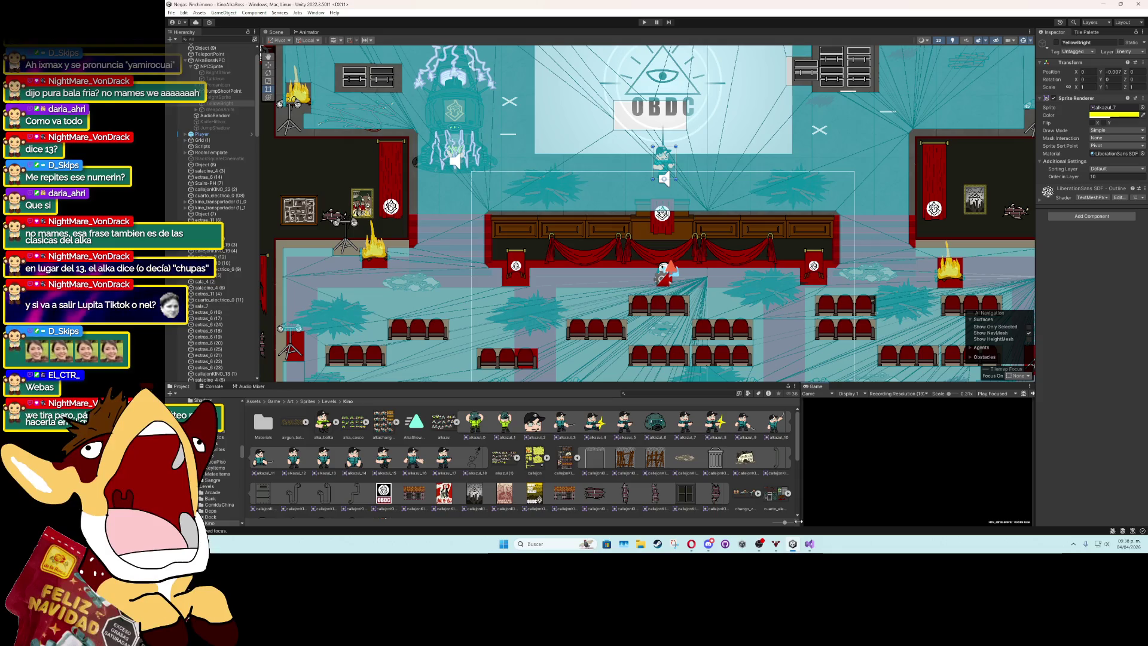
click(812, 544)
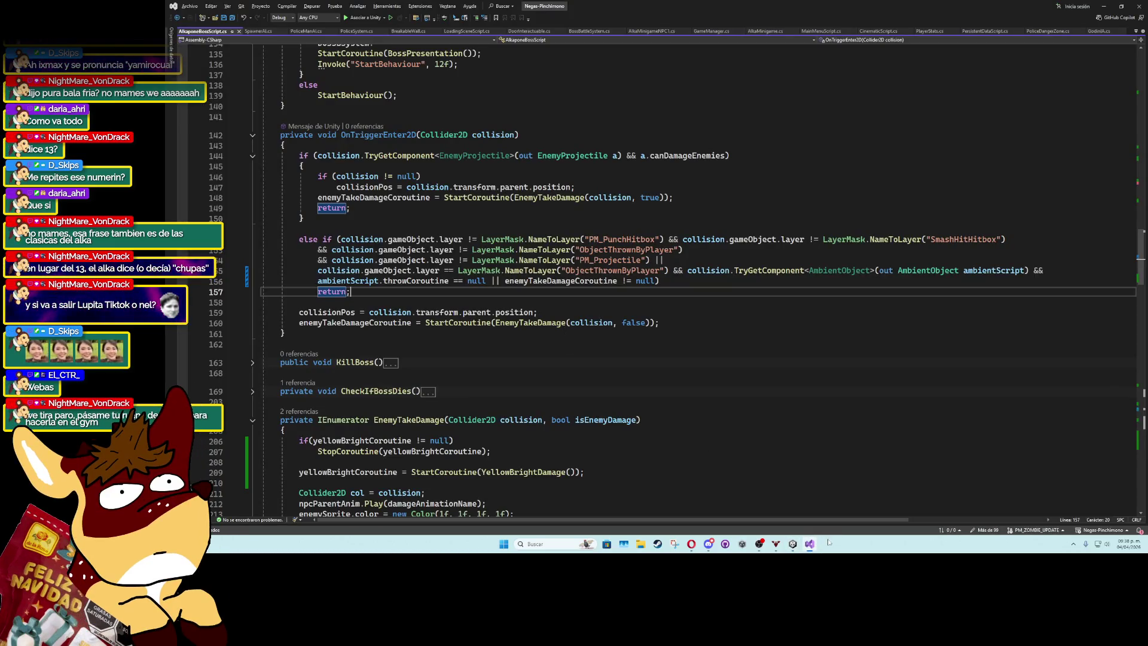
key(alt+Tab)
click(215, 90)
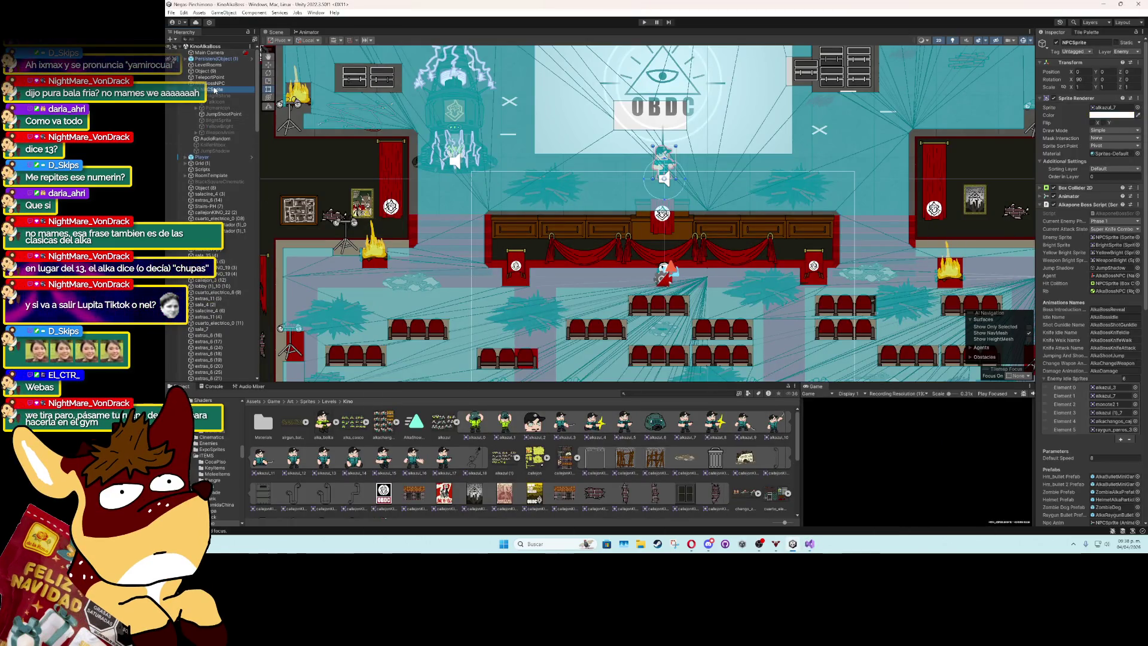
Start another boss-fight playtest and pause it mid-battle.
key(ctrl+p)
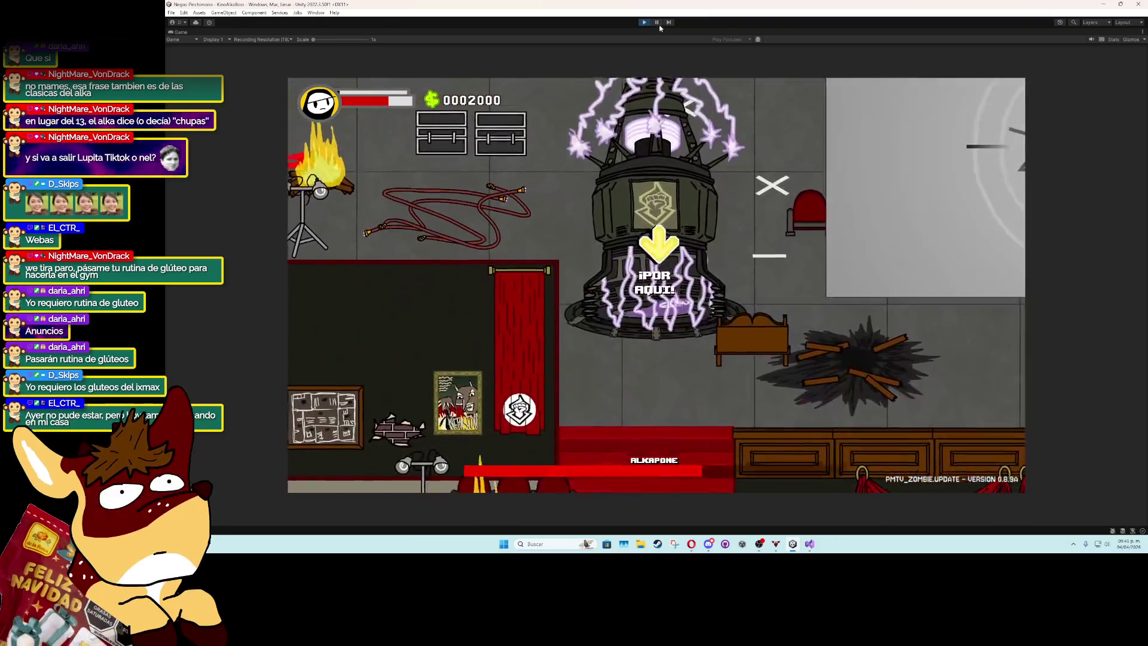
click(656, 22)
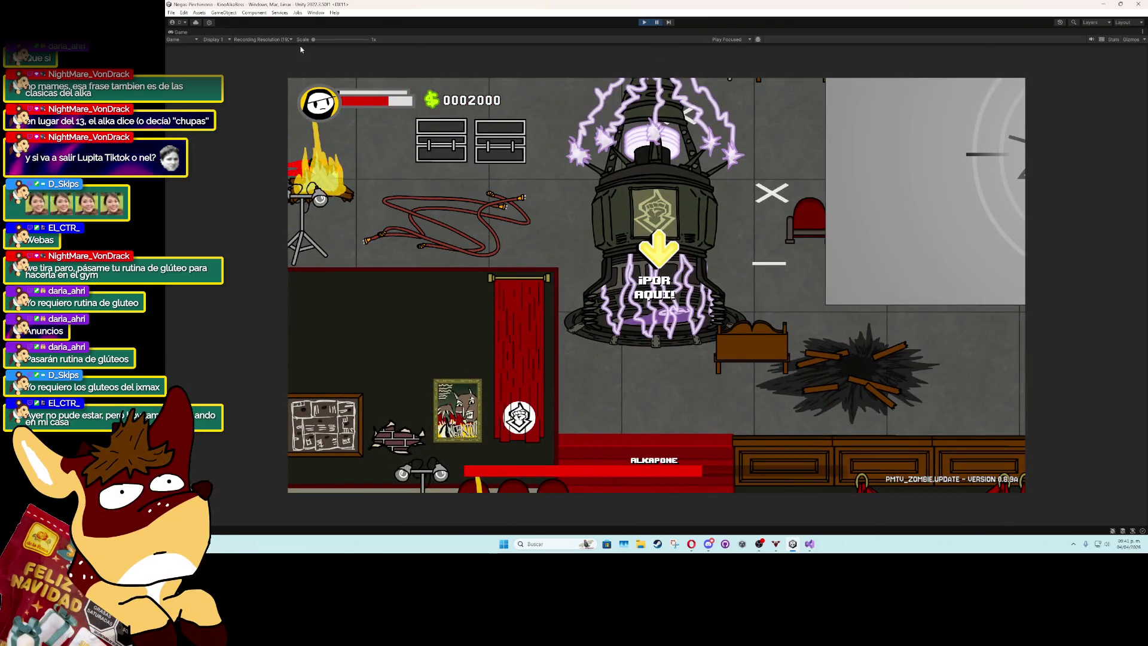
Restore the editor layout and frame the boss sprite in the Scene view, then glance at AlkaponeBossScript.cs.
double_click(180, 34)
scroll(657, 239, down, 6)
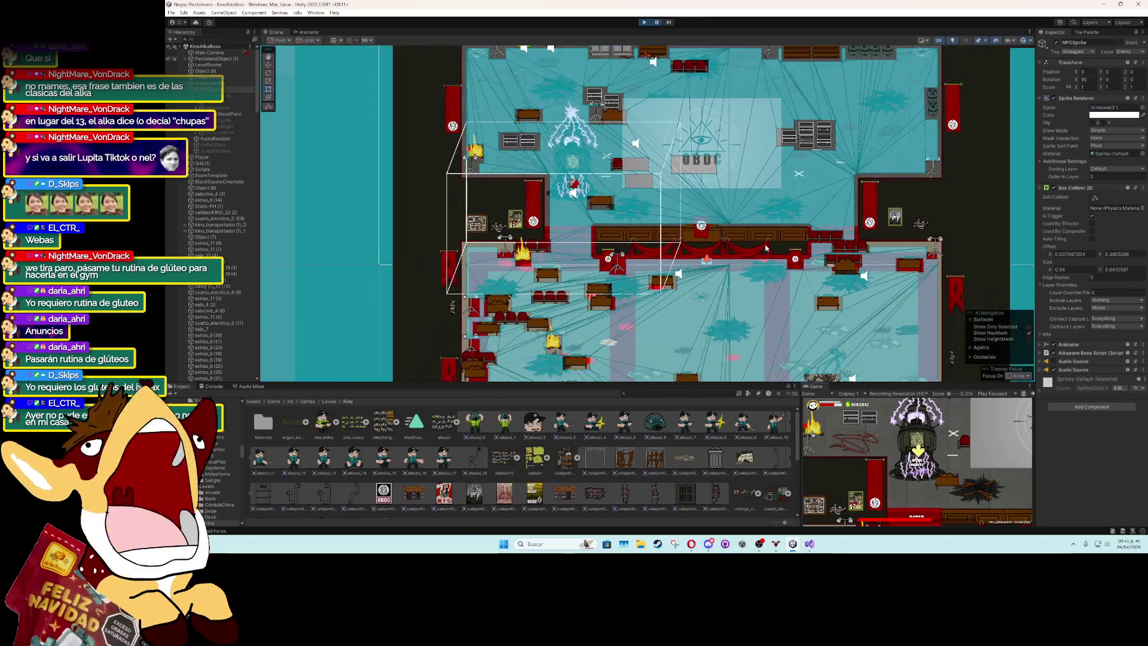
key(f)
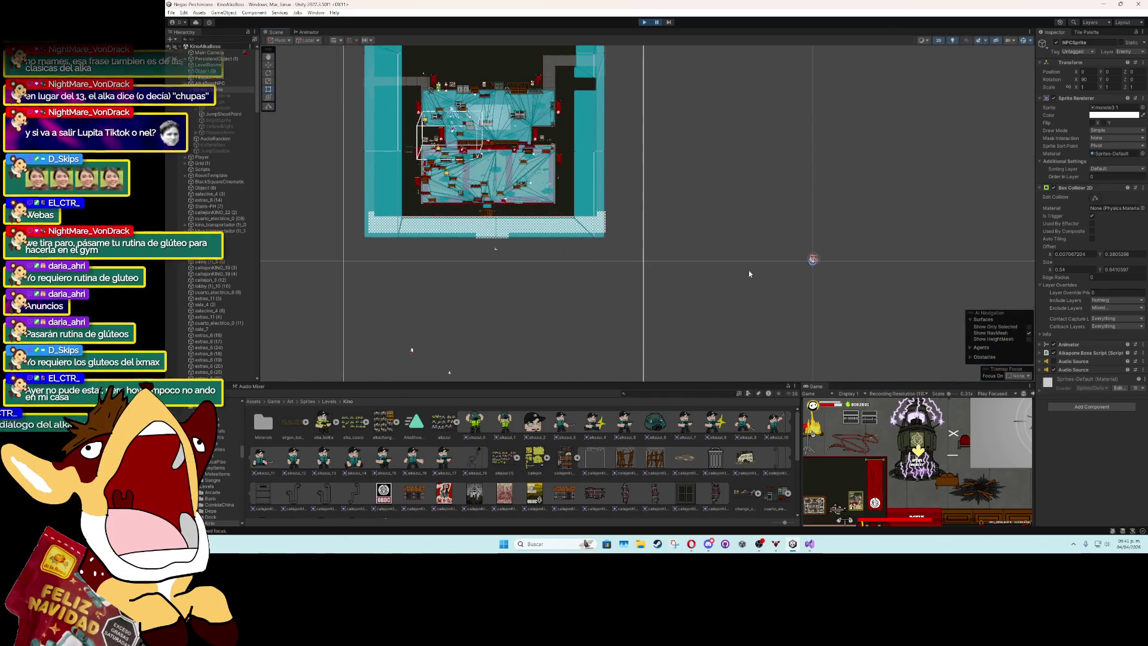
scroll(816, 273, up, 3)
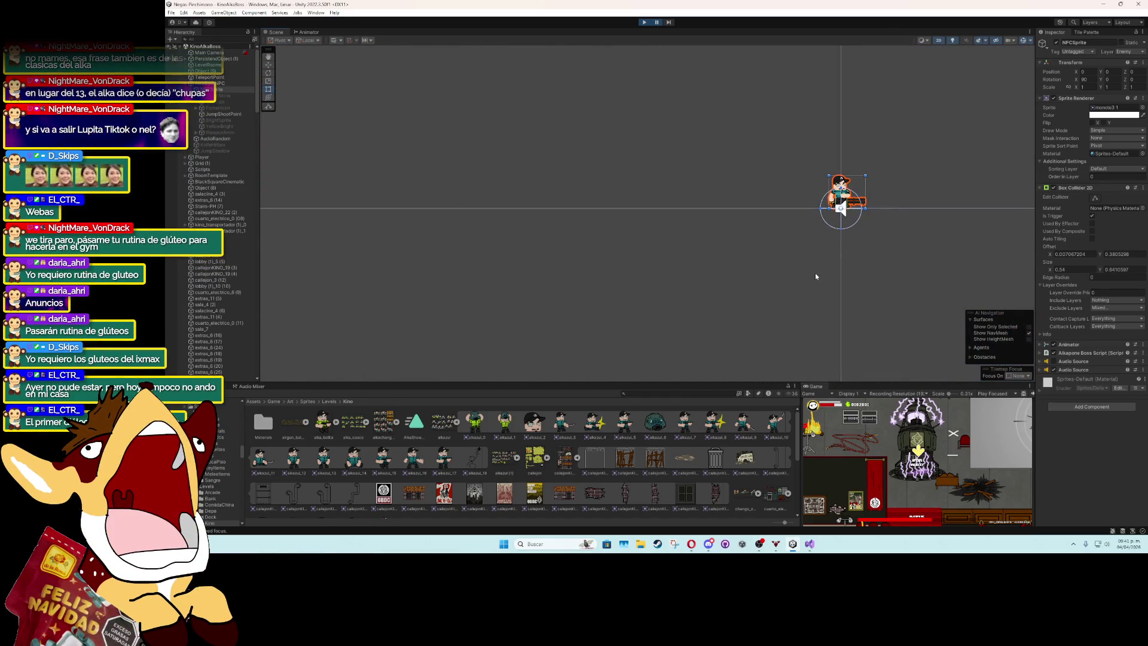
drag(815, 255, 625, 323)
scroll(675, 299, up, 2)
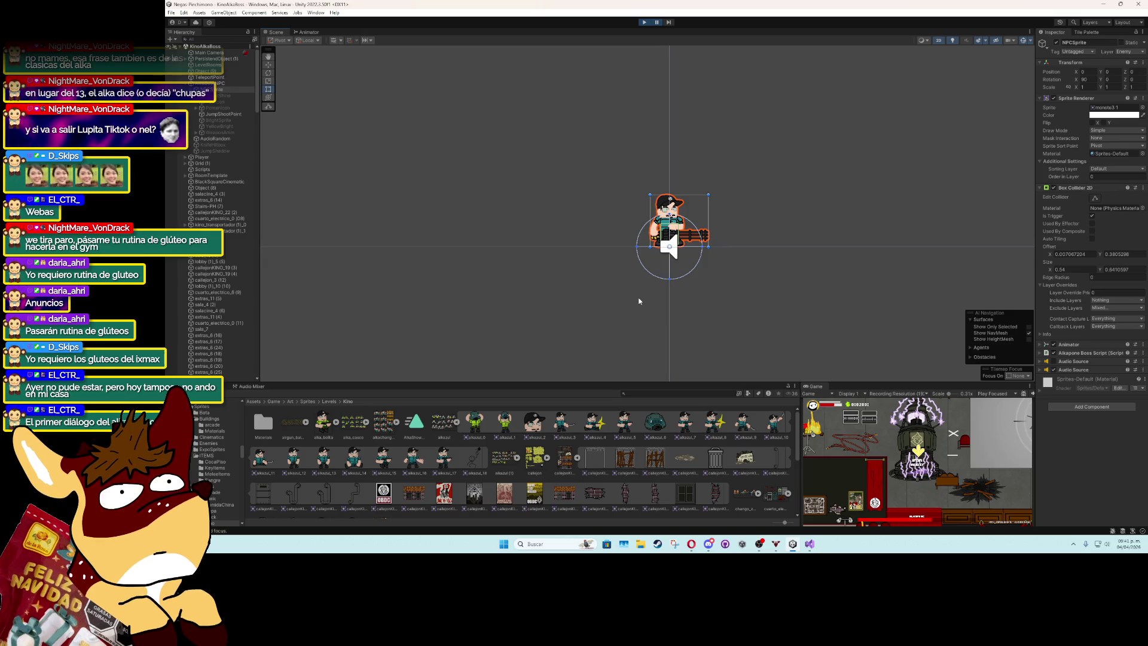
key(alt+Tab)
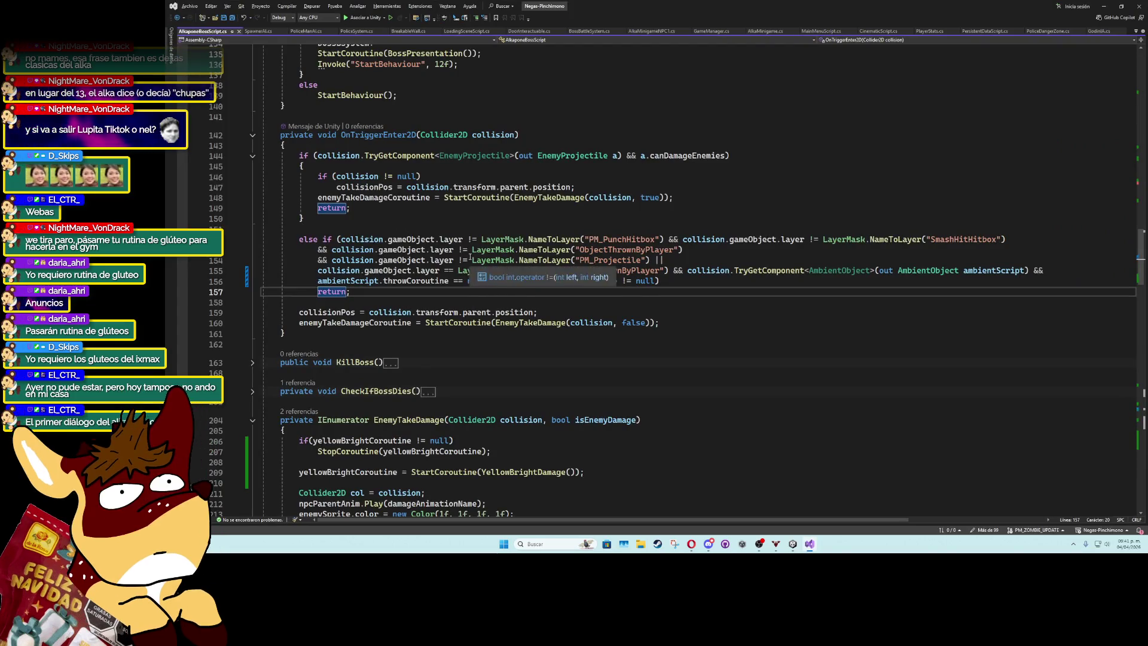
click(1105, 4)
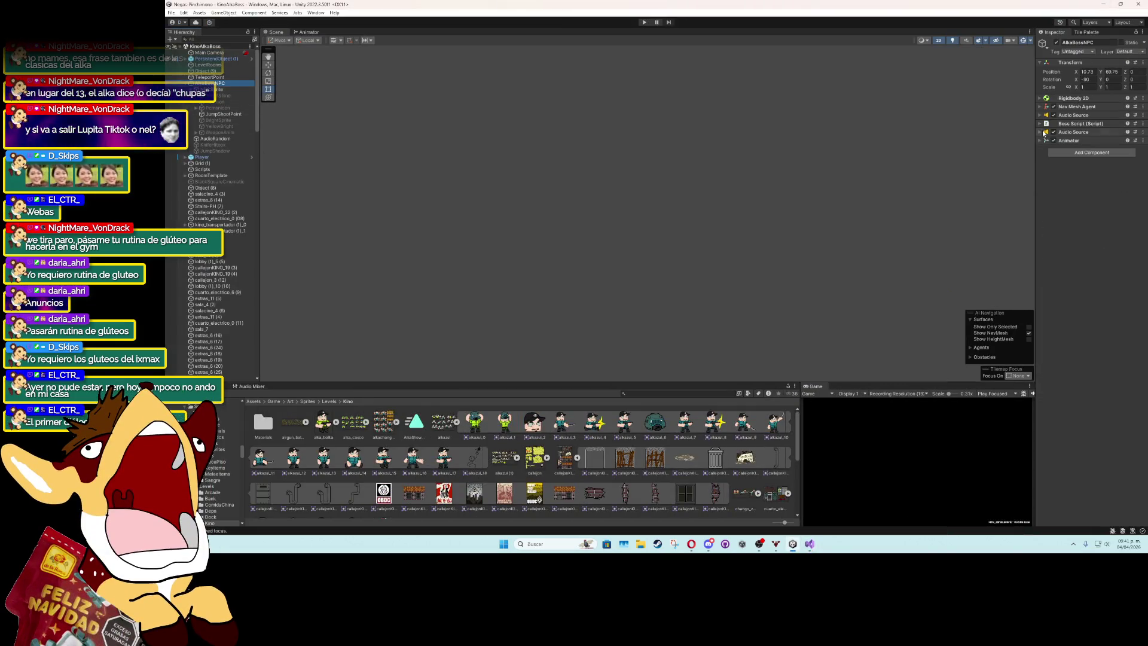
Make AlkaBossNPC's Rigidbody 2D Dynamic with mass 400, then glance at the AmbientObject check.
click(1045, 98)
click(1116, 107)
click(1112, 115)
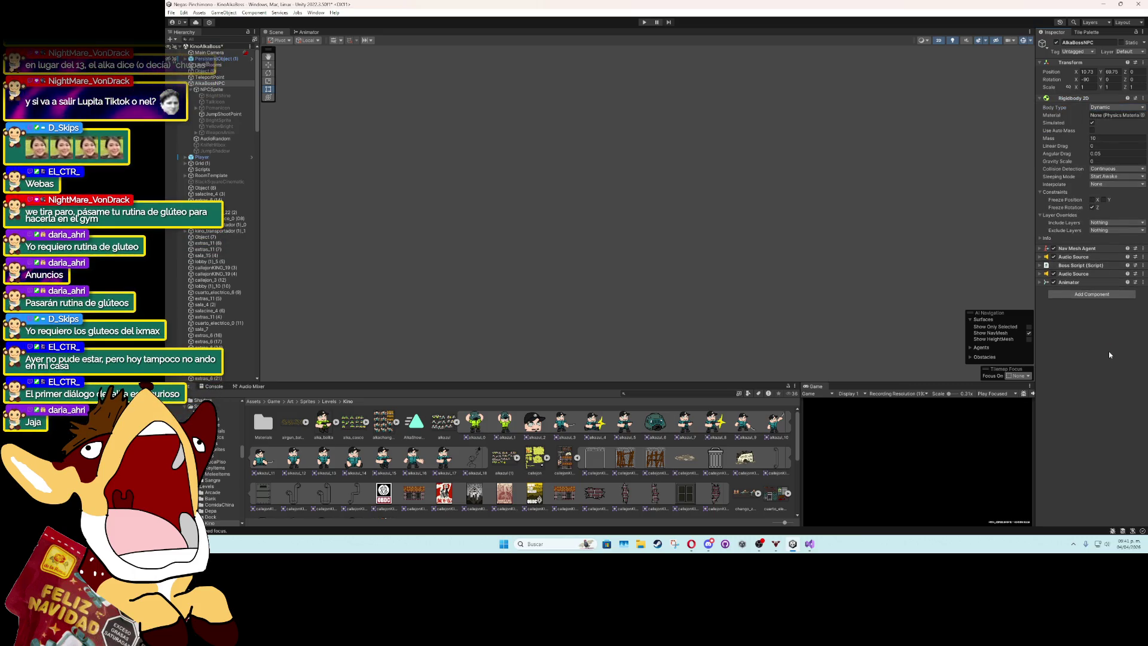
click(1105, 137)
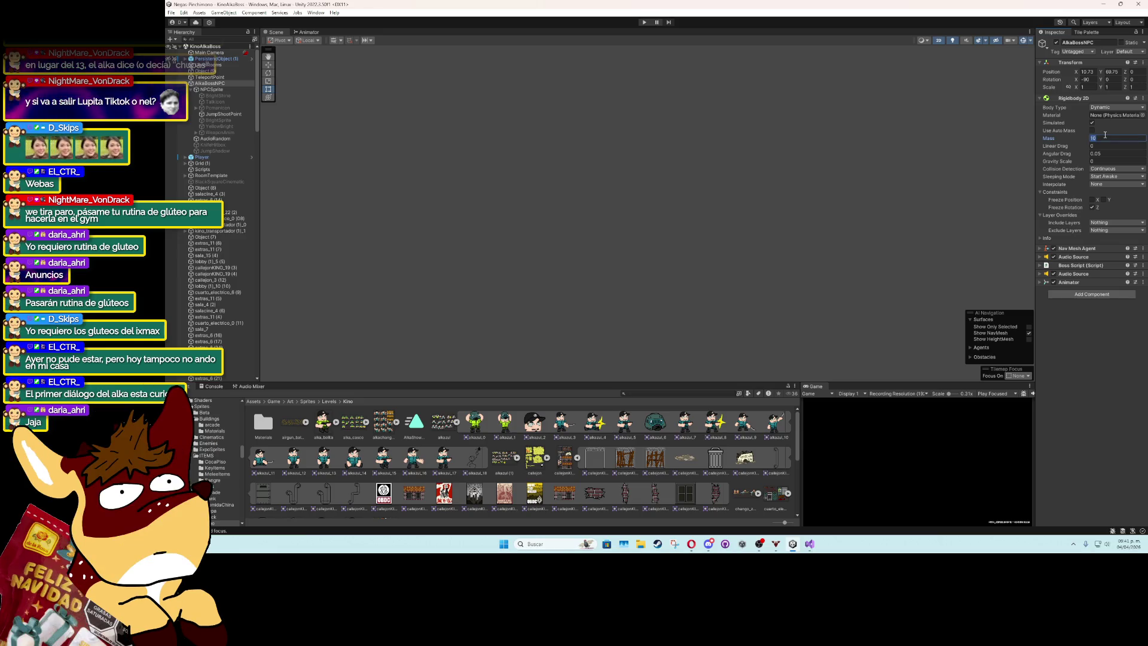
text(00)
key(Return)
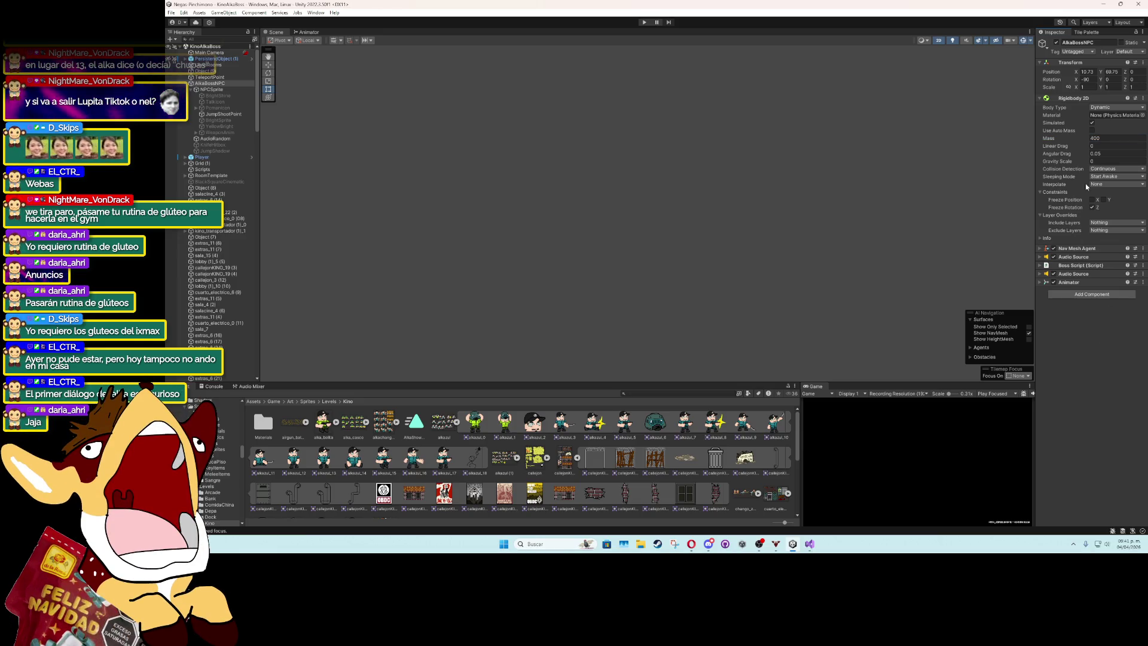
click(1041, 99)
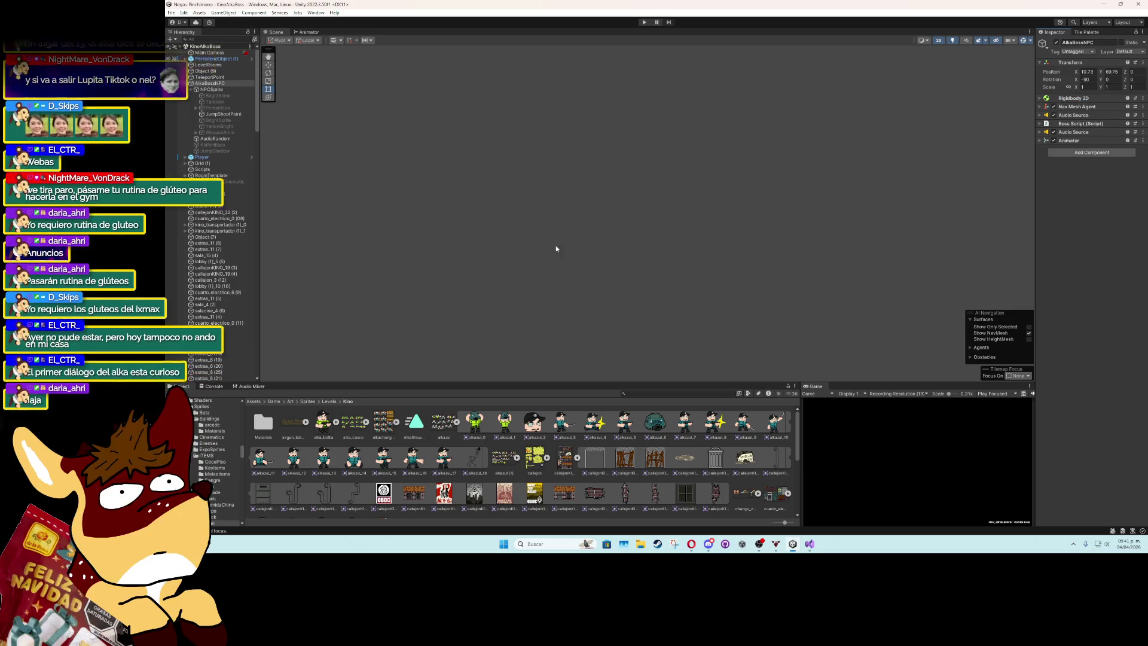
click(185, 83)
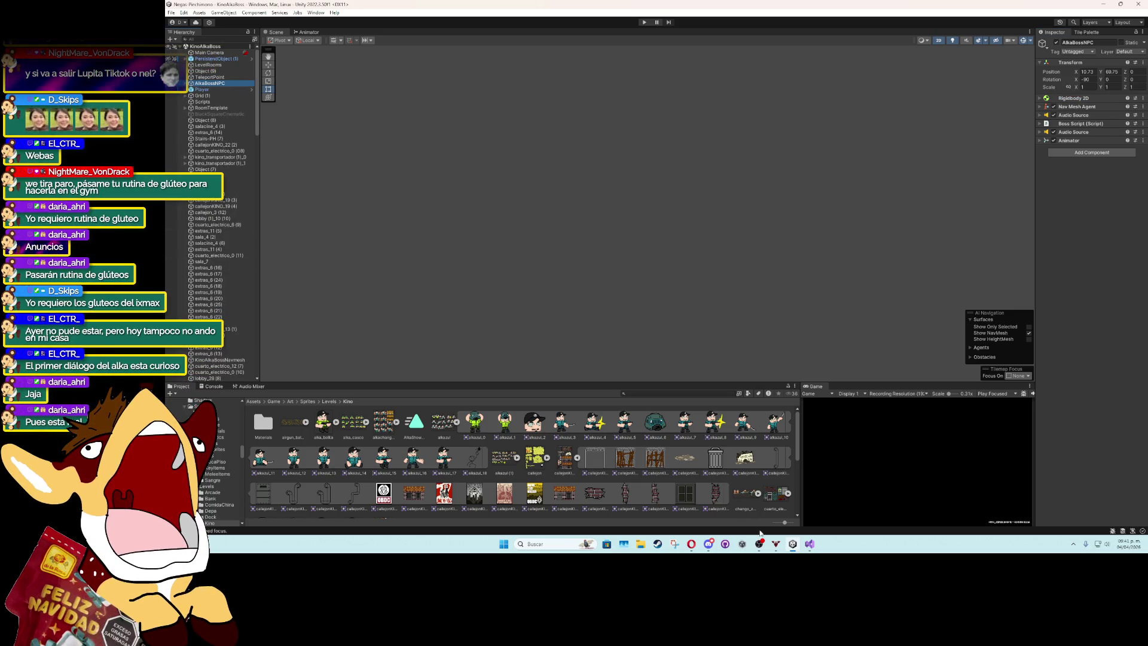
key(alt+Tab)
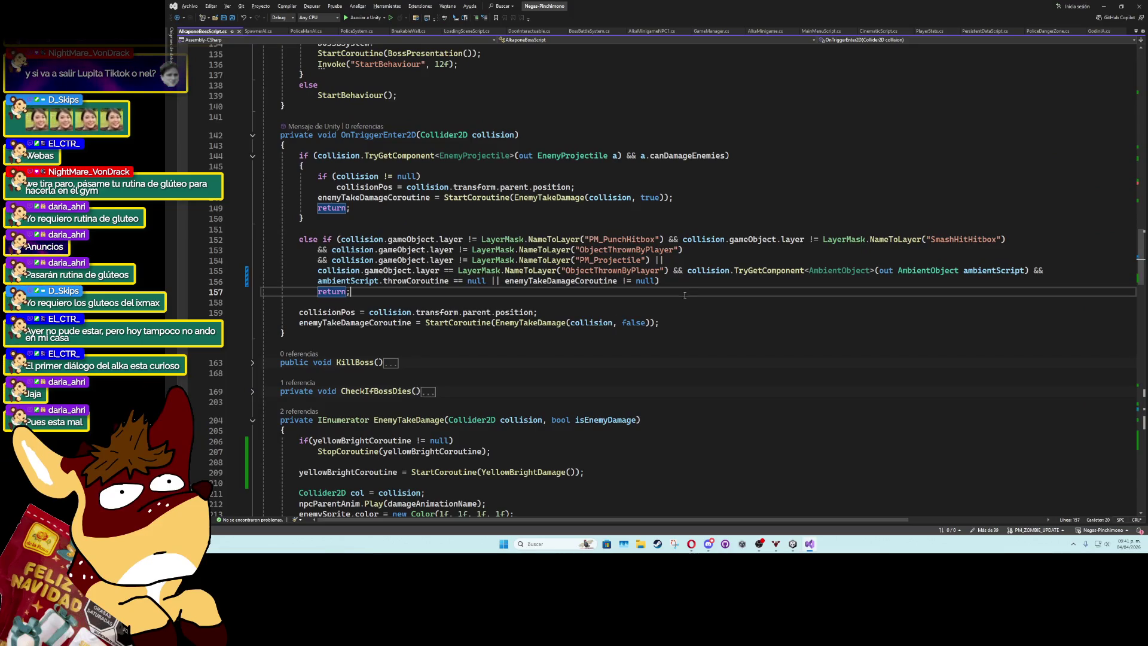
click(815, 273)
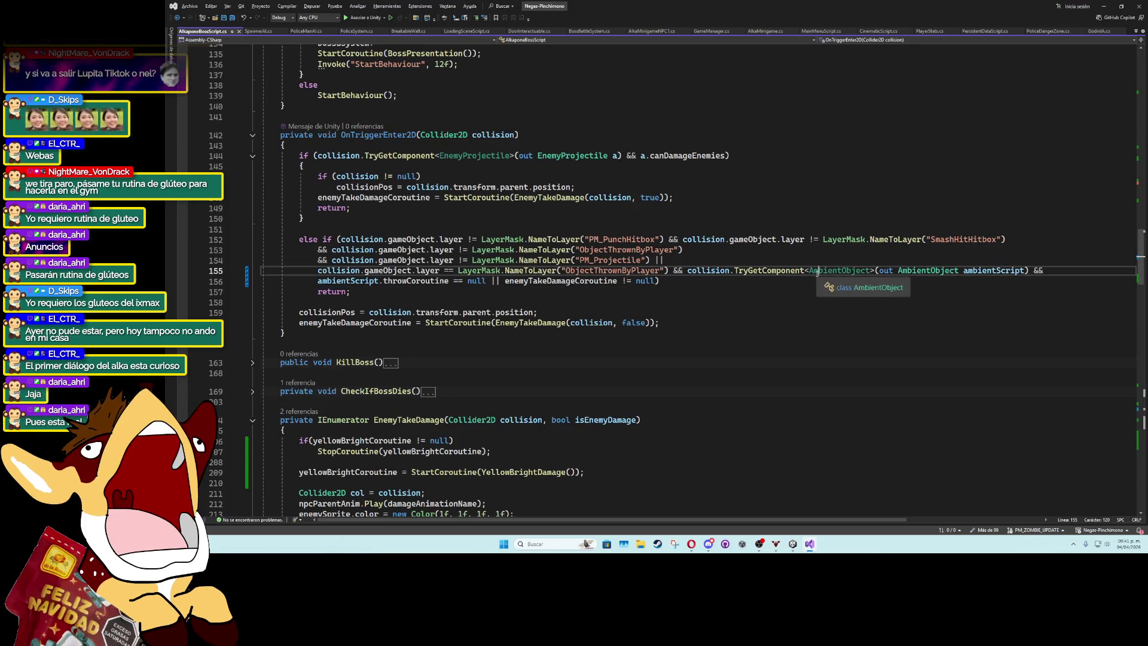
click(793, 543)
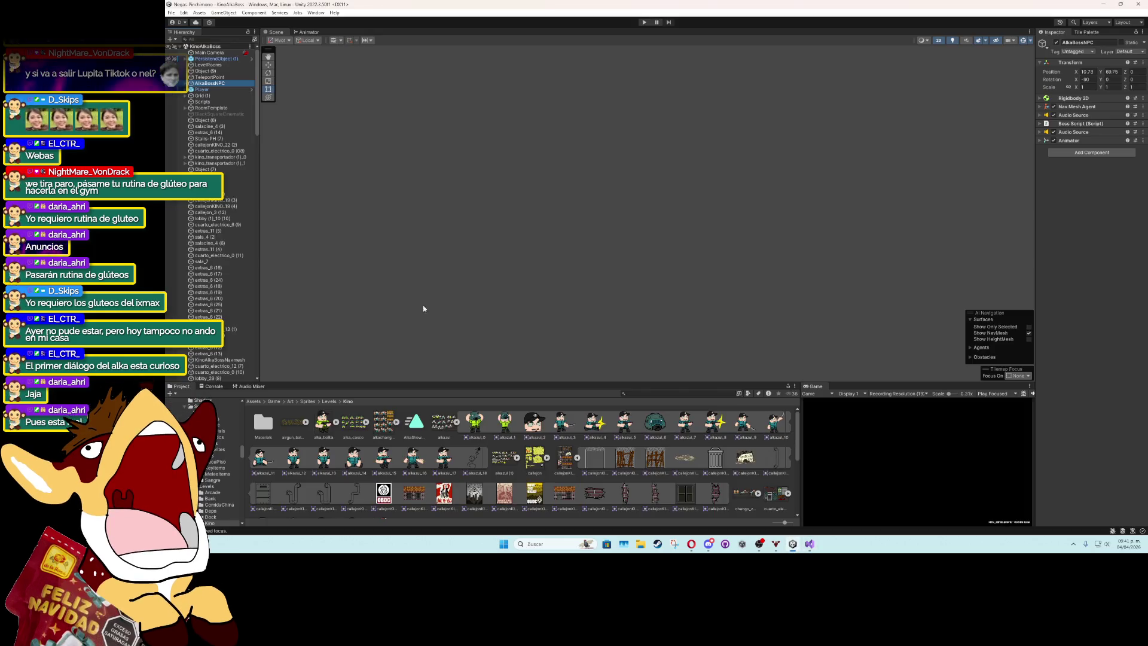
Select and frame cinema seat ButacasCine (44), then fold its Box Collider 2D in the Inspector.
scroll(215, 149, down, 15)
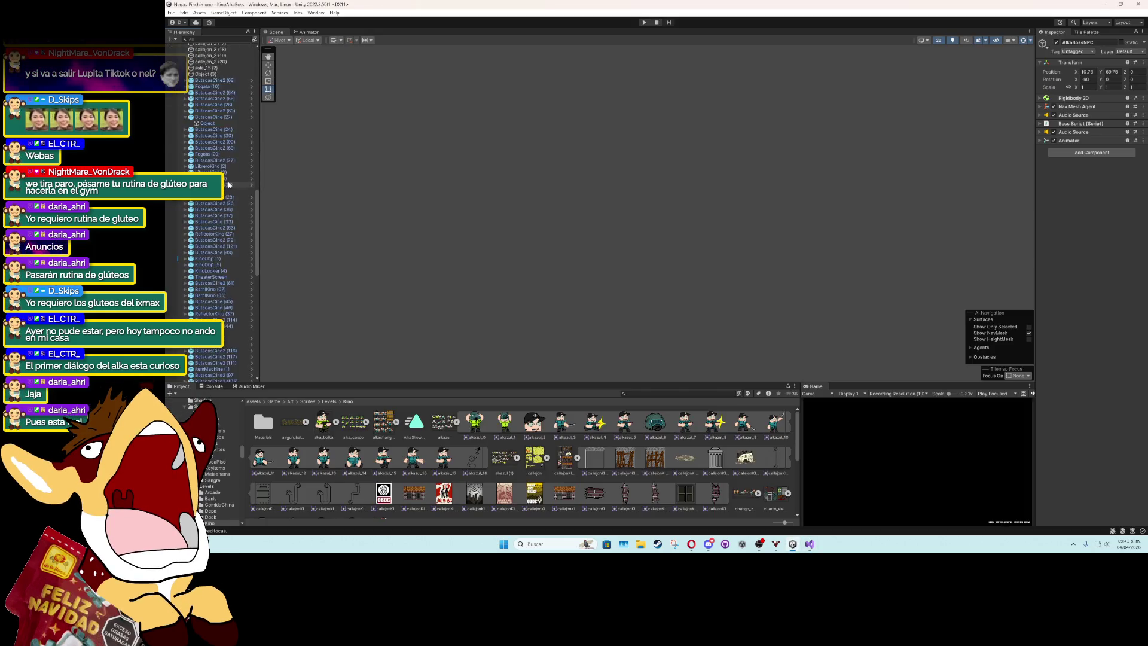
click(218, 188)
key(f)
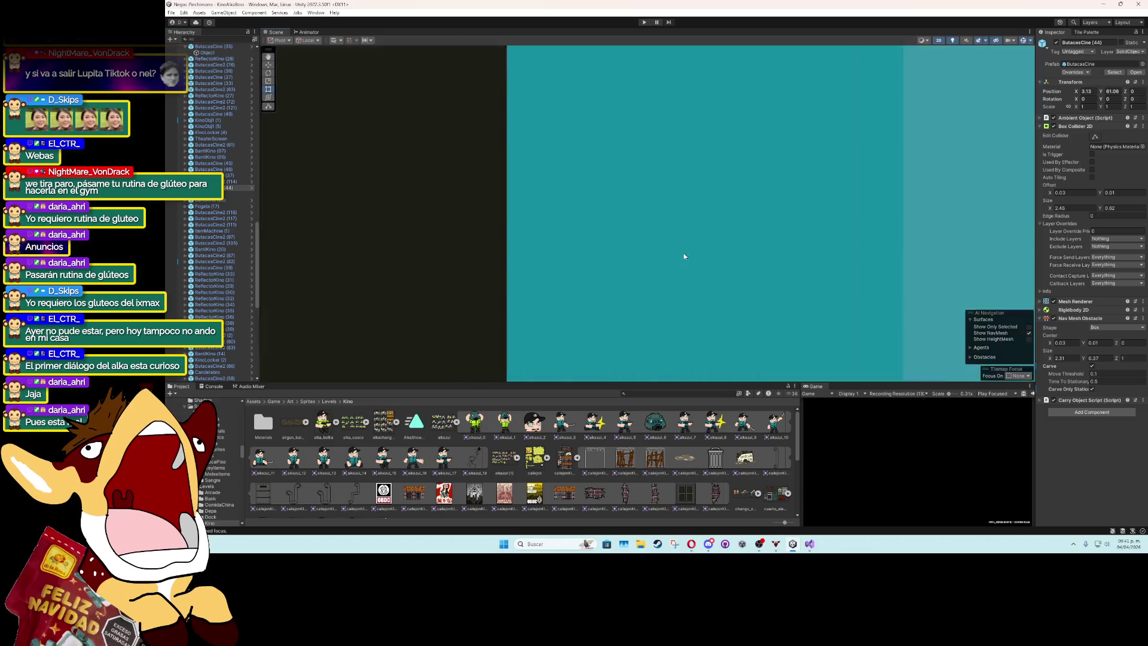
scroll(684, 256, down, 10)
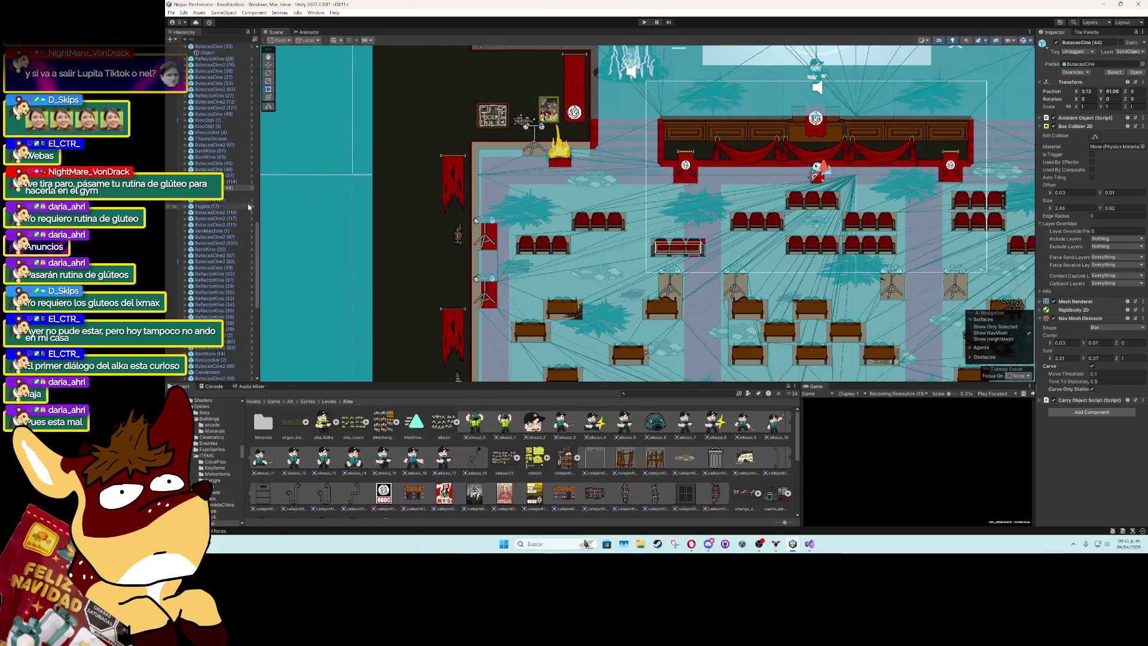
click(240, 195)
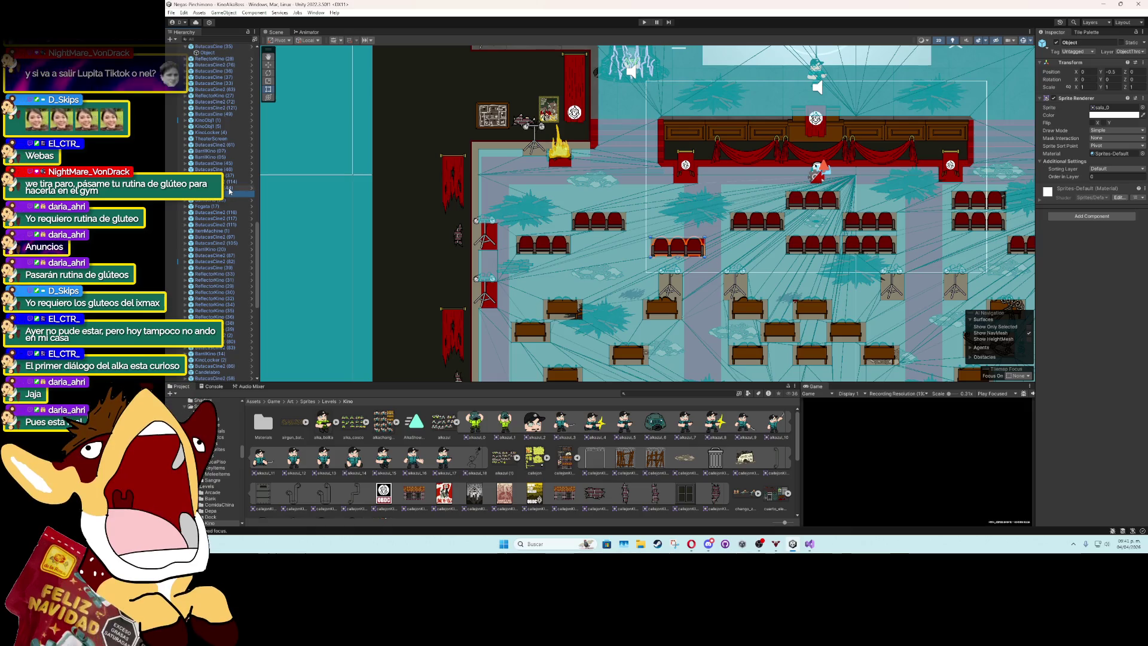
click(229, 189)
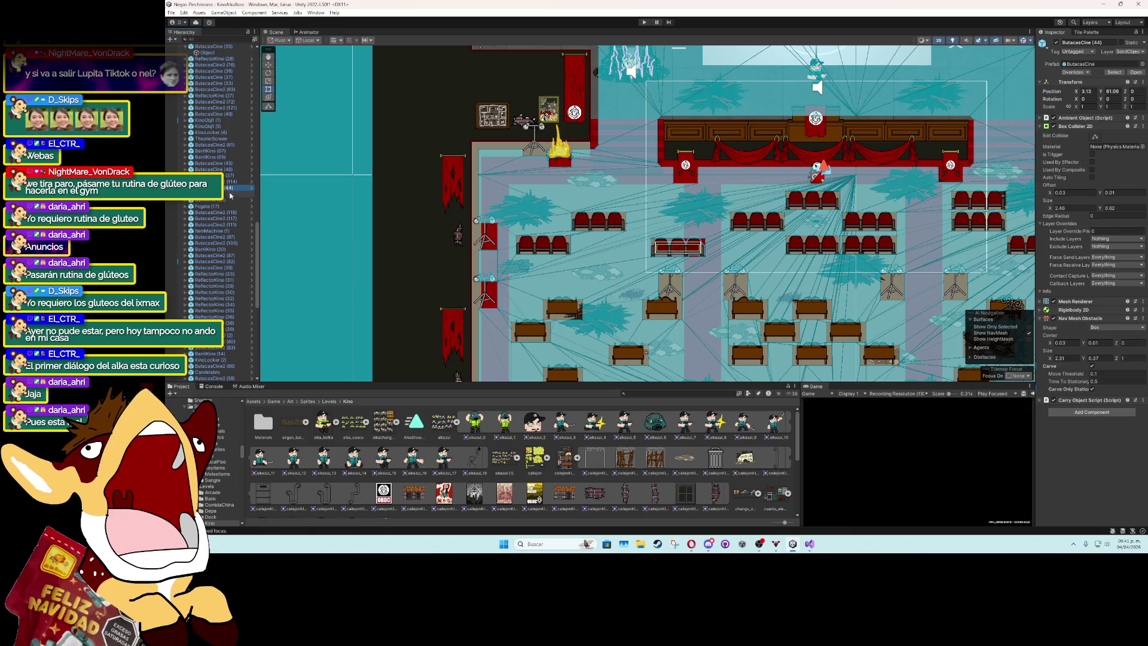
click(230, 195)
click(230, 188)
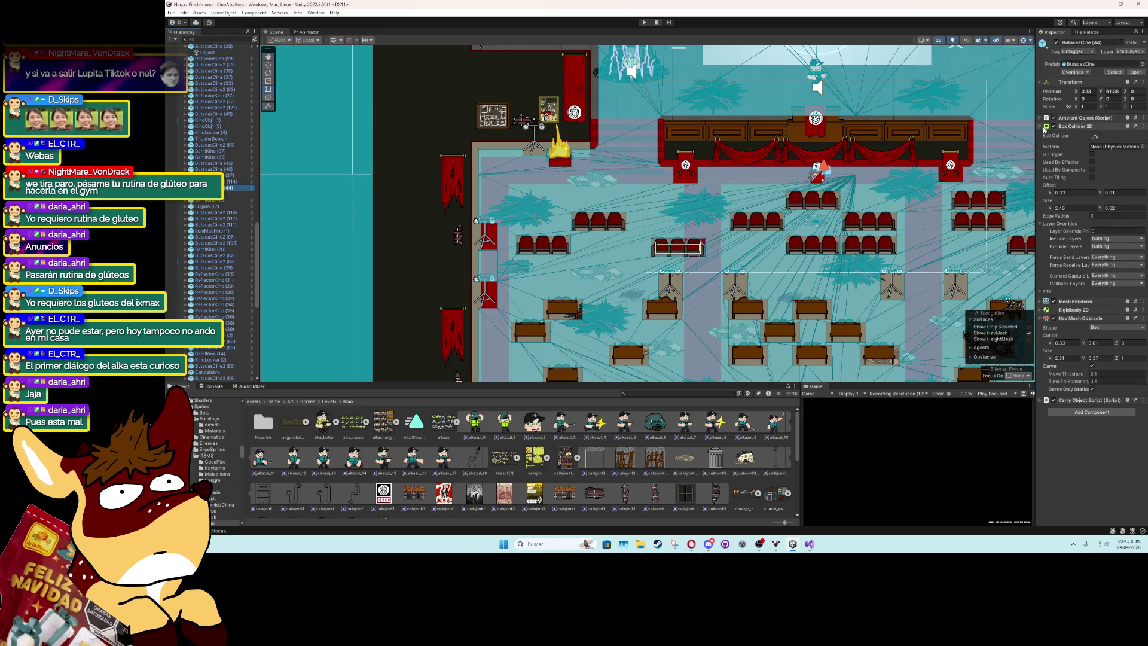
click(1045, 128)
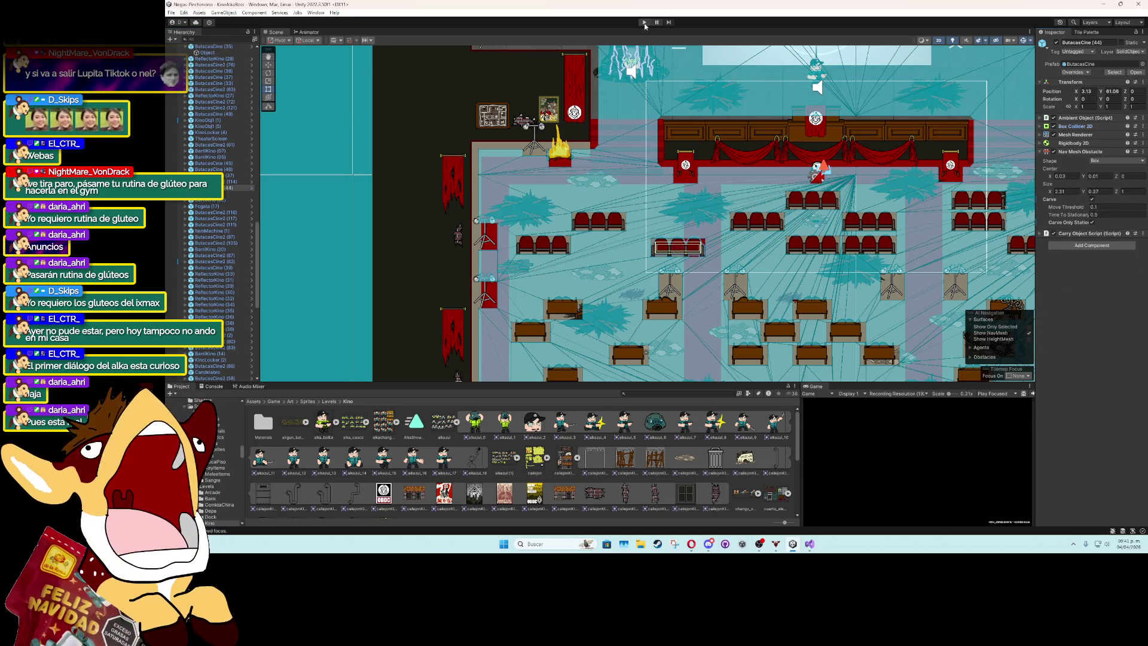
Playtest the cinema-room boss fight, dismissing the ALKAPONE dialogue, then stop playing.
key(ctrl+p)
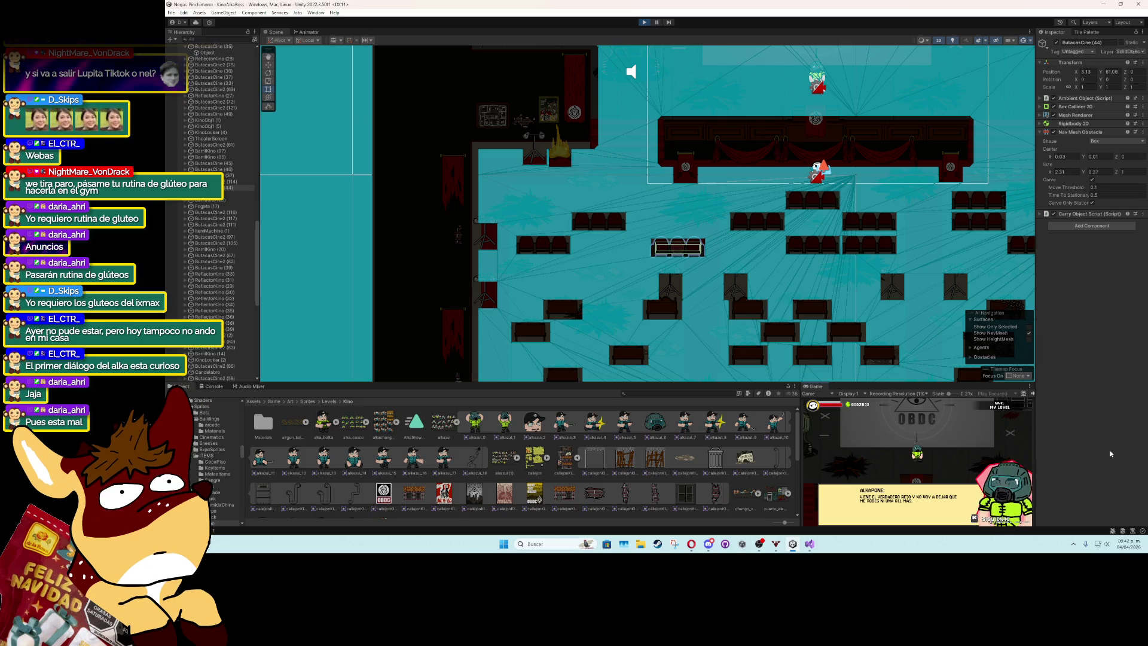
key(Return)
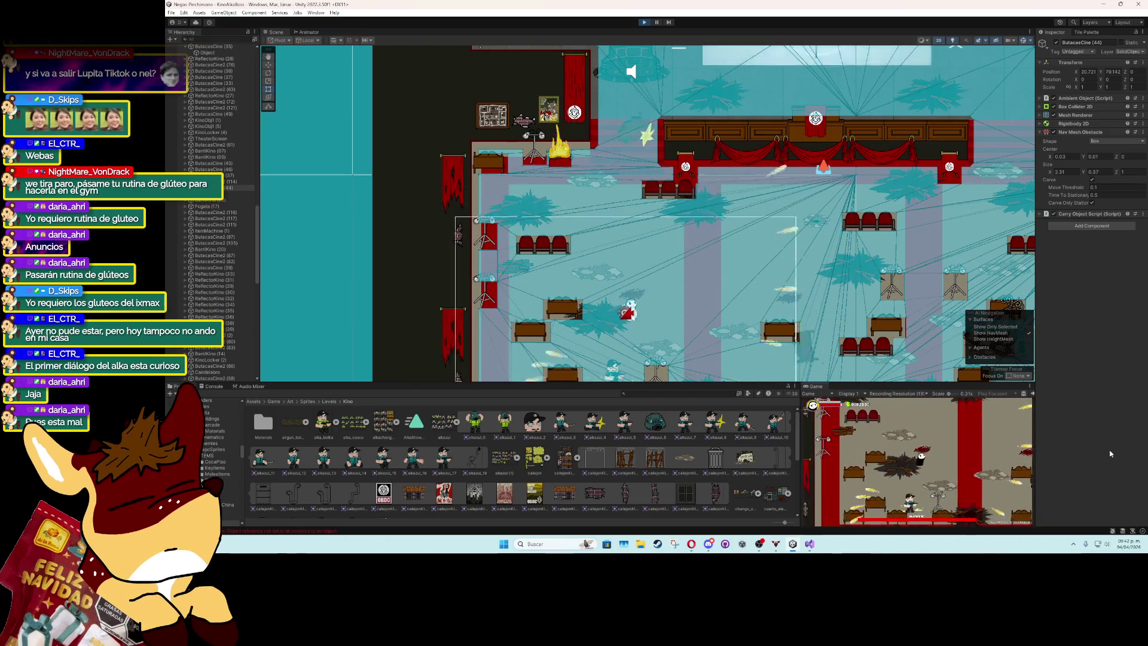
click(642, 23)
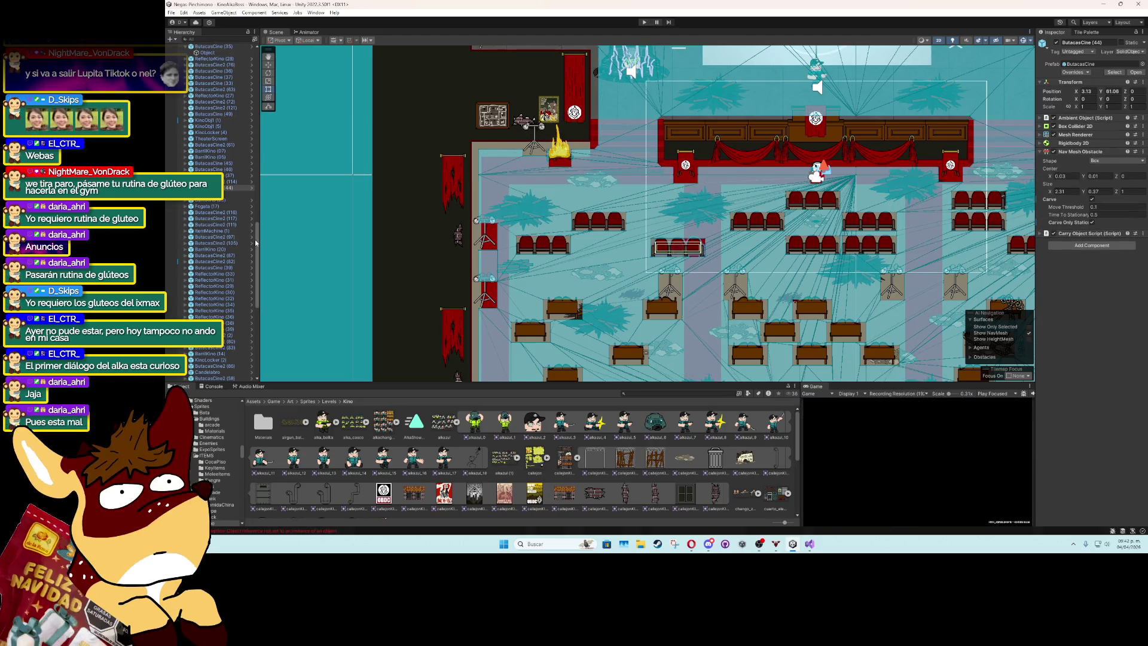
Select AlkaBossNPC and its NPCSprite child, briefly viewing Rigidbody 2D and Box Collider 2D.
click(210, 83)
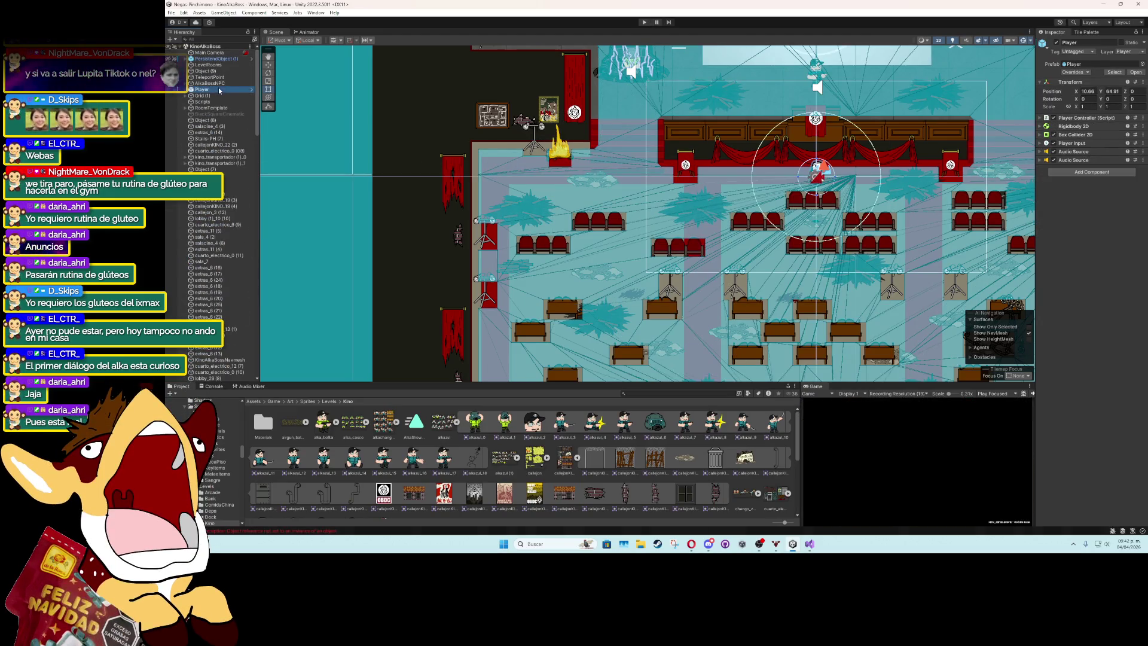
click(1041, 98)
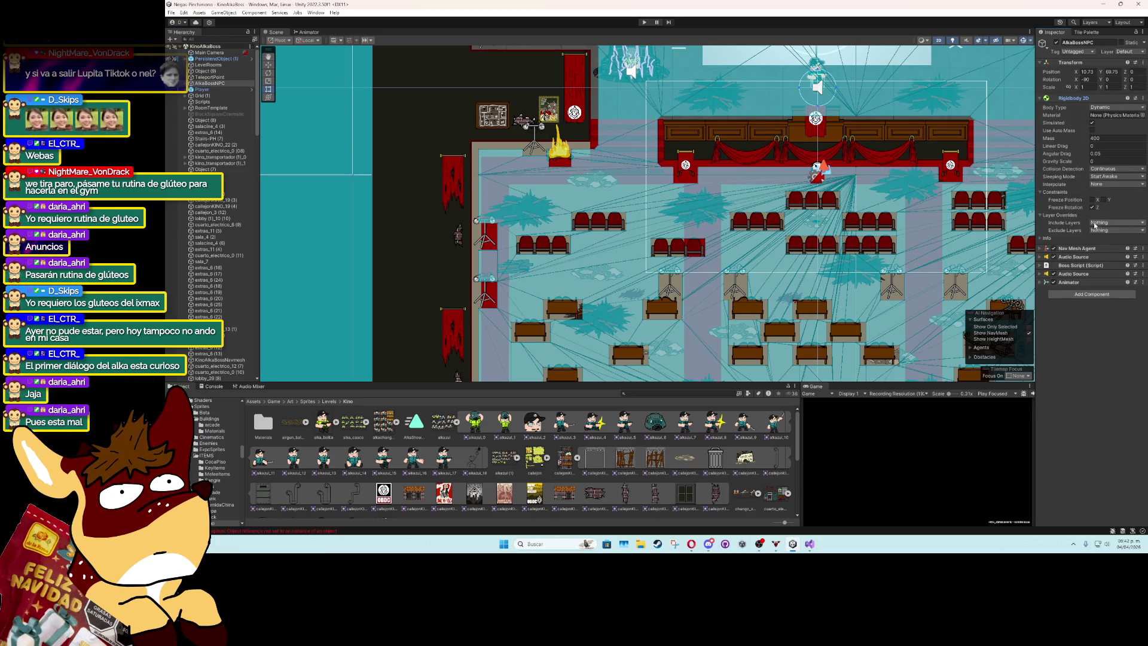
click(1041, 98)
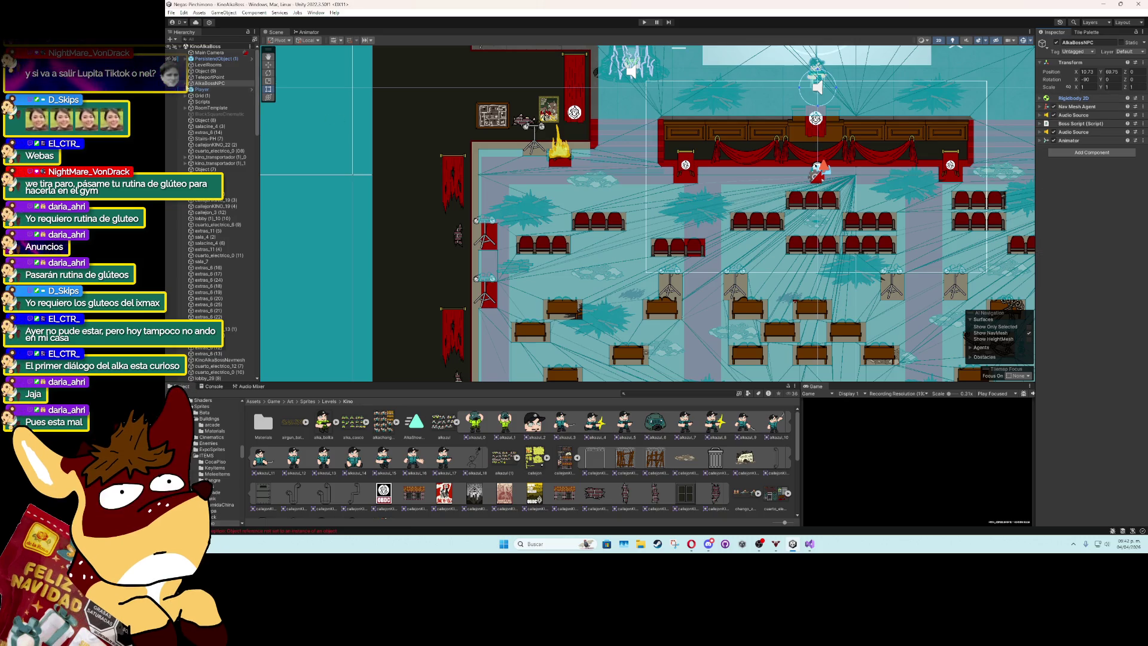
click(185, 83)
click(210, 90)
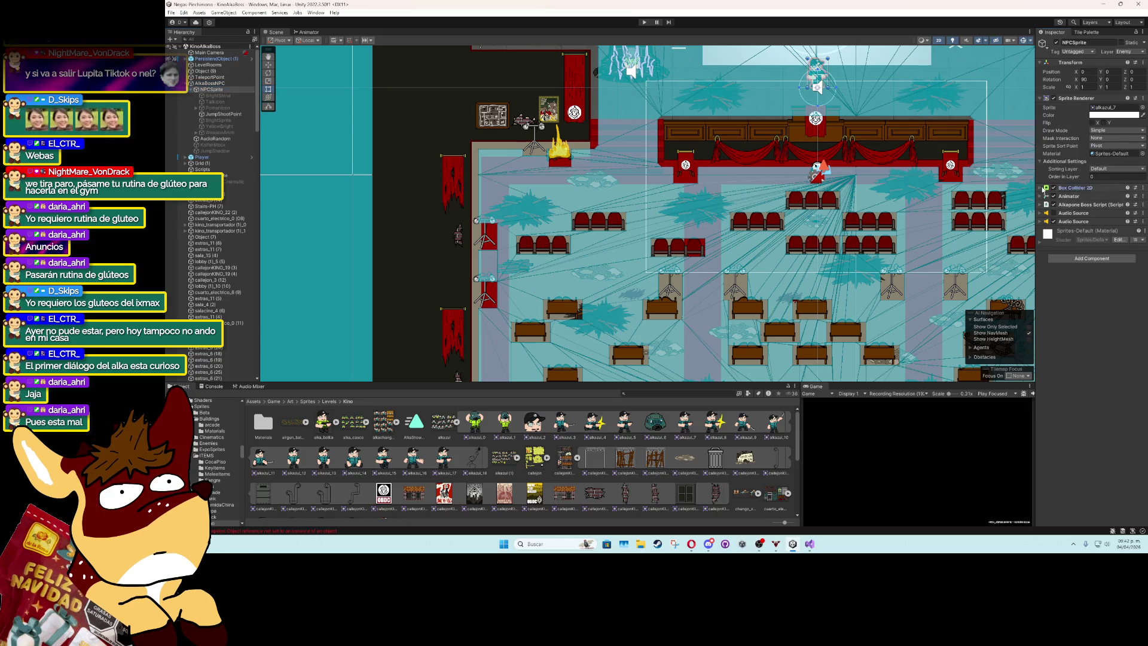
click(1043, 188)
click(1043, 188)
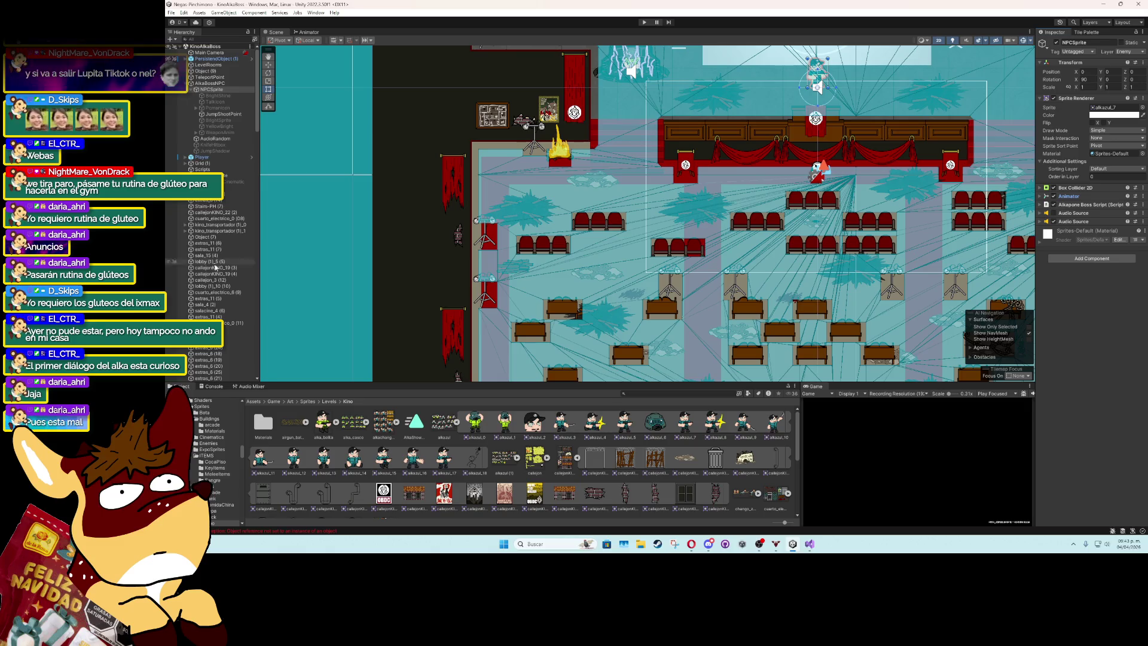
Review the NPCSprite Box Collider 2D Exclude Layers list, leaving it unchanged.
click(1042, 206)
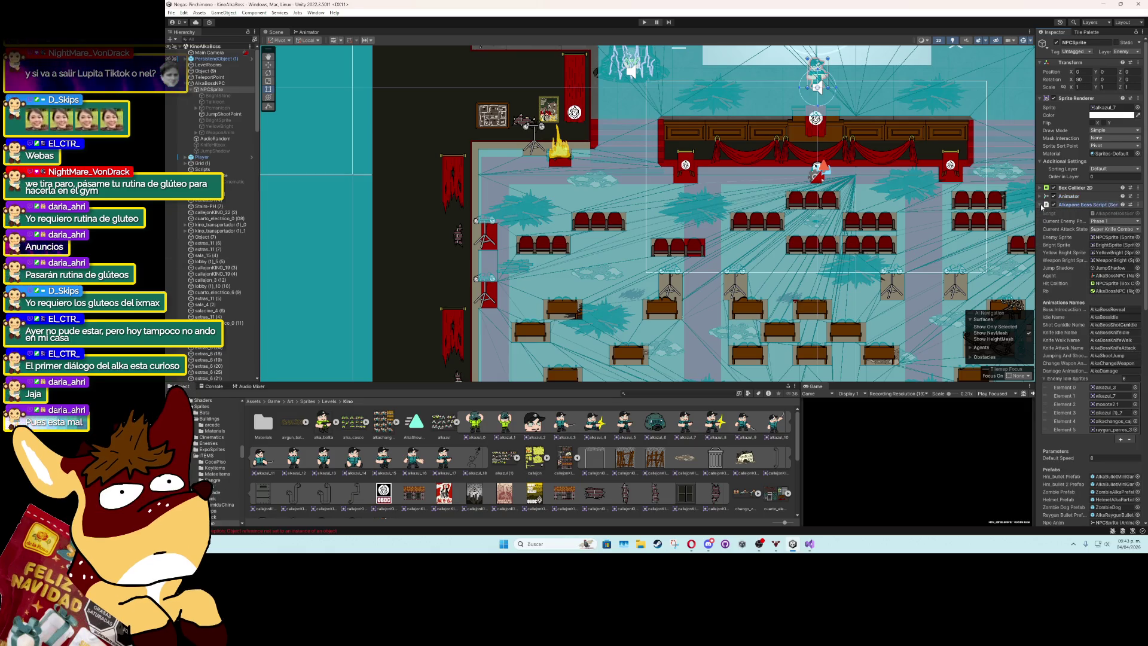
click(1041, 206)
click(1040, 189)
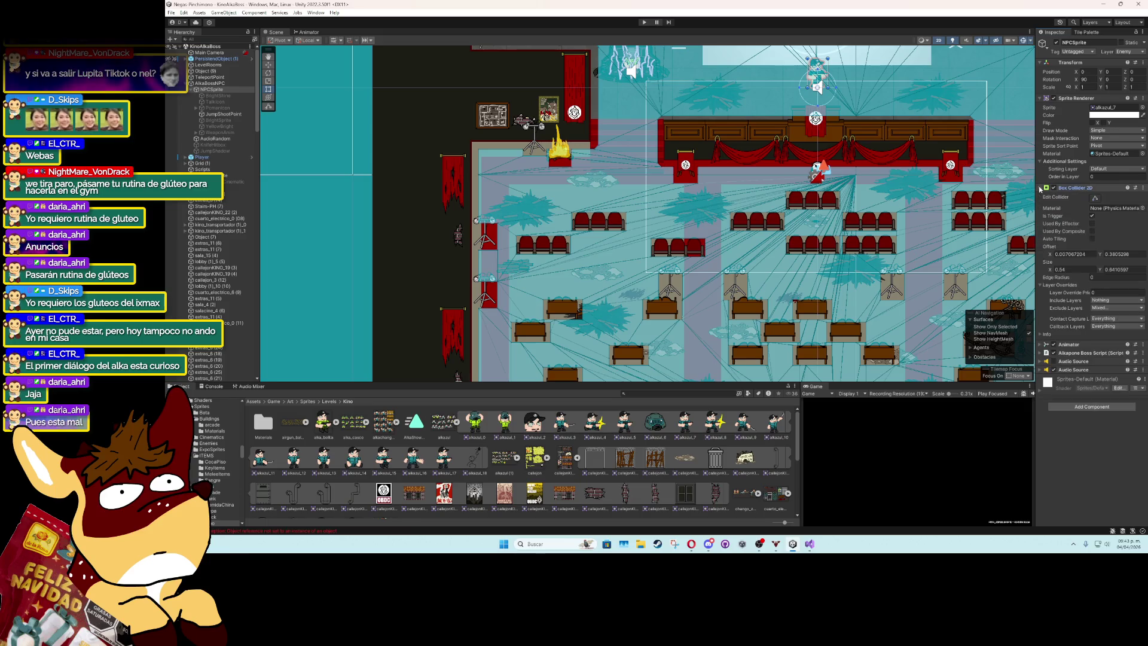
click(1107, 308)
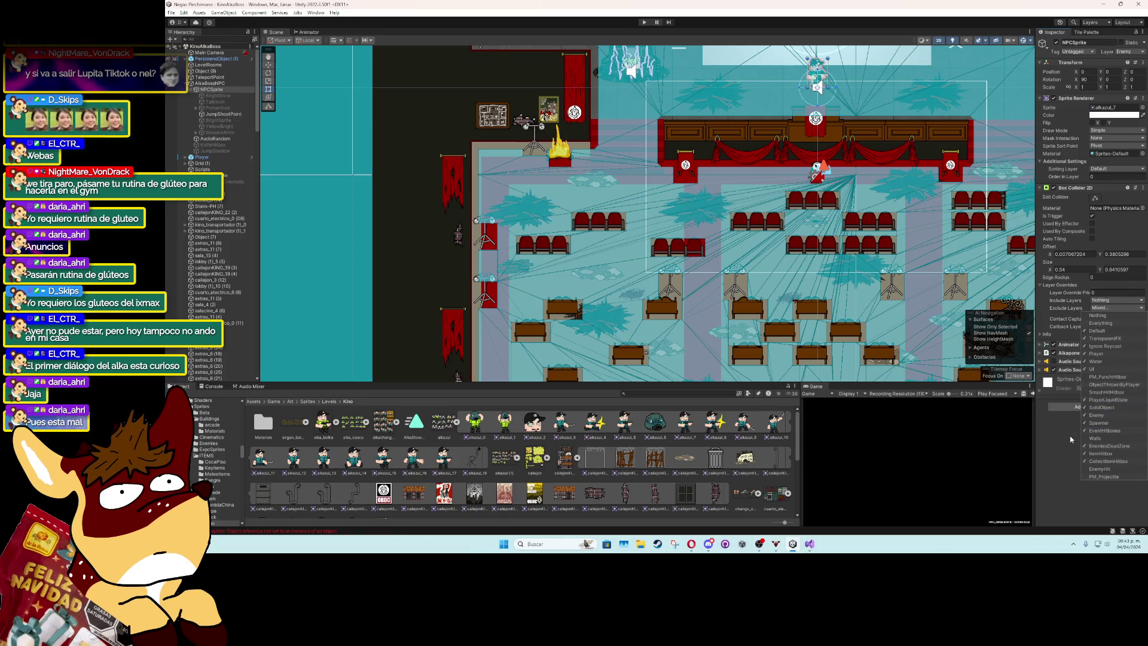
click(850, 481)
mouse_move(810, 544)
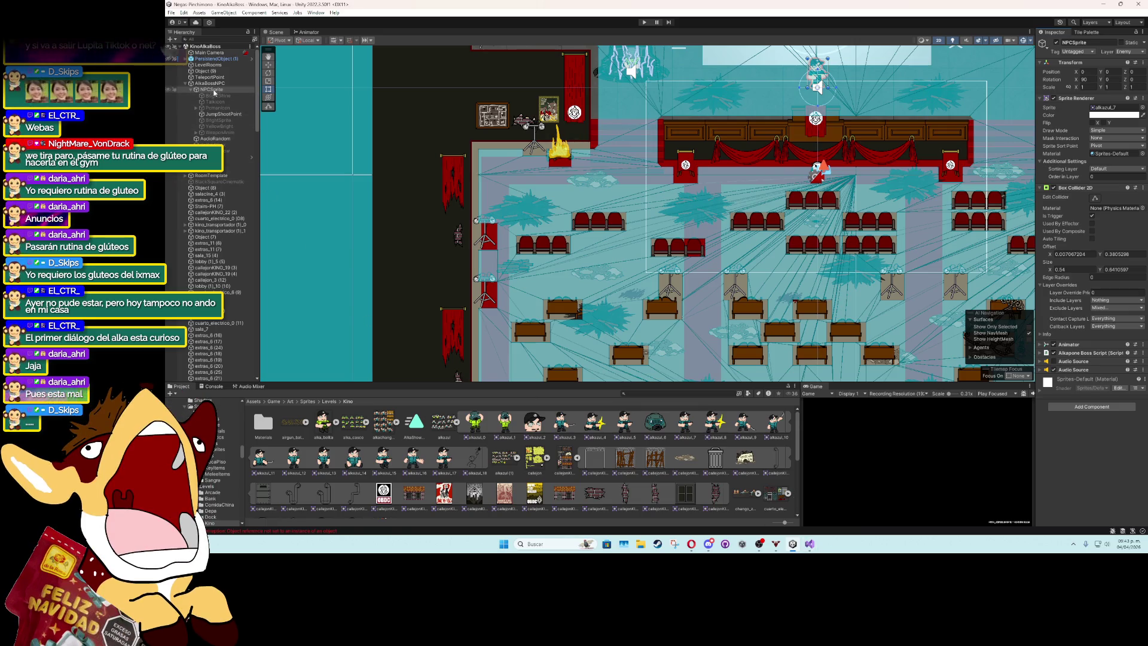
Collapse AlkaBossNPC and select KinoLocker (4) to view its Ambient Object and collider settings.
click(210, 84)
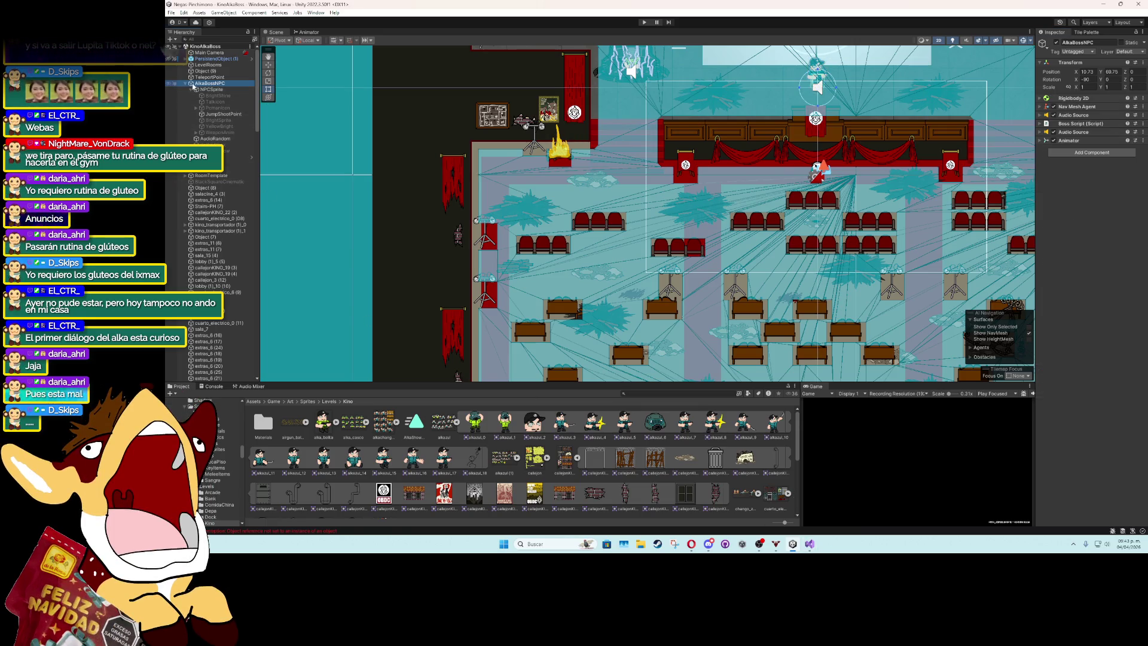
click(186, 84)
click(226, 170)
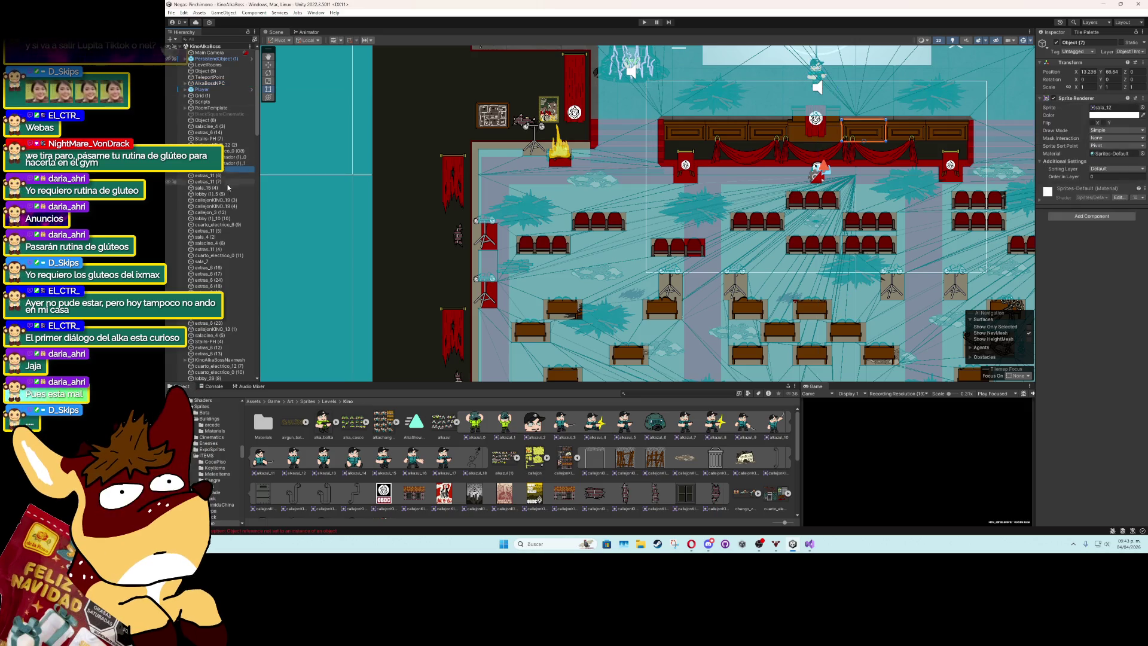
scroll(228, 185, down, 10)
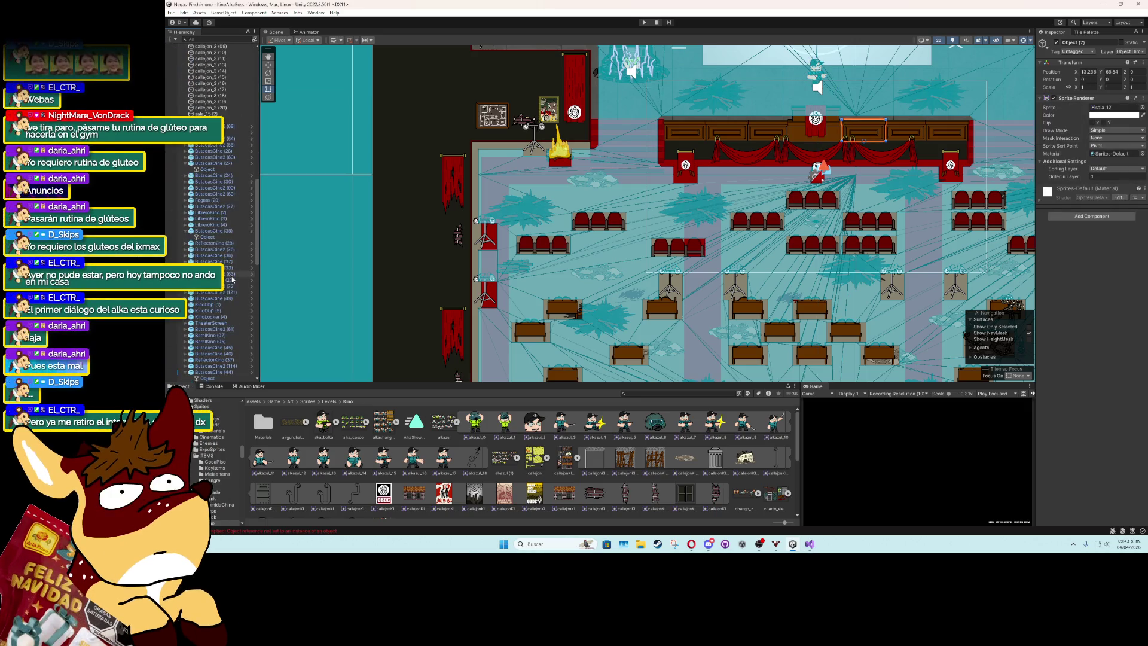
scroll(232, 279, down, 3)
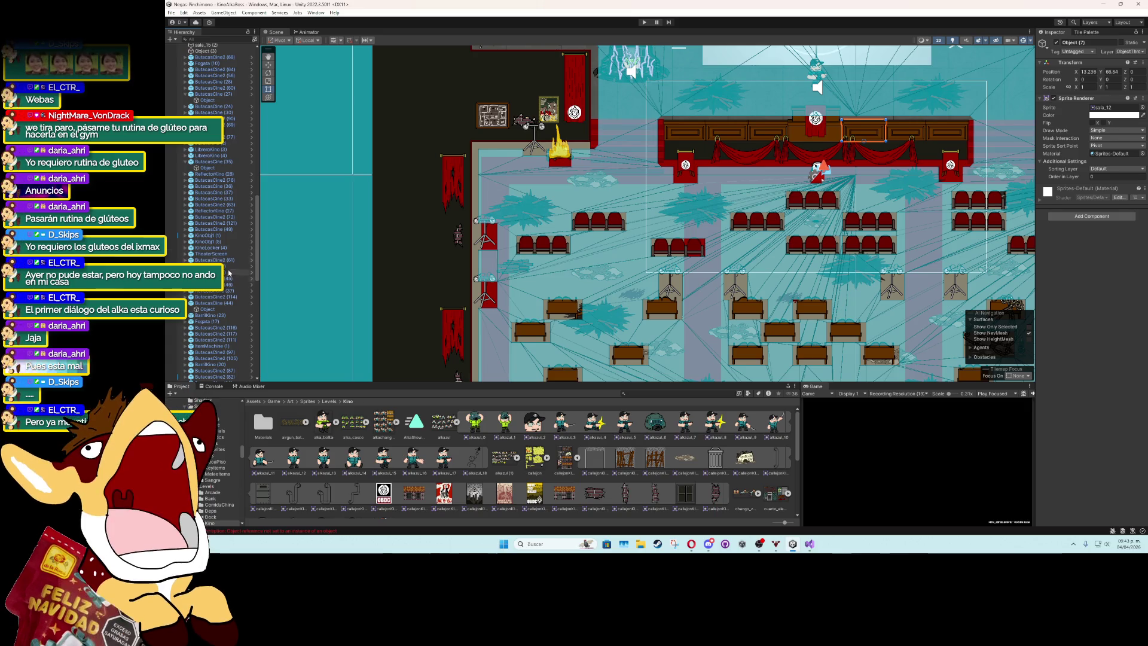
click(214, 248)
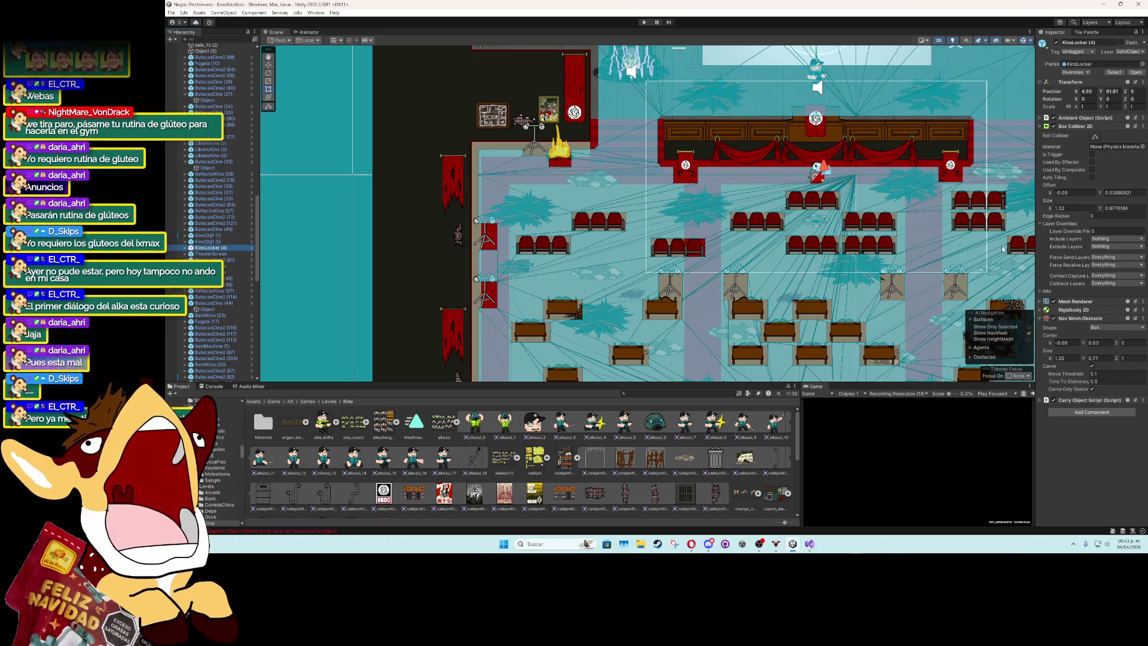
mouse_move(1056, 180)
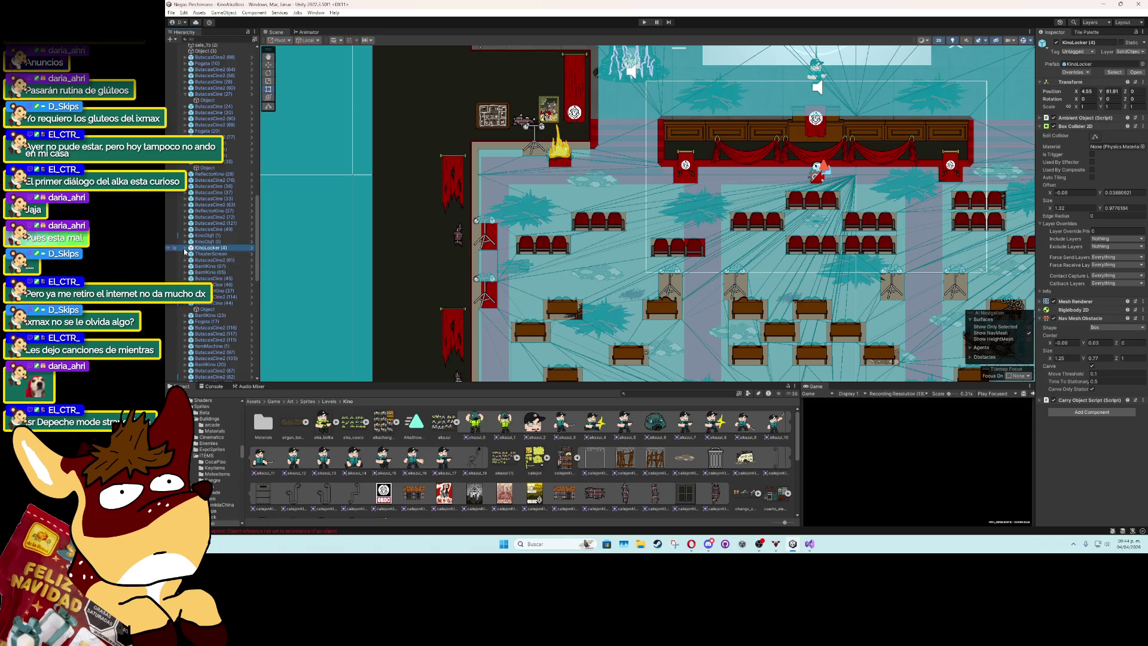
Expand KinoLocker (4), look at its child Object, then return to the parent.
click(185, 247)
click(198, 254)
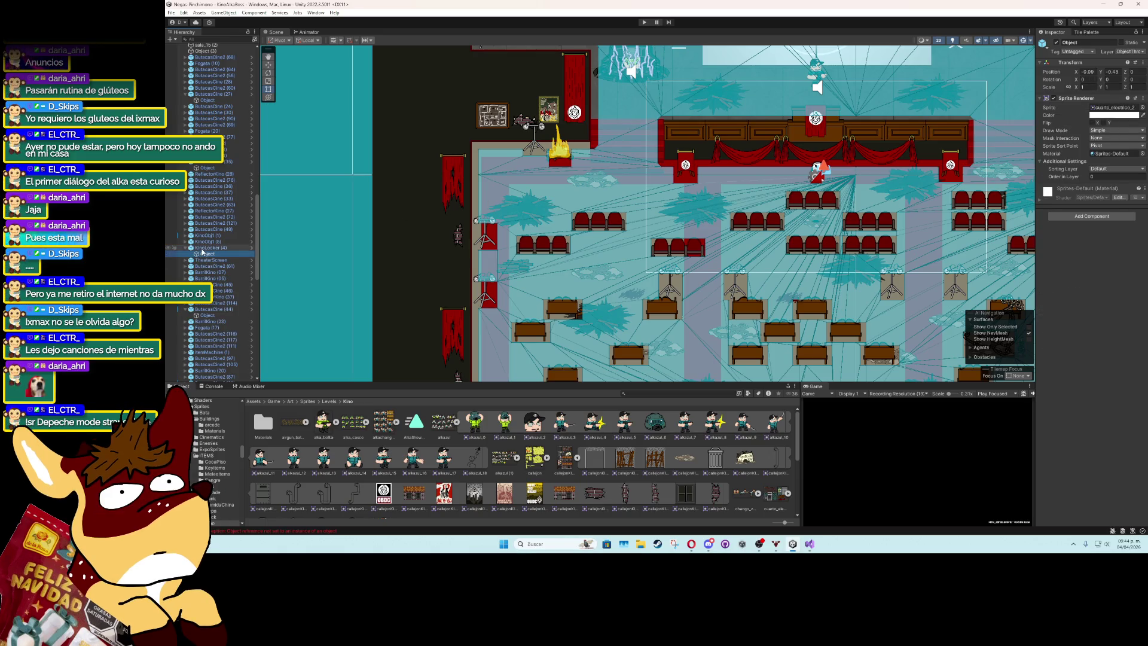
click(202, 250)
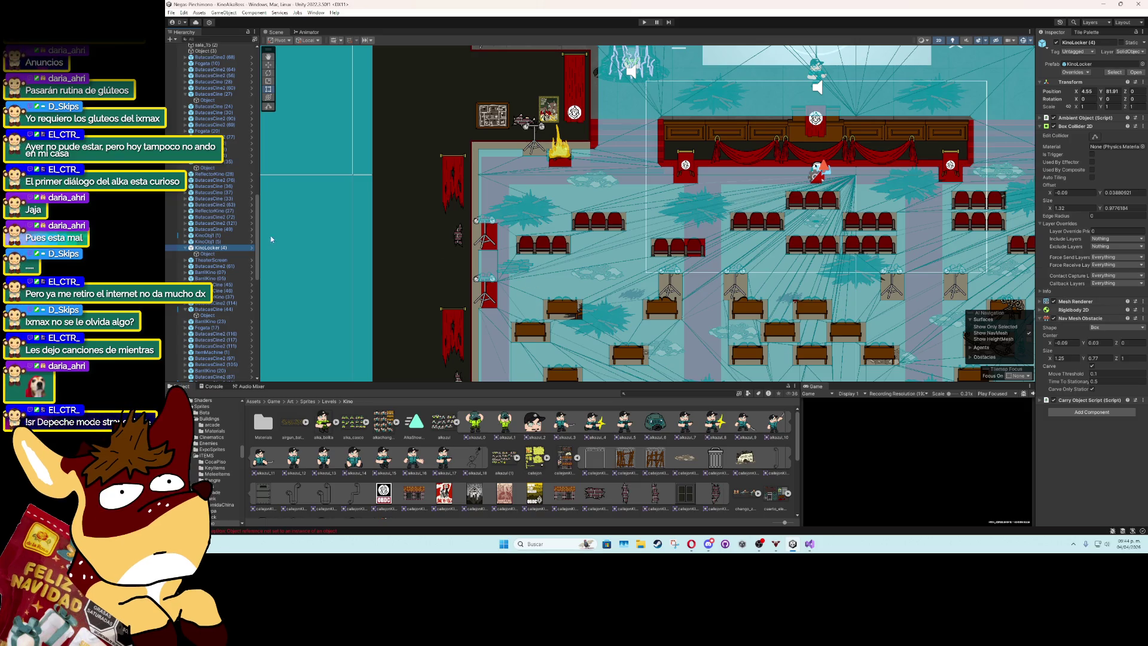
scroll(192, 174, up, 10)
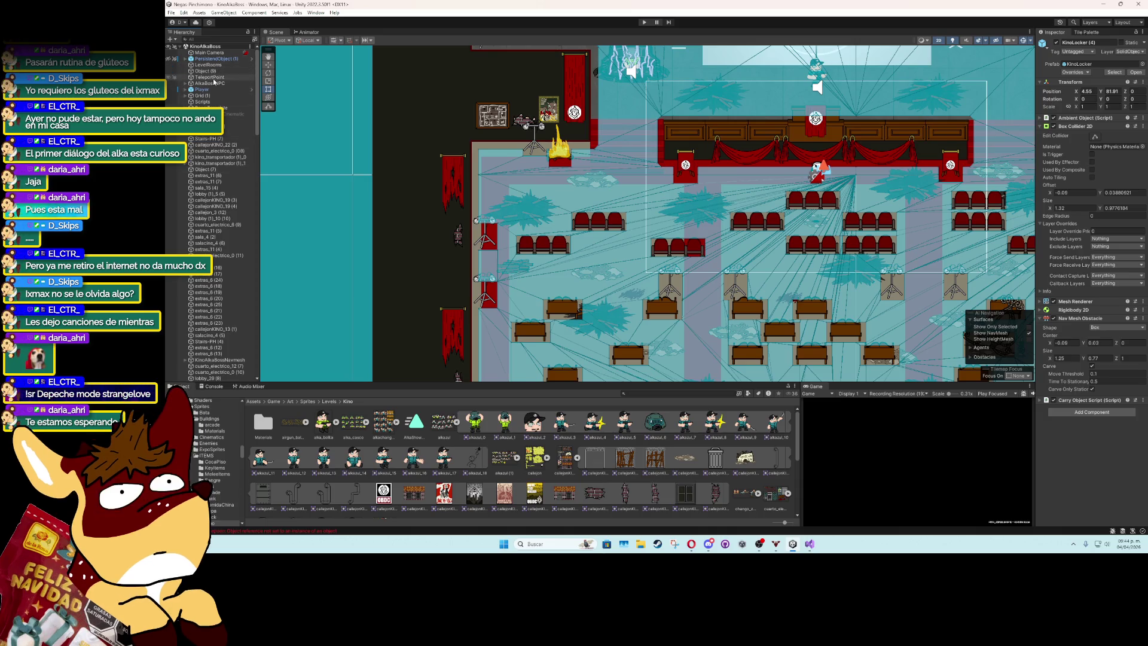
On AlkaBossNPC's NPCSprite, uncheck Default in the Box Collider 2D's Exclude Layers.
click(213, 83)
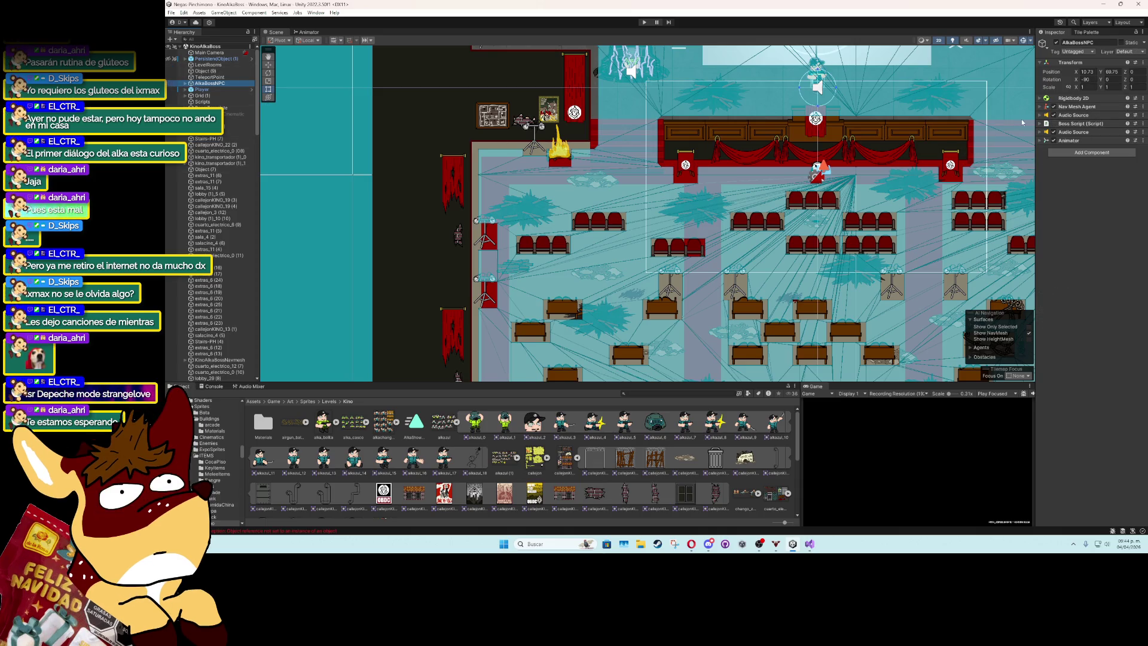
click(186, 83)
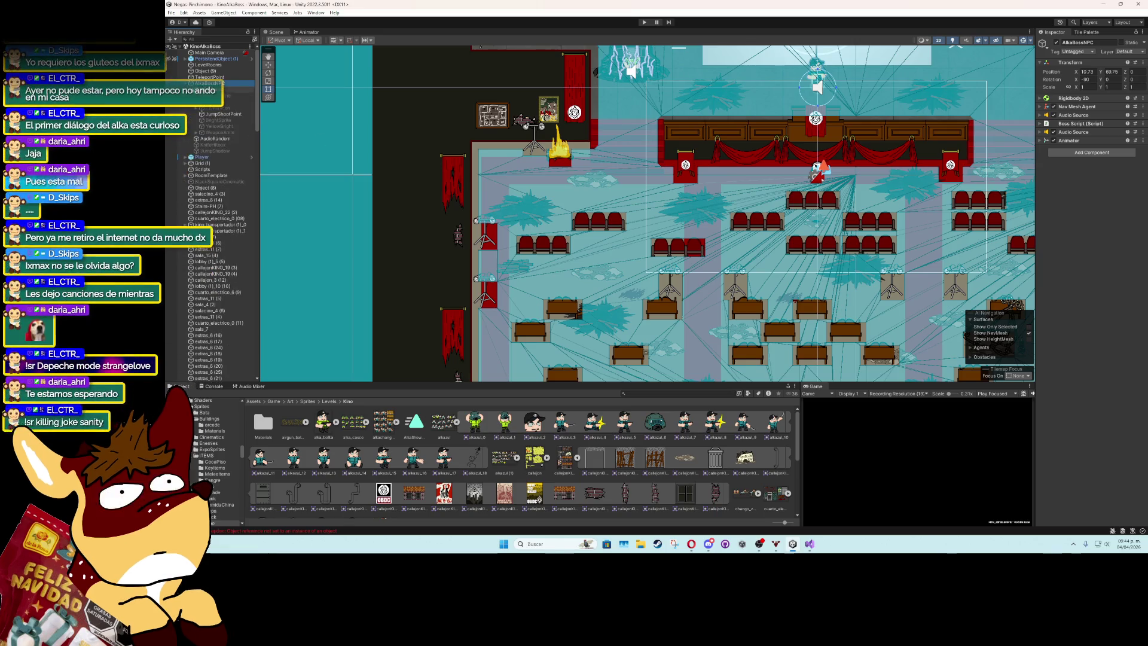
click(210, 89)
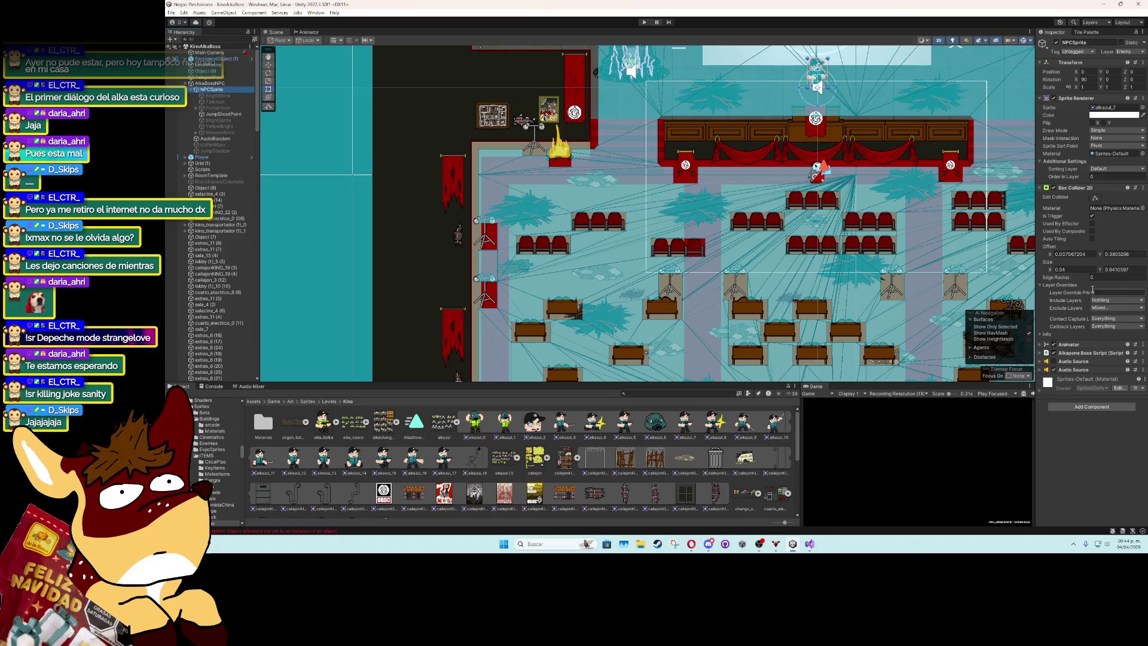
click(1106, 307)
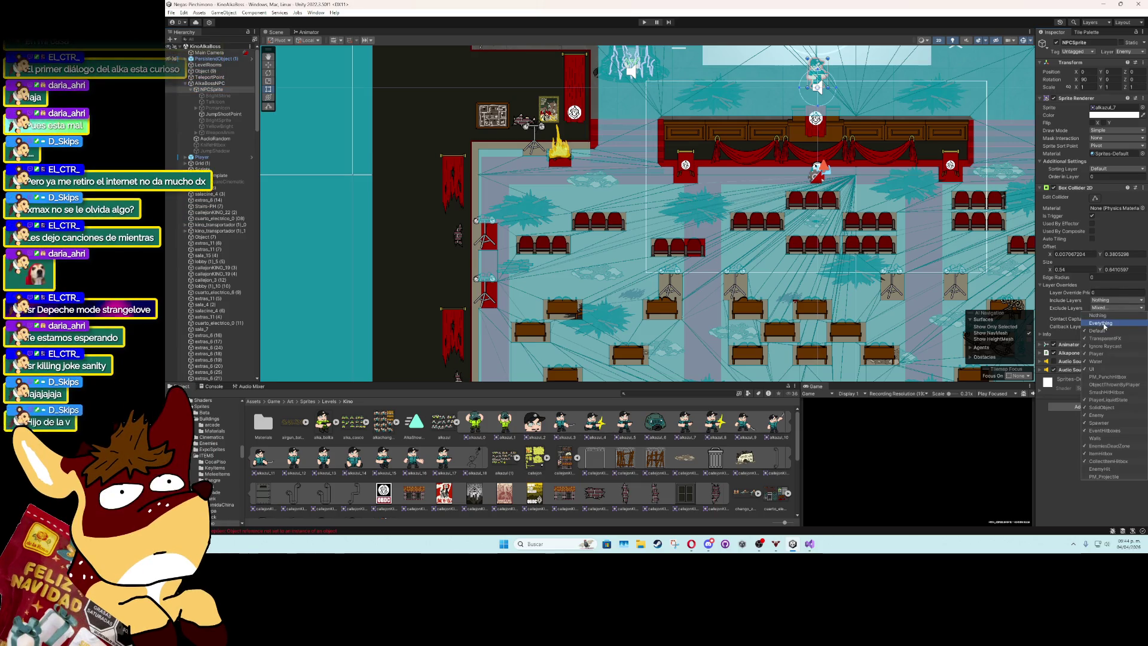
click(1102, 330)
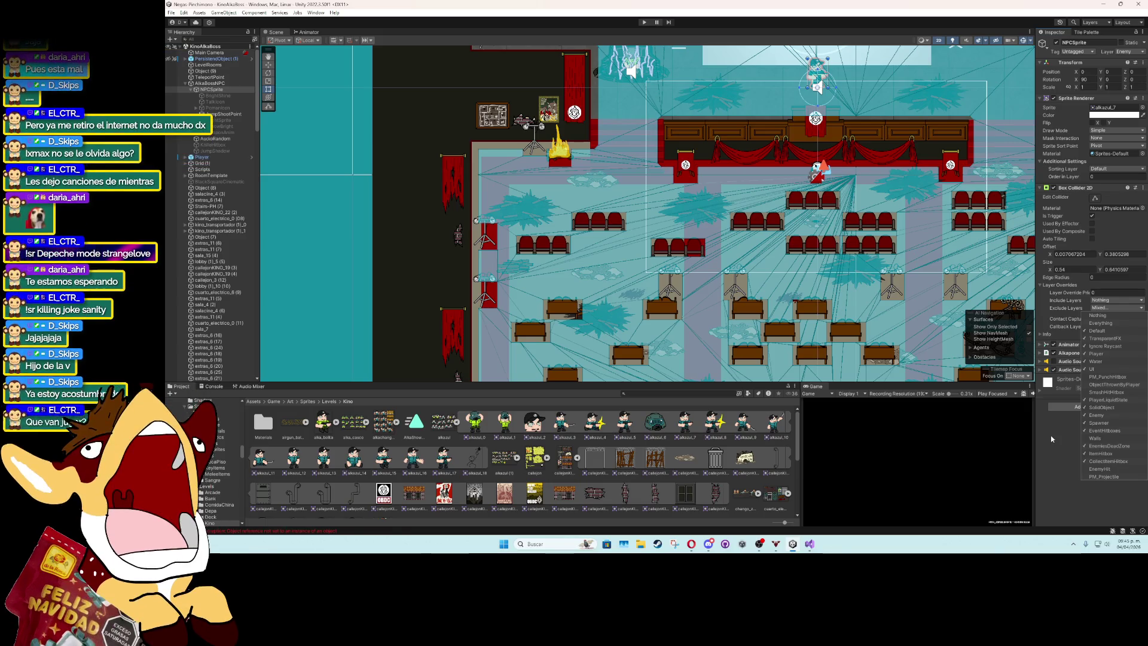
click(1049, 436)
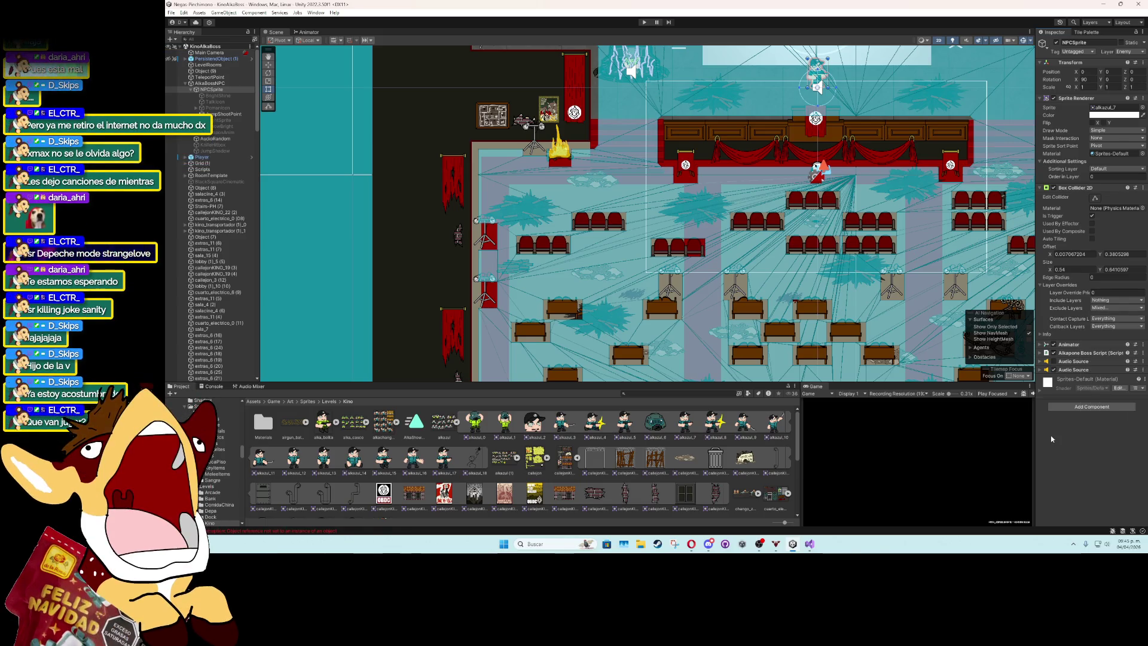